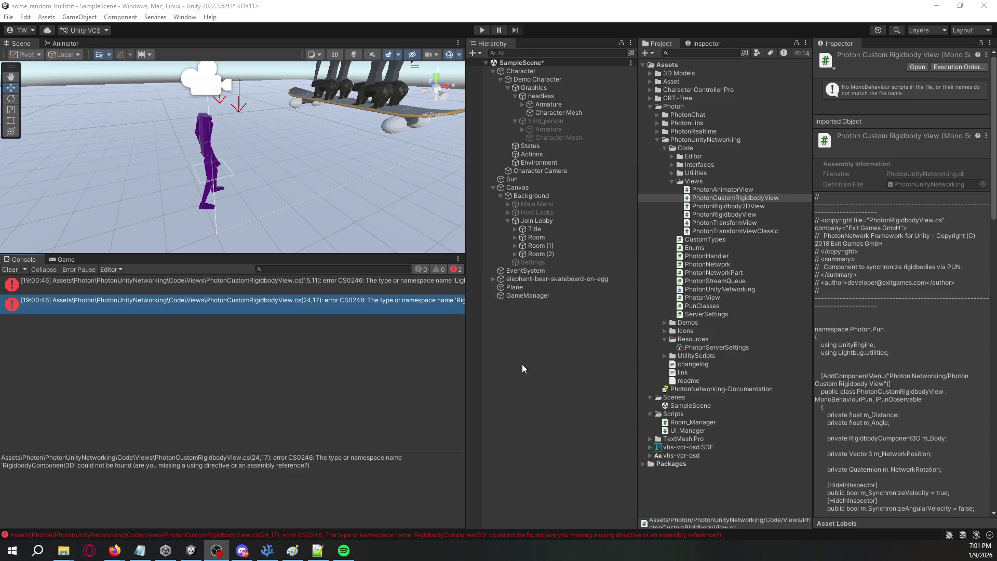
Step: Show the first CS0246 error's details and check the Lightbug.Utilities namespace in the code
click(522, 364)
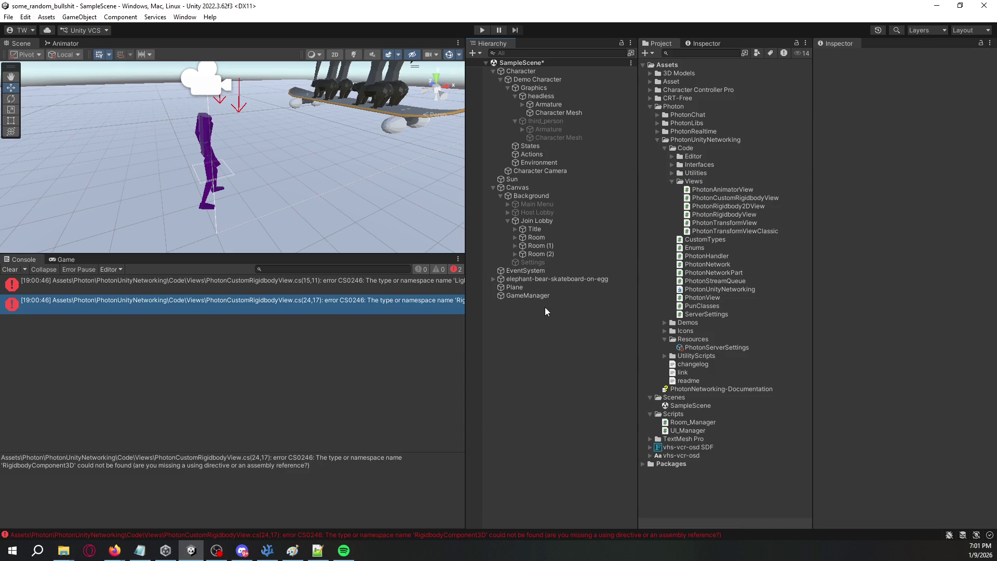
click(420, 284)
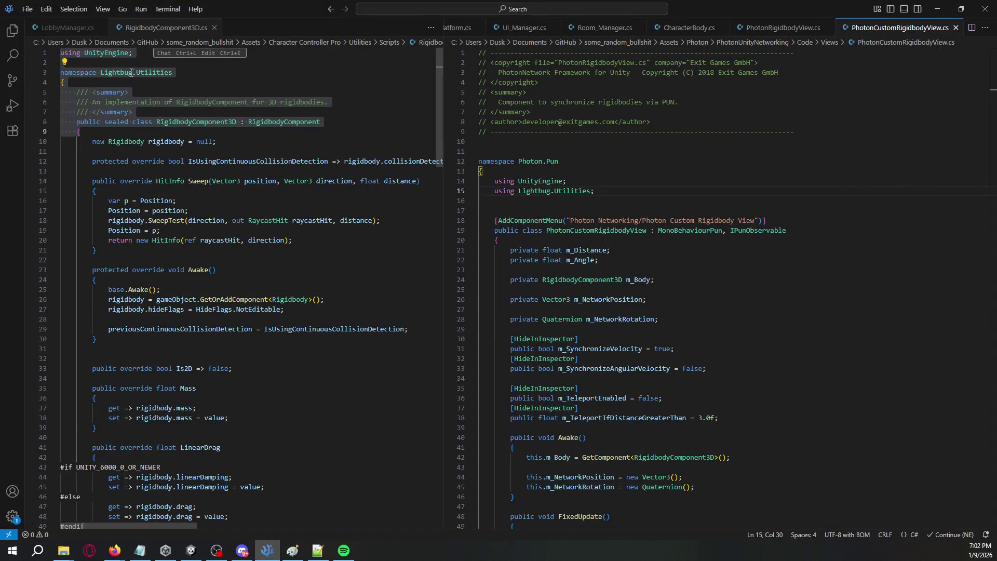
double_click(122, 75)
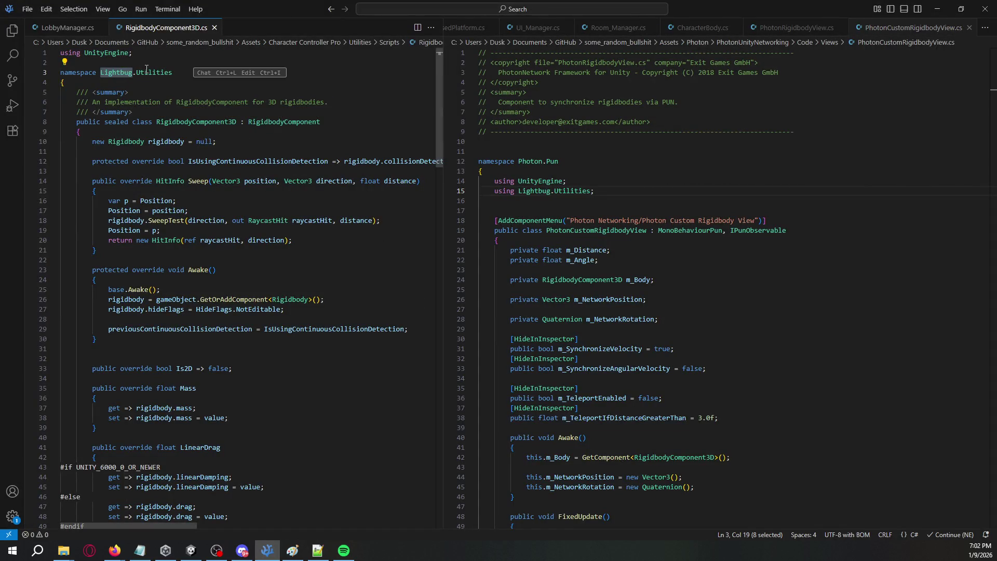
click(148, 73)
Step: Back in Unity, view both CS0246 errors and select the Lightbug namespace error message text
key(alt+Tab)
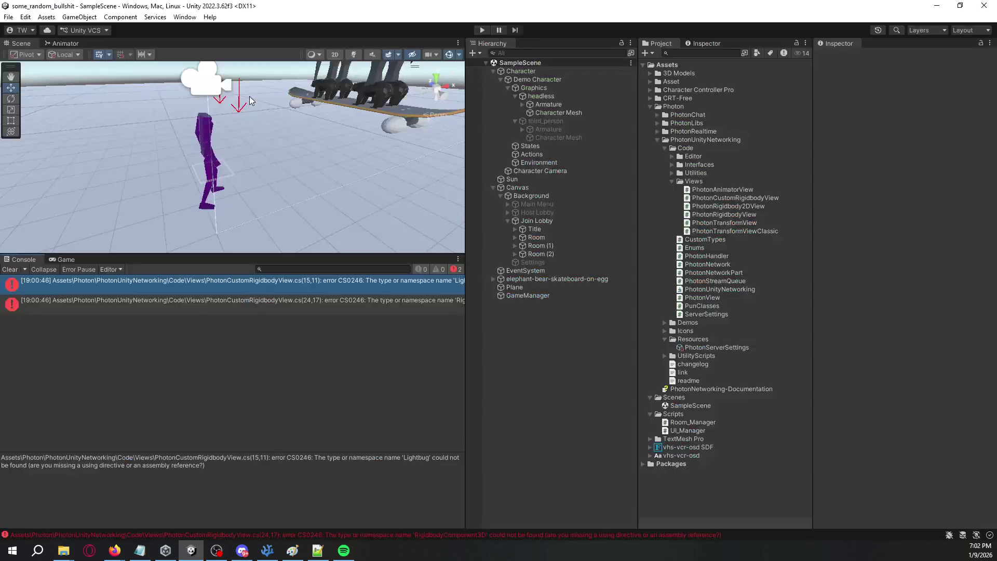
click(341, 300)
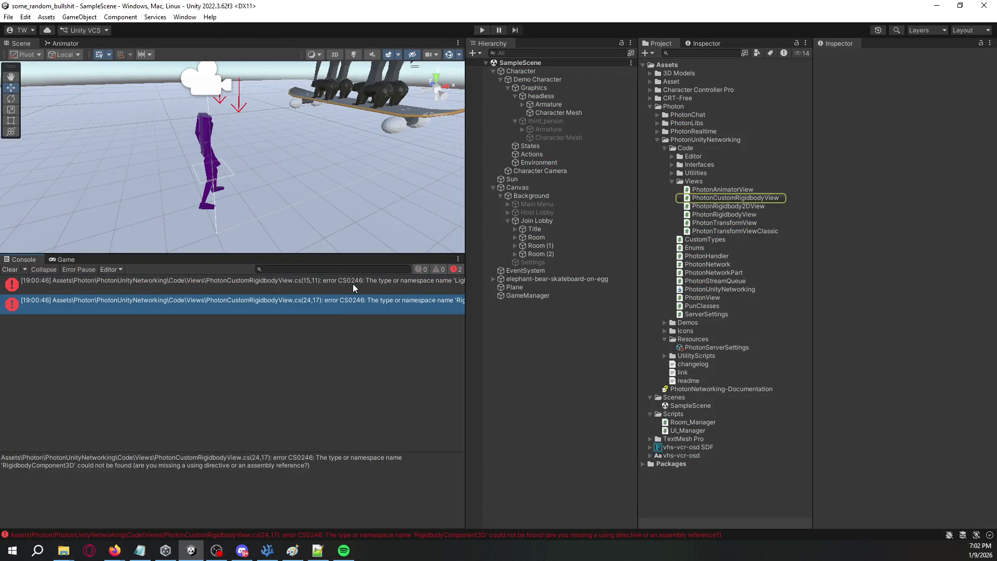
click(354, 284)
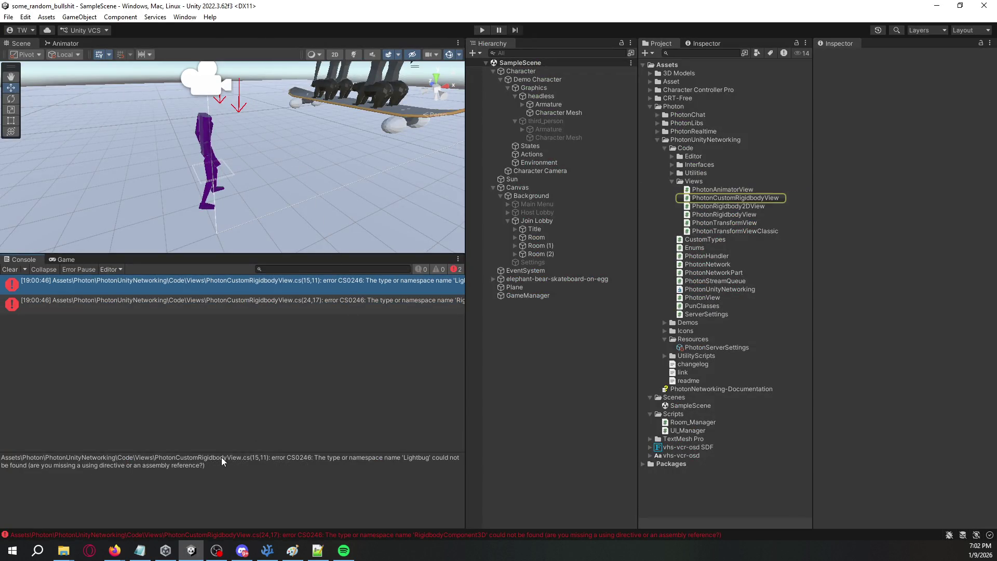
mouse_move(211, 466)
mouse_down()
mouse_move(45, 462)
mouse_move(120, 420)
mouse_up()
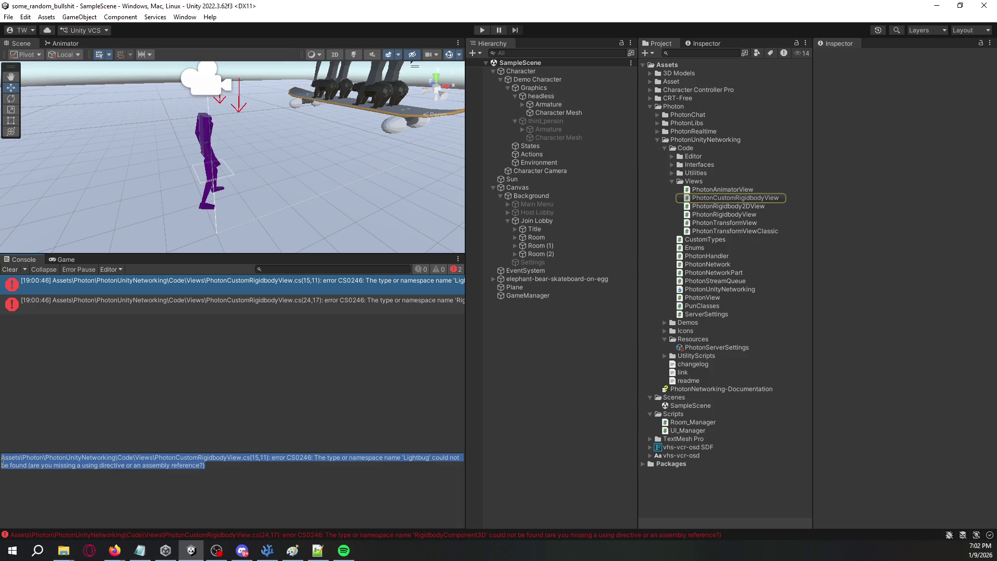
click(222, 510)
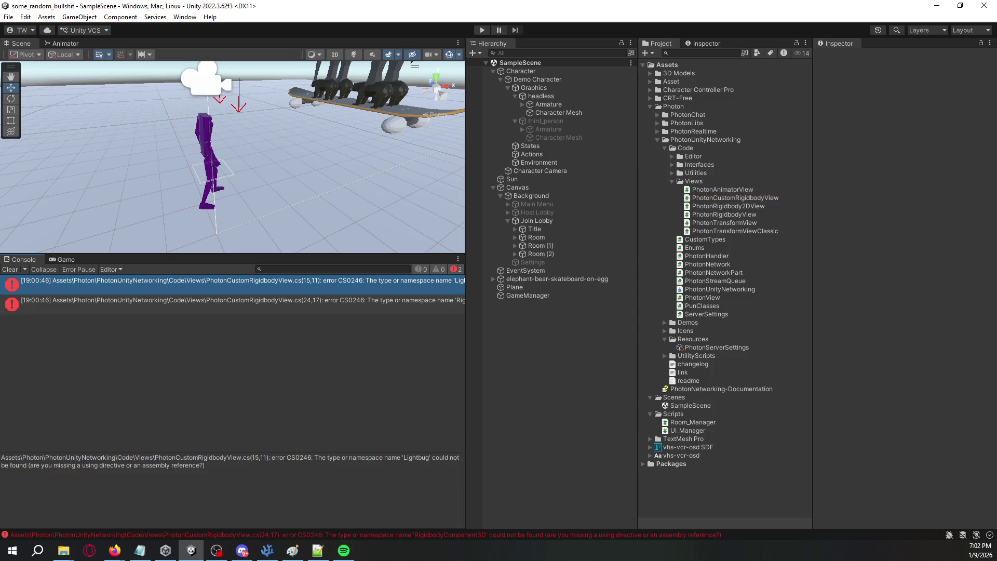
Step: Check the browser, then expand and collapse the Packages folder to review installed packages
key(alt+Tab)
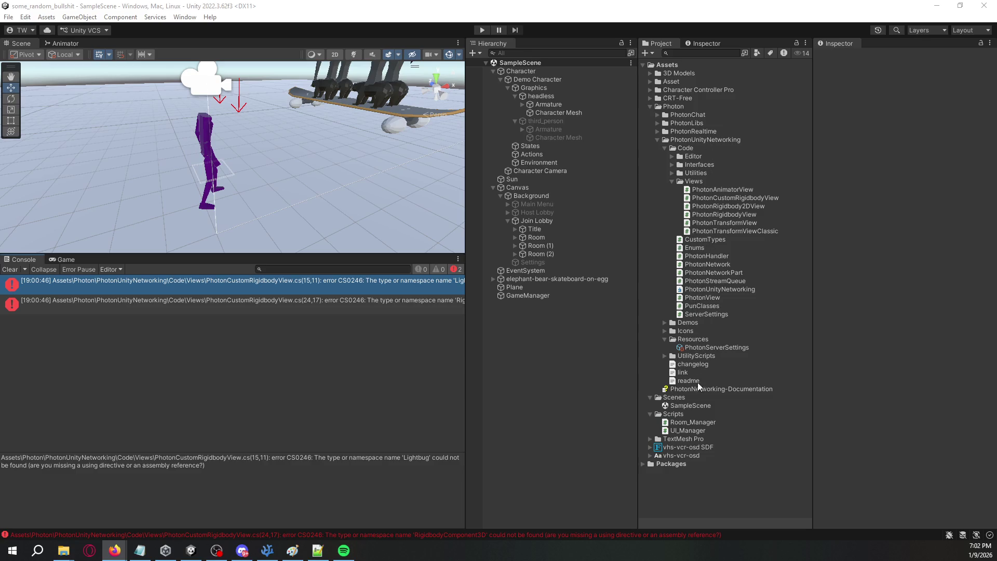
click(643, 464)
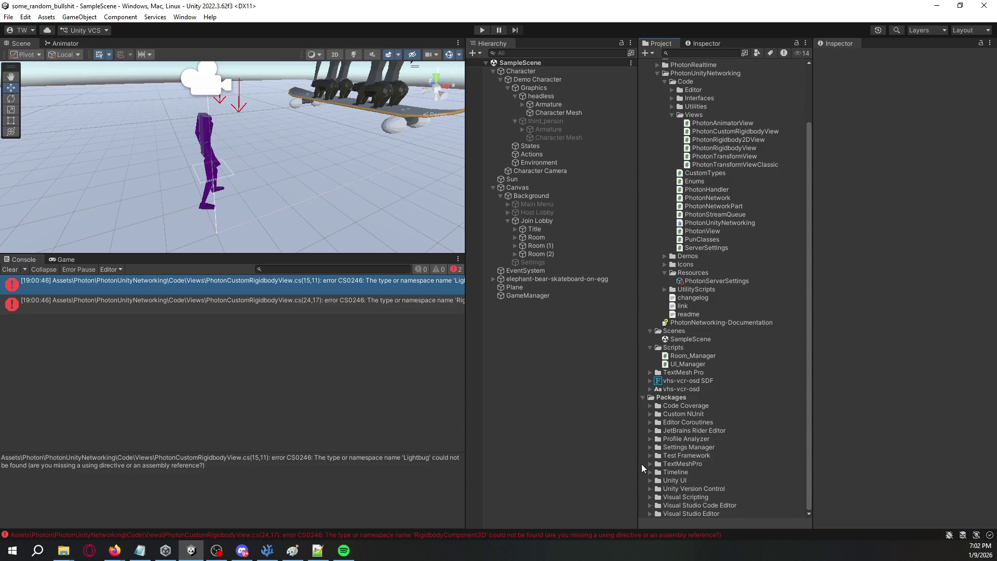
click(643, 397)
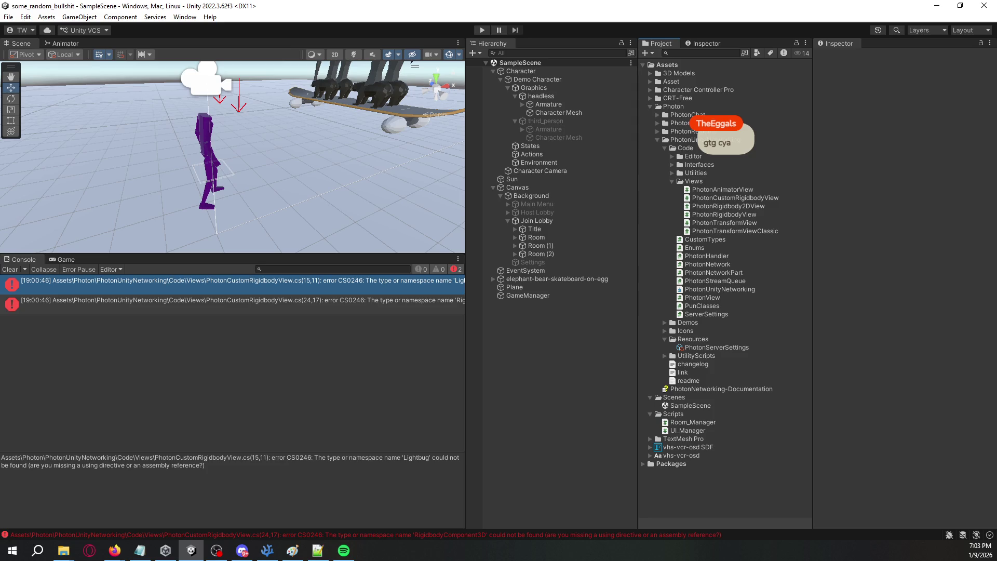
key(alt+Tab)
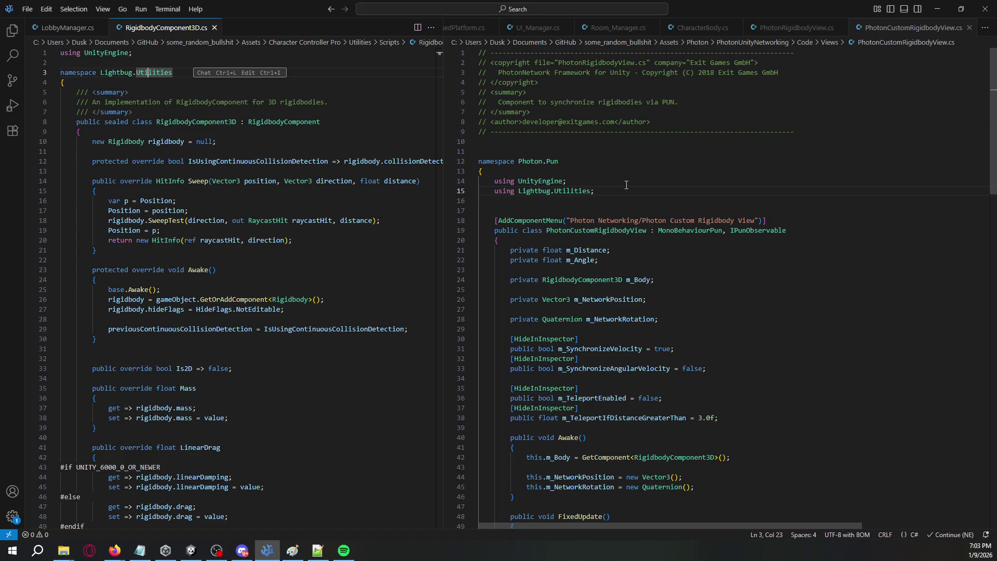
Step: Delete the 'using Lightbug.Utilities;' line from PhotonCustomRigidbodyView.cs
click(627, 187)
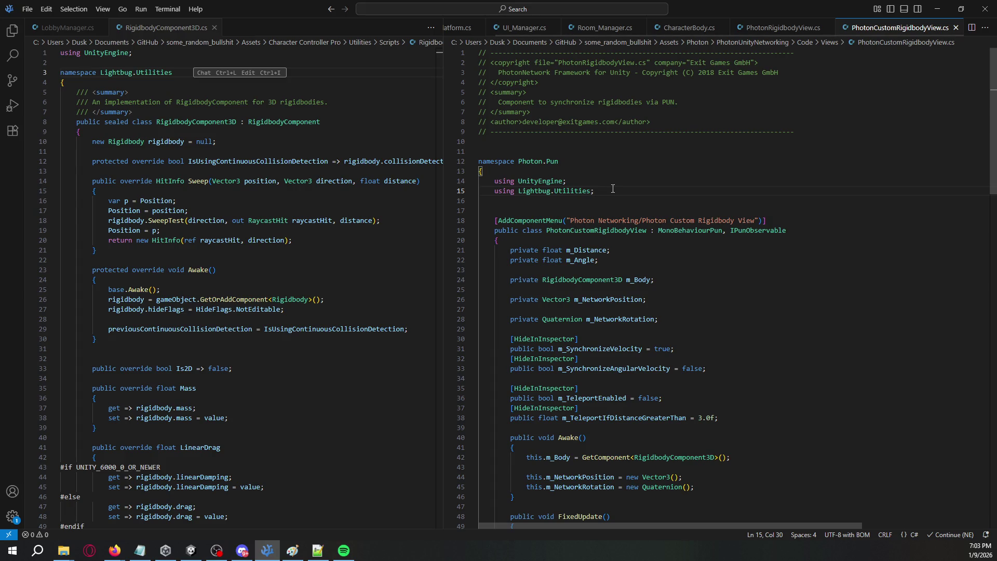
click(236, 99)
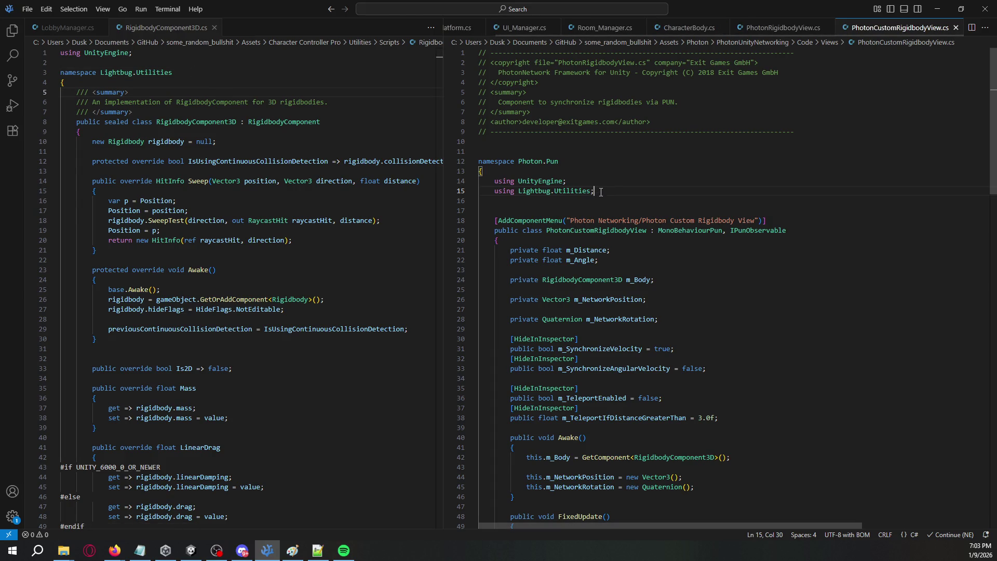
drag(596, 191, 598, 185)
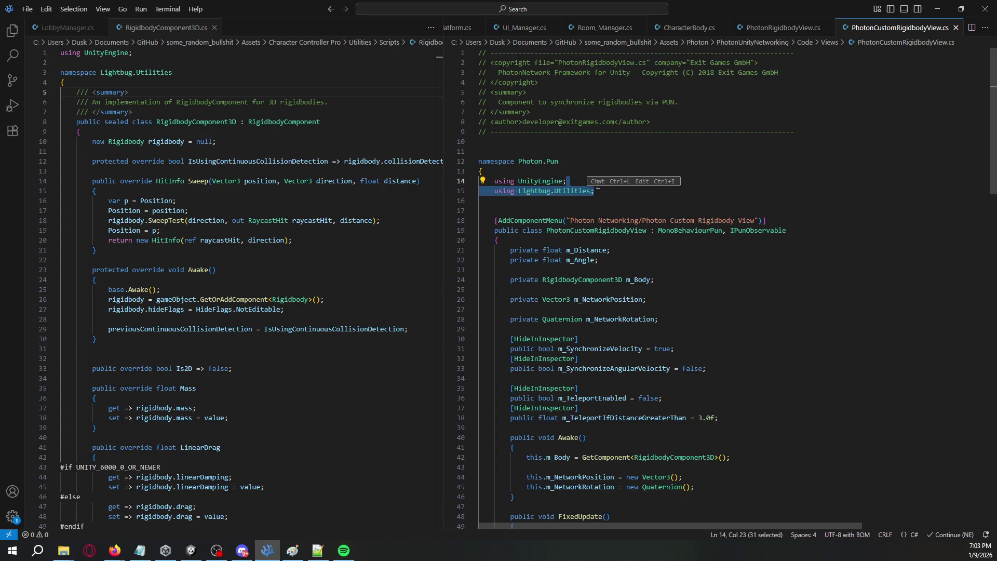
key(BackSpace)
key(alt+Tab)
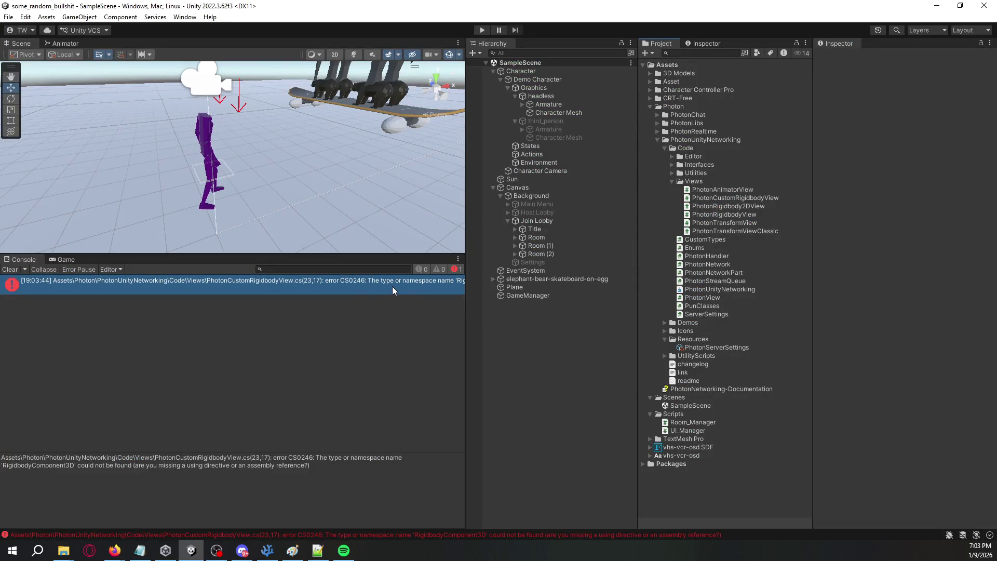
Step: Change the m_Body field type on line 23 from RigidbodyComponent3D to GameObject and save
key(alt+Tab)
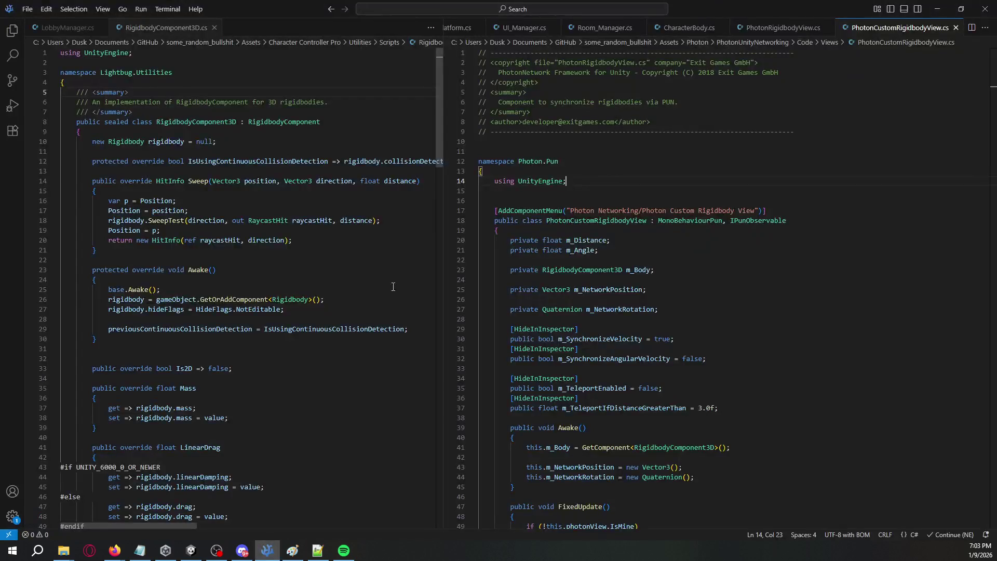
double_click(591, 269)
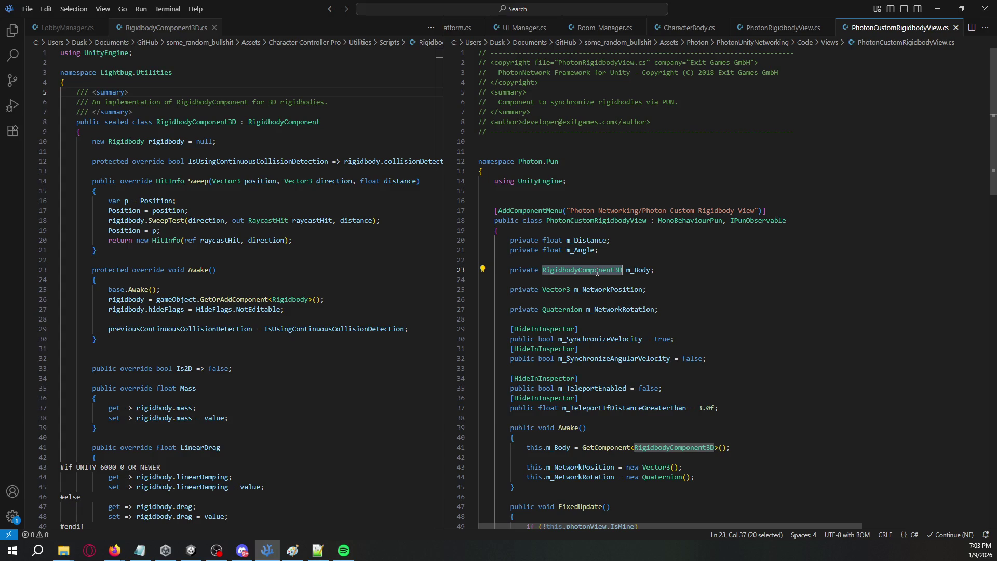
key(ctrl+.)
key(Return)
key(ctrl+z)
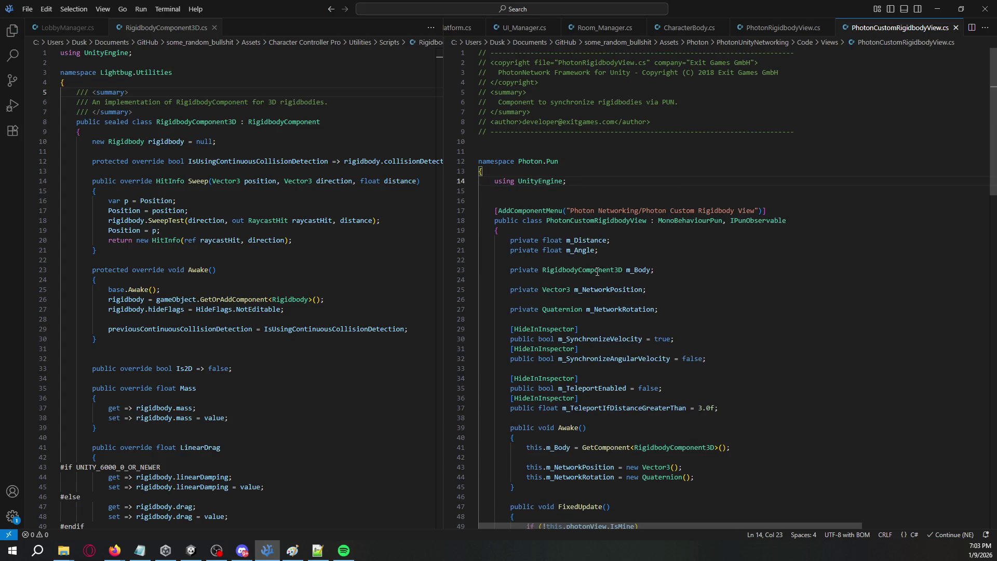
double_click(597, 272)
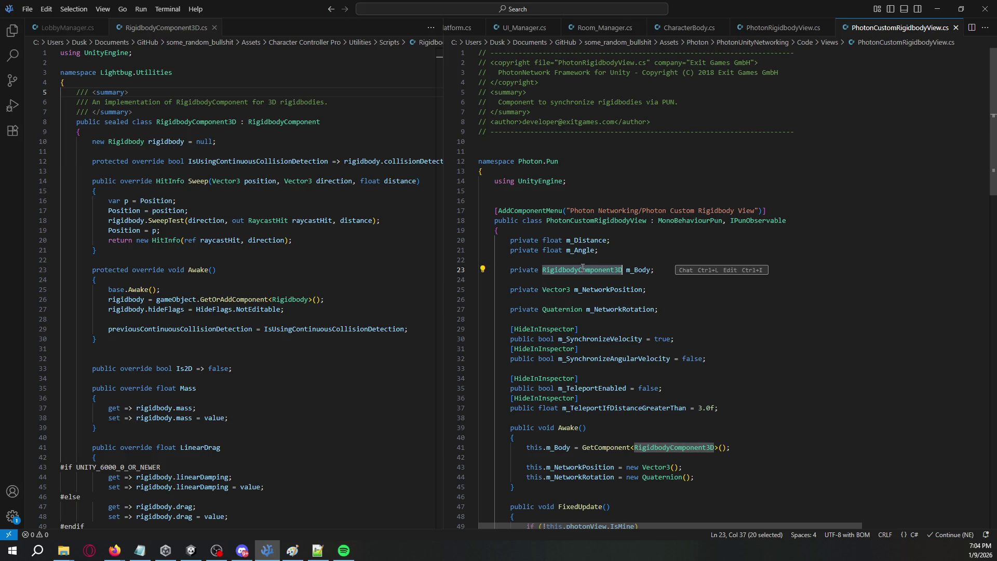
text(GameObjec)
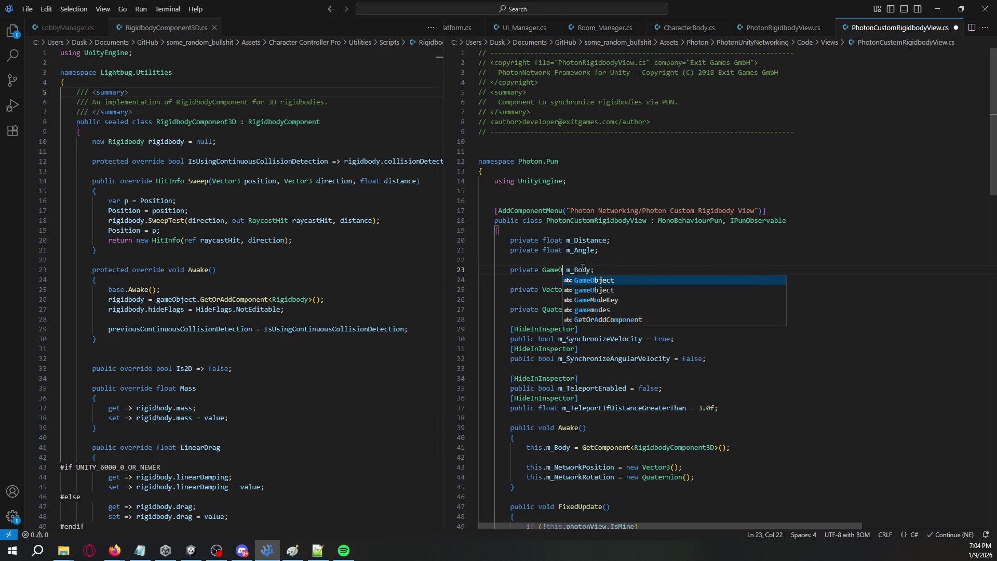
key(Tab)
key(ctrl+s)
key(alt+Tab)
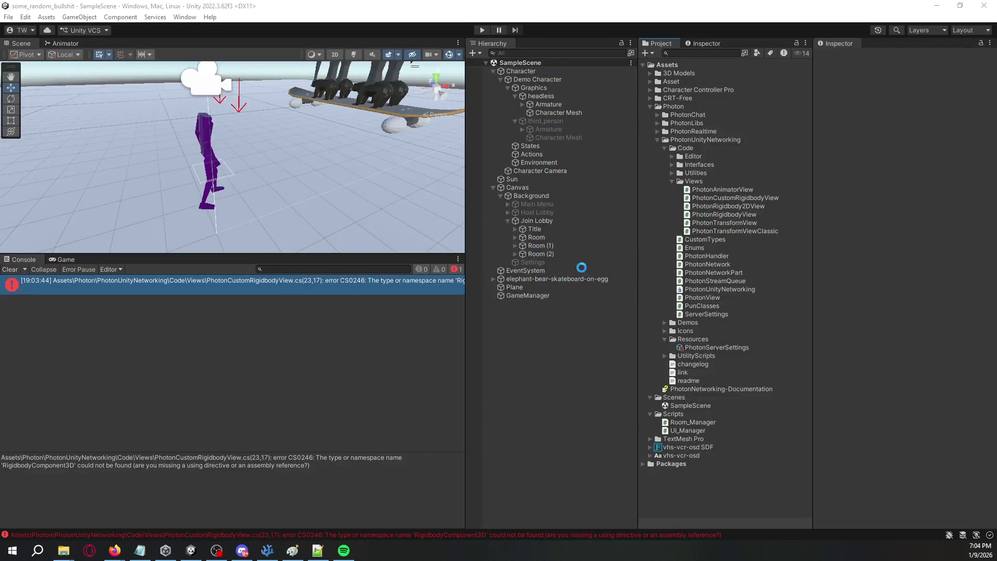
Step: Inspect the new compile errors and open the script to view the RigidbodyComponent3D class
click(410, 283)
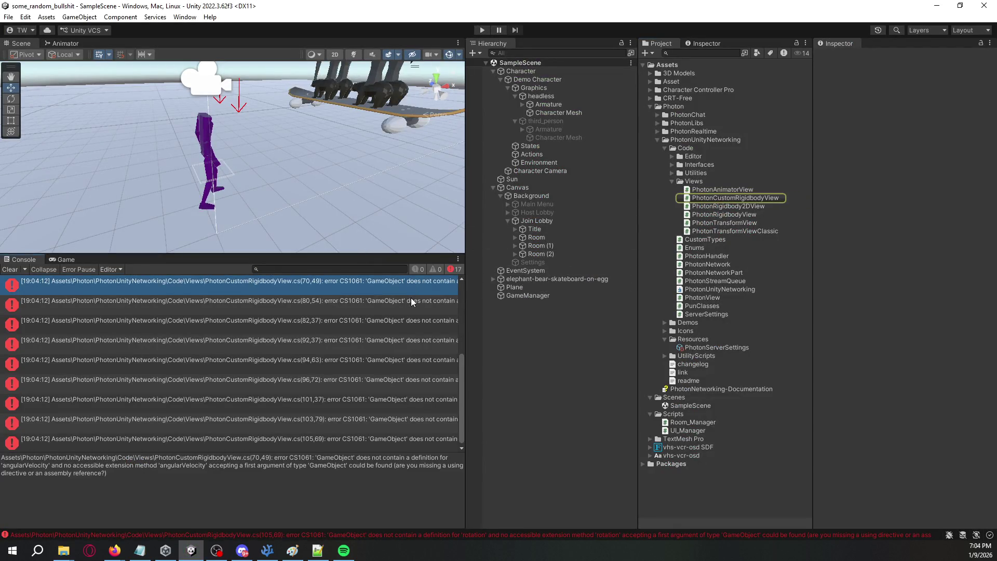
click(408, 313)
click(396, 344)
click(395, 364)
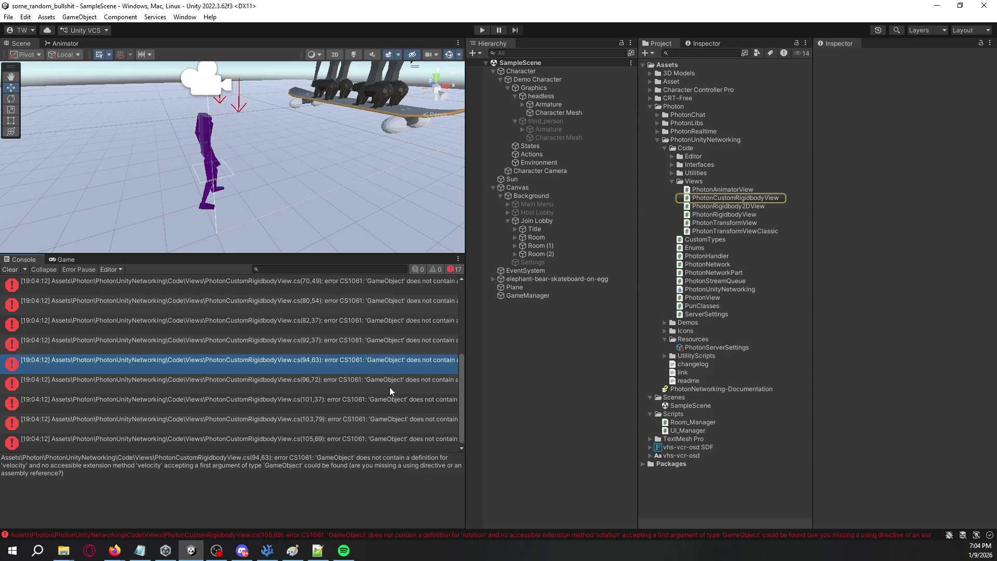
double_click(405, 379)
double_click(205, 122)
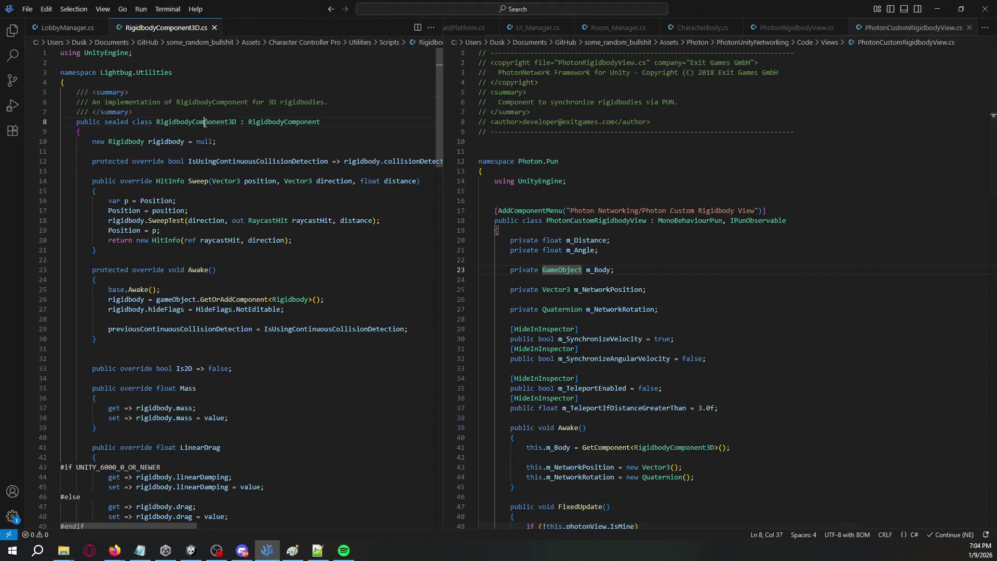
double_click(285, 122)
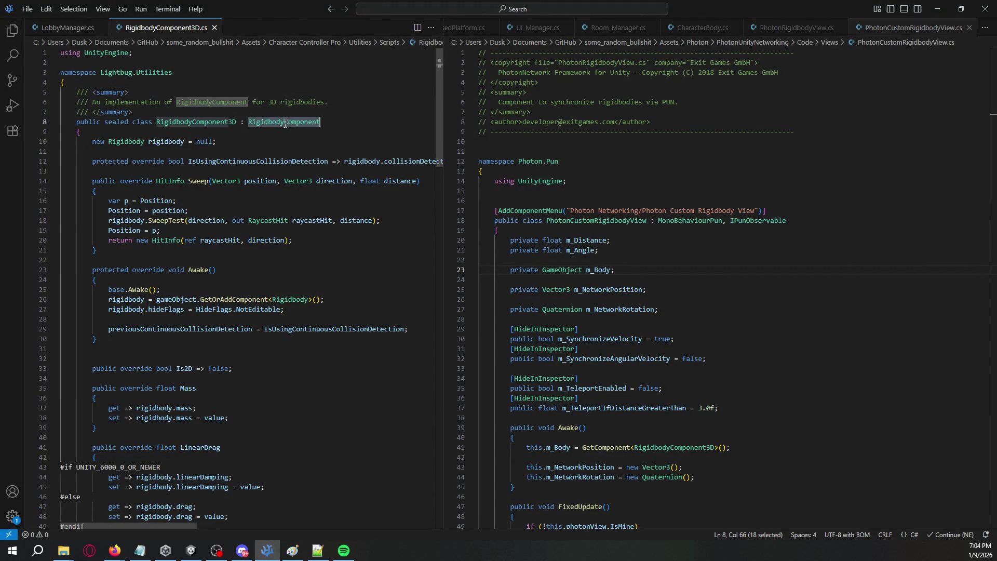
Step: Retype the m_Body field on line 23 as Rigidbody, save, and reopen the script at the remaining error
double_click(560, 271)
text(Ri)
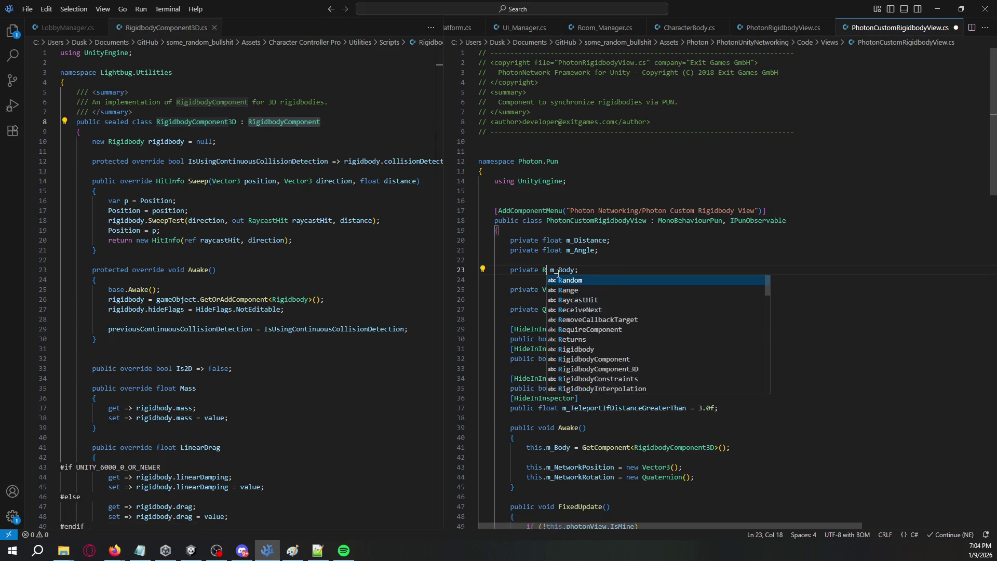
key(Escape)
key(ctrl+space)
key(Return)
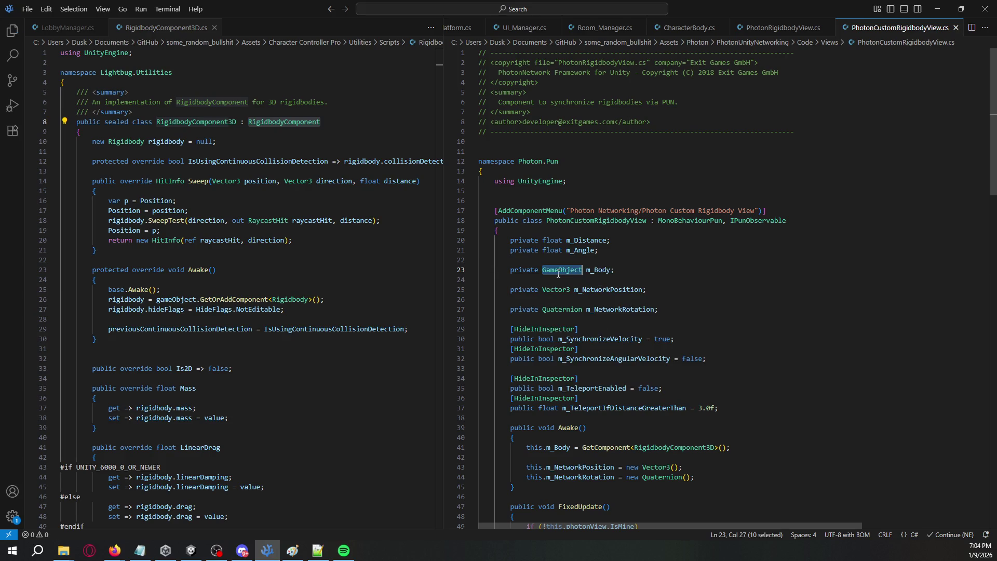
key(ctrl+z)
key(ctrl+z)
key(ctrl+z)
key(ctrl+z)
key(ctrl+z)
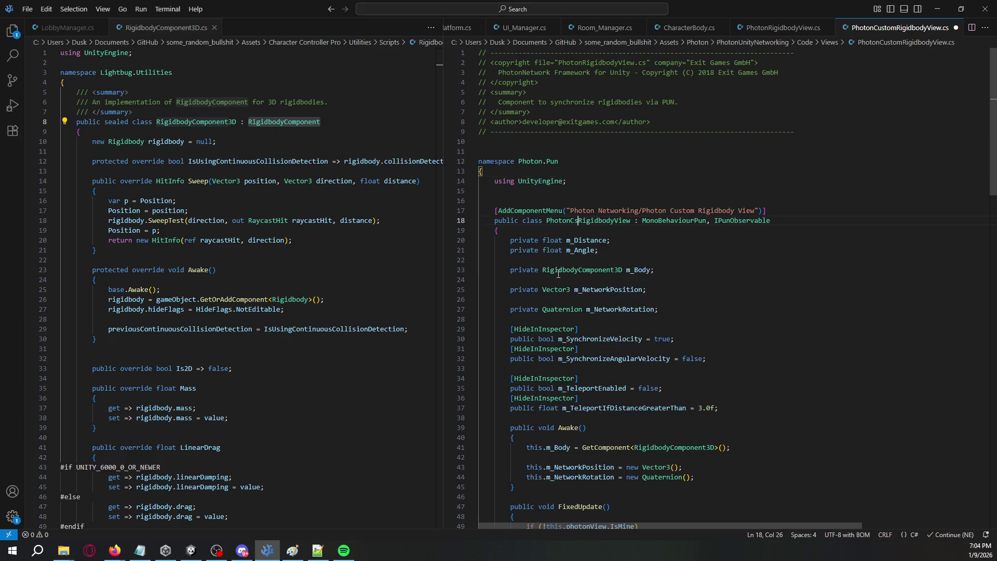
key(ctrl+y)
key(ctrl+y)
key(ctrl+y)
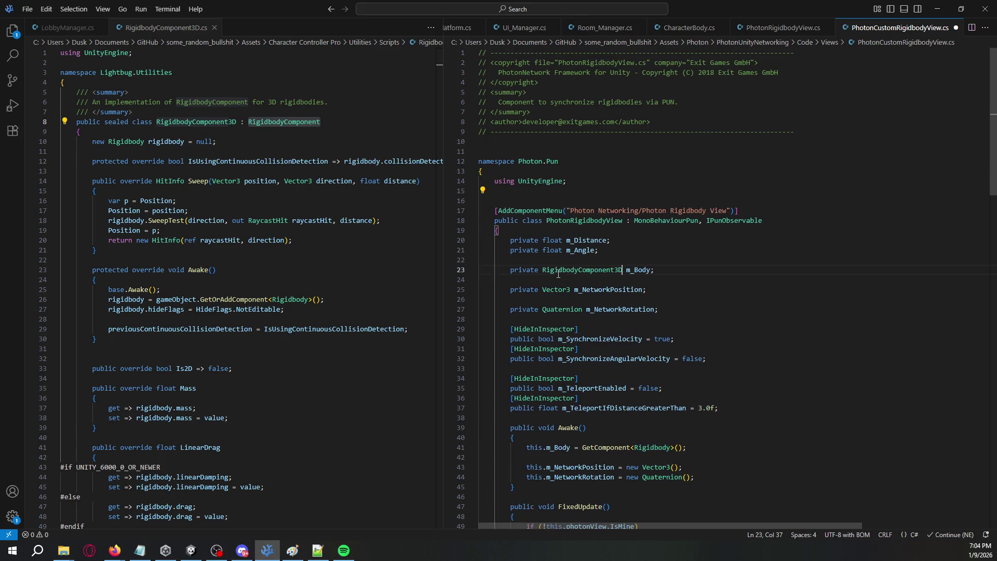
key(ctrl+space)
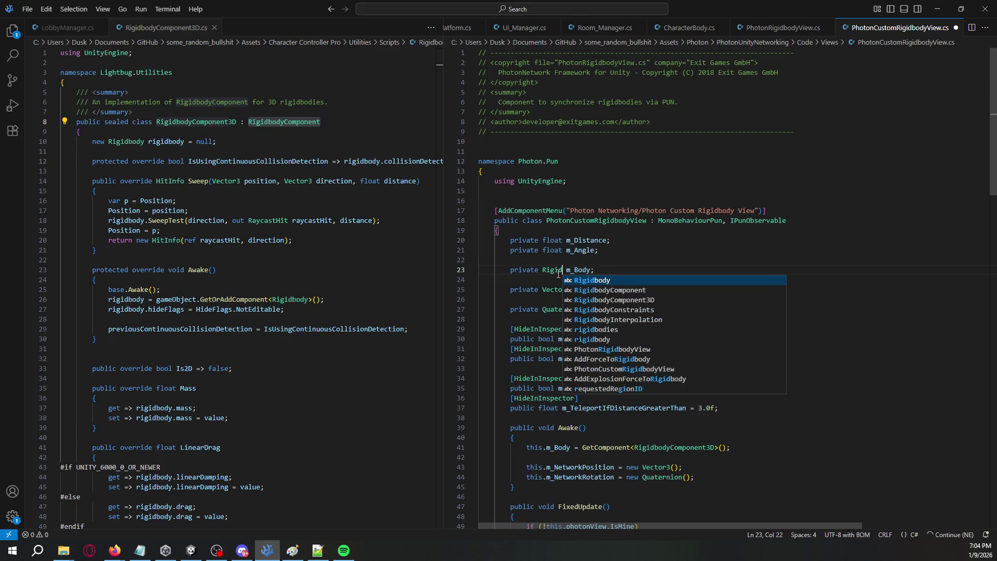
key(Return)
key(ctrl+s)
key(alt+Tab)
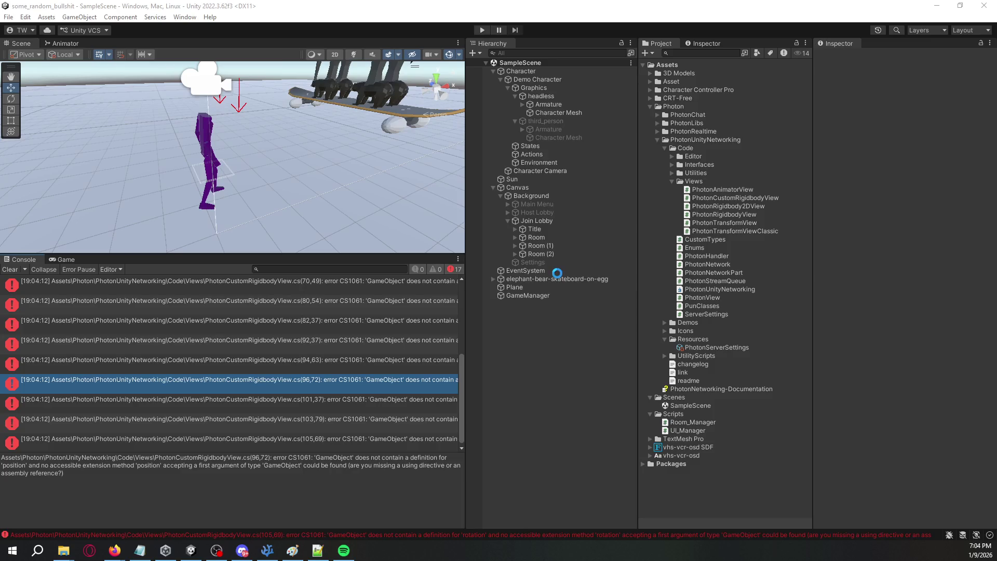
click(404, 289)
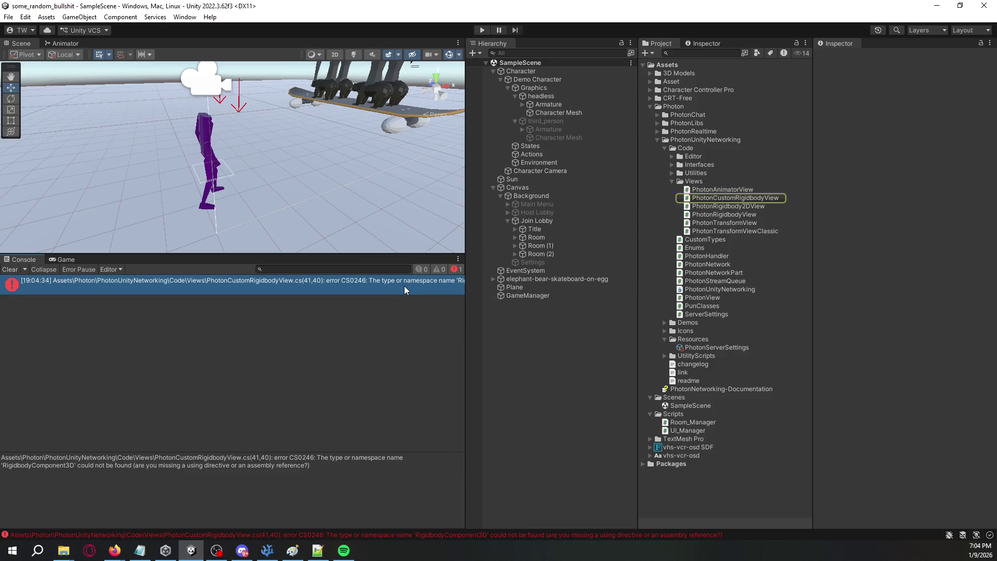
double_click(405, 286)
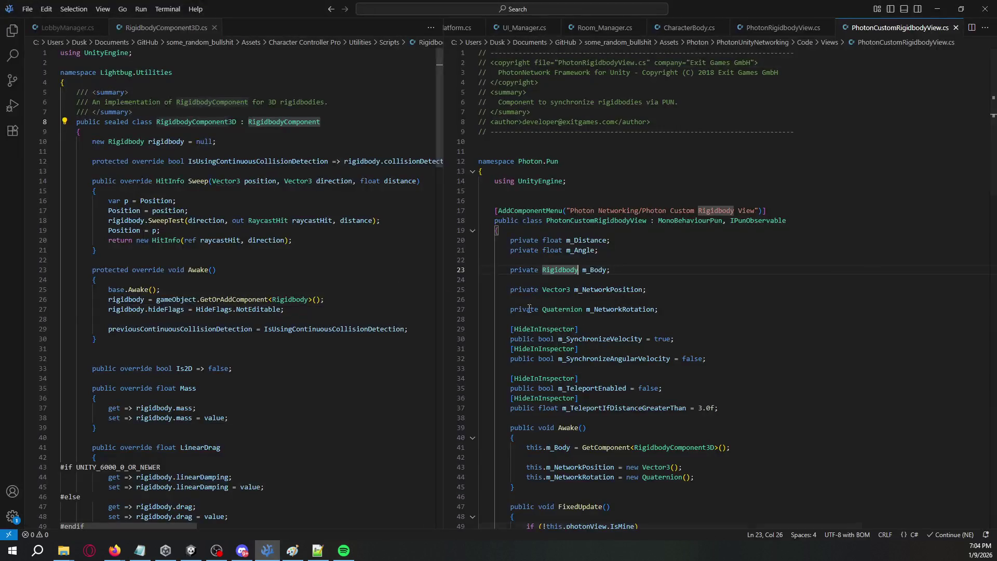
Step: Add 'using Lightbug.Utilities;' inside the namespace and check Unity's result
double_click(678, 448)
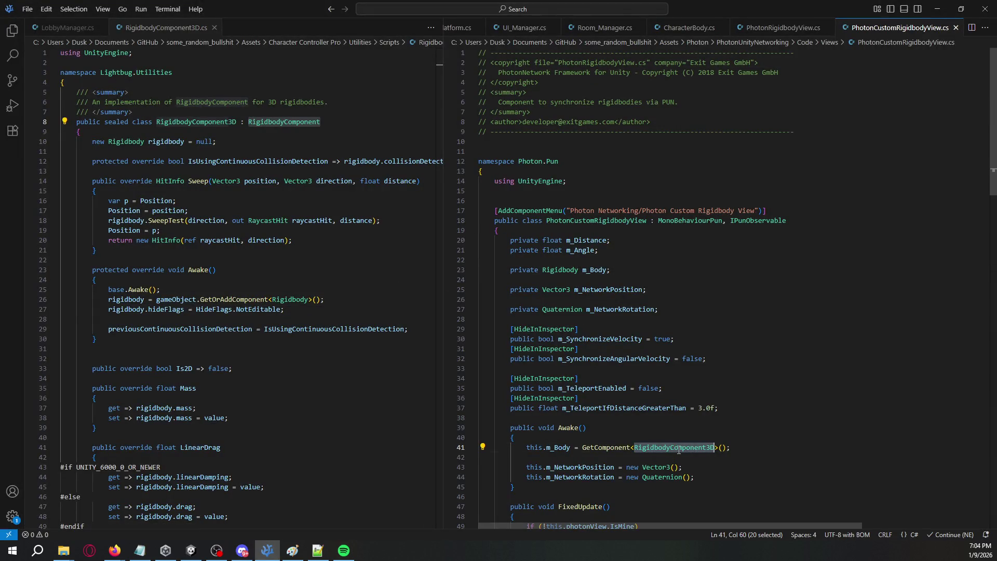
click(587, 185)
key(Return)
text(using Lightbug.)
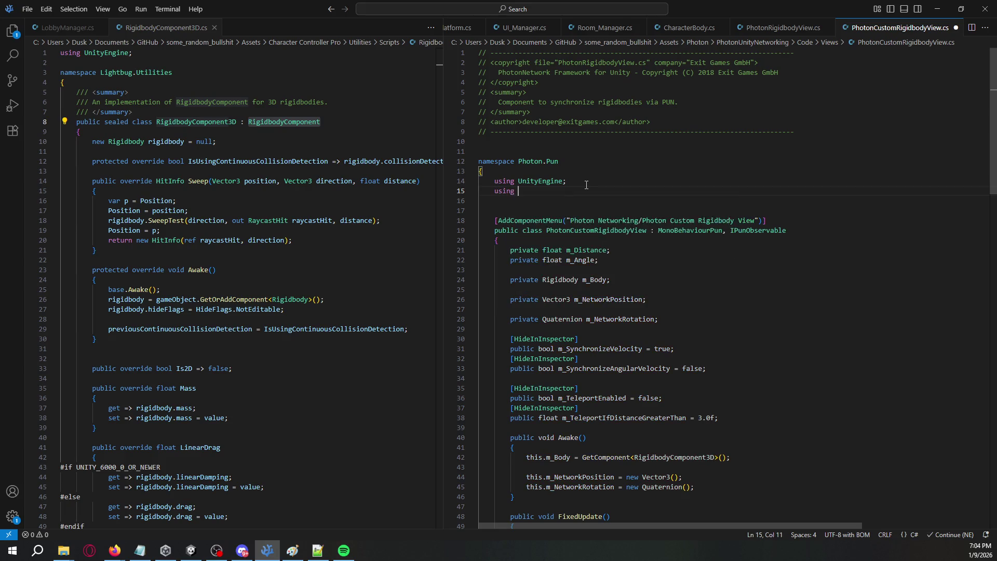
text(Utilitie)
key(Tab)
key(alt+Tab)
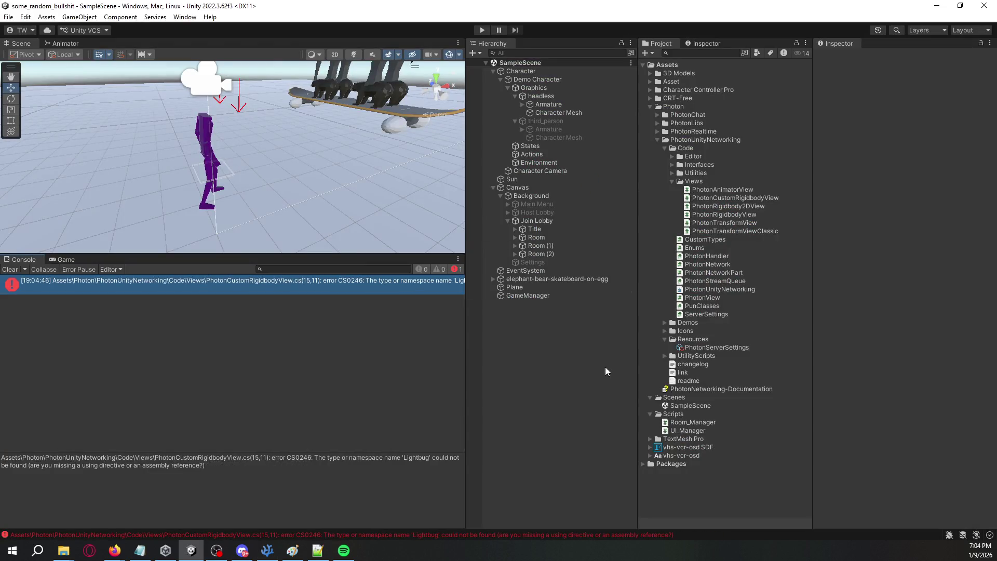
key(alt+Tab)
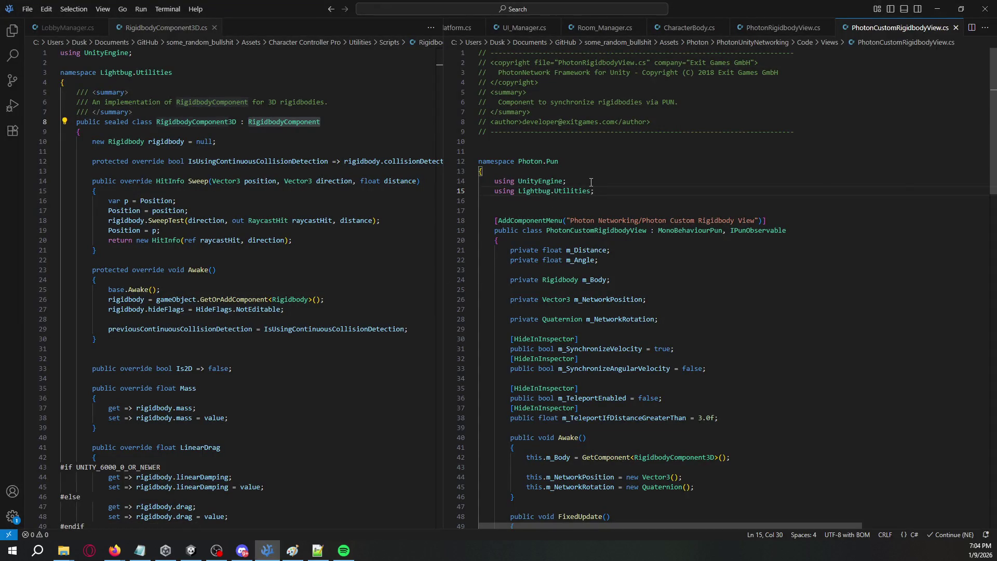
Step: Move the Lightbug.Utilities using line above the namespace, save, and recheck Unity
key(alt+Up)
key(alt+Up)
key(alt+Up)
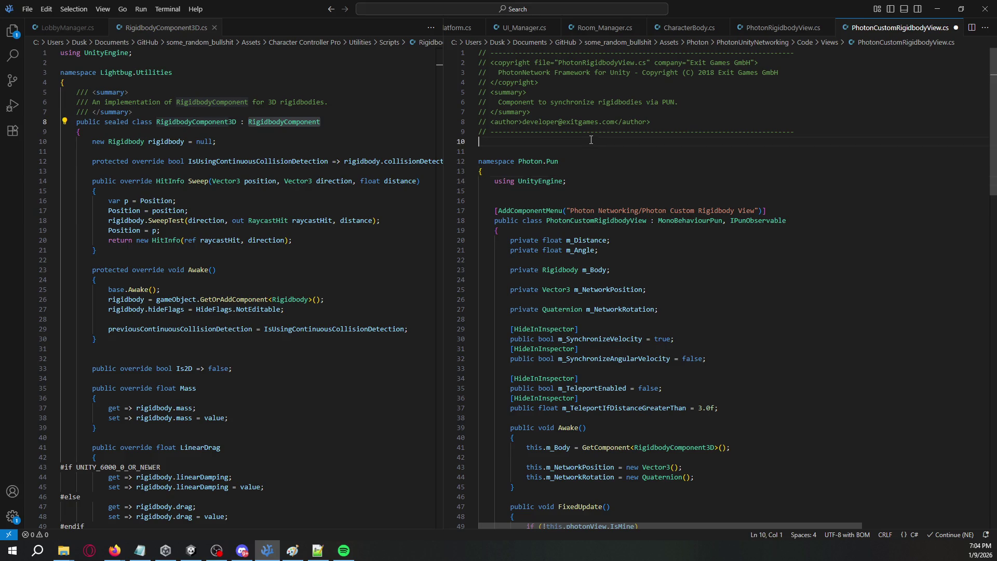
key(ctrl+s)
key(alt+Tab)
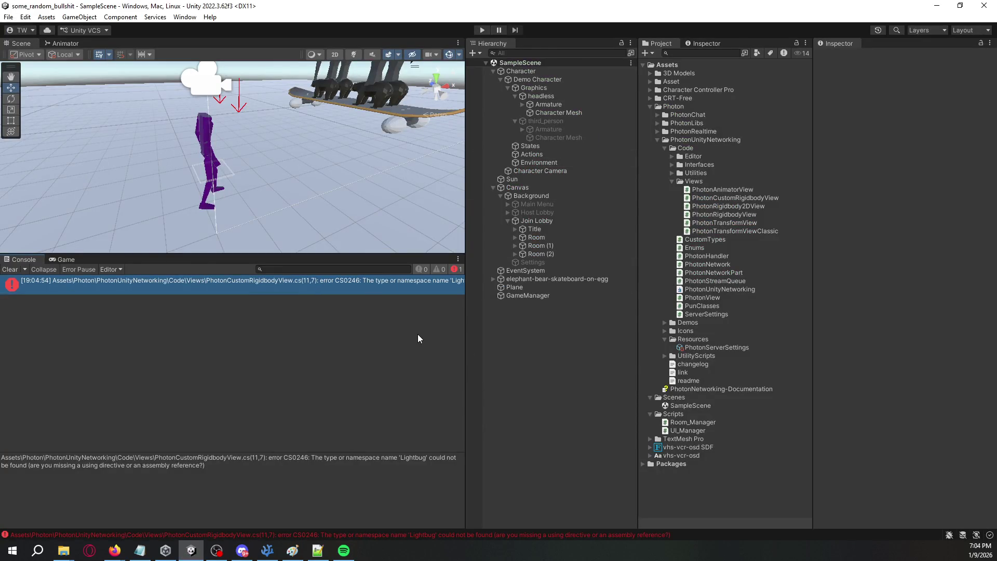
key(alt+Tab)
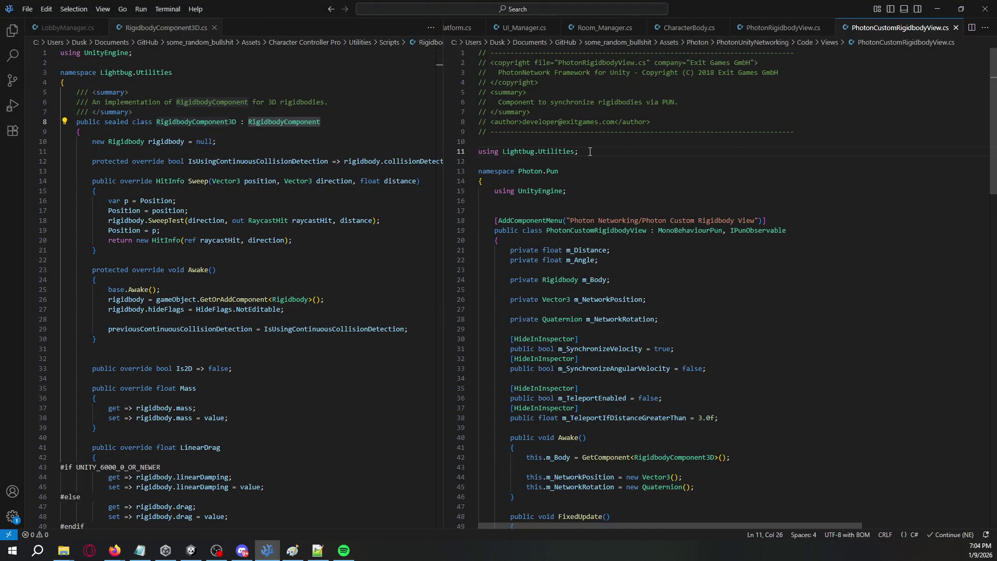
Step: Add 'using UnityEngine;' as well, save, and recheck Unity's compile result
key(Up)
text(using Unity)
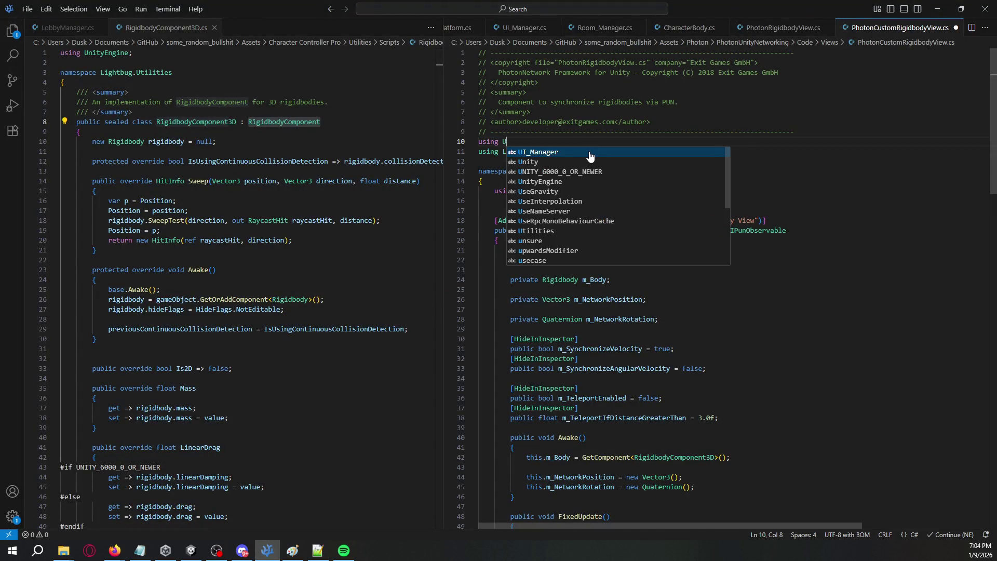
key(Tab)
text(;)
key(ctrl+s)
key(alt+Tab)
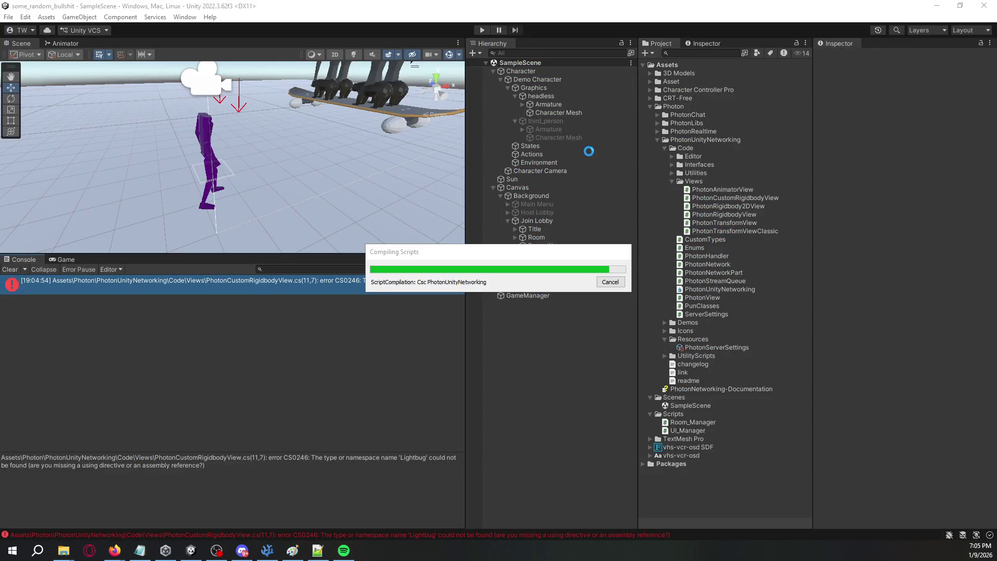
key(alt+Tab)
Step: Delete both added using lines, save the reverted script, and check the remaining error in Unity
key(Down)
key(End)
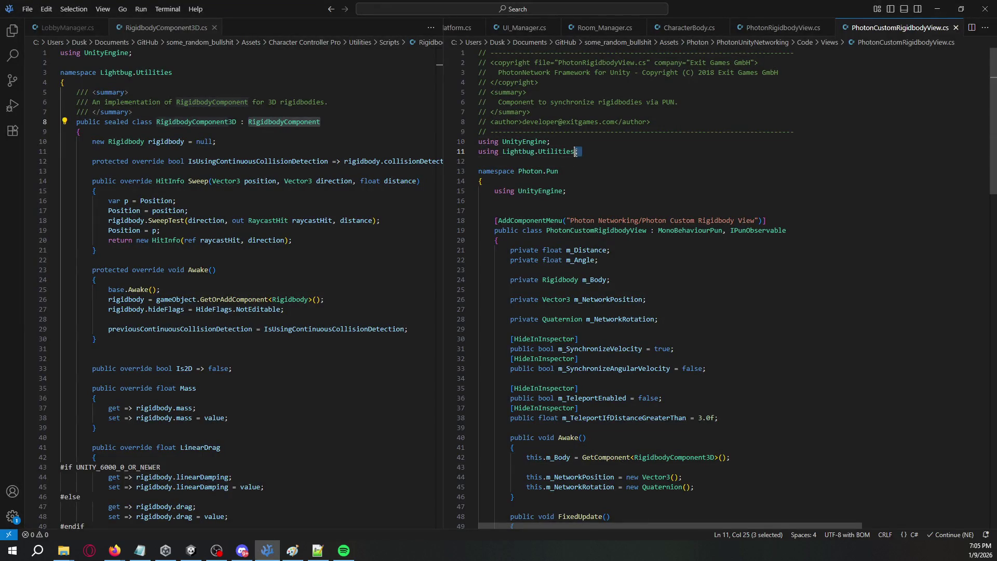
key(shift+Home)
key(shift+Up)
key(BackSpace)
key(ctrl+s)
key(alt+Tab)
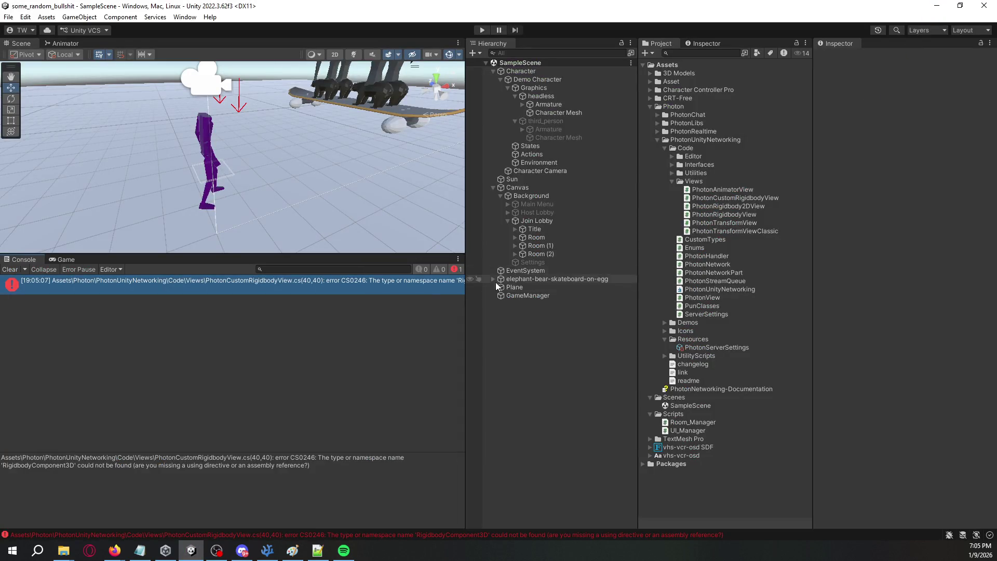
click(457, 284)
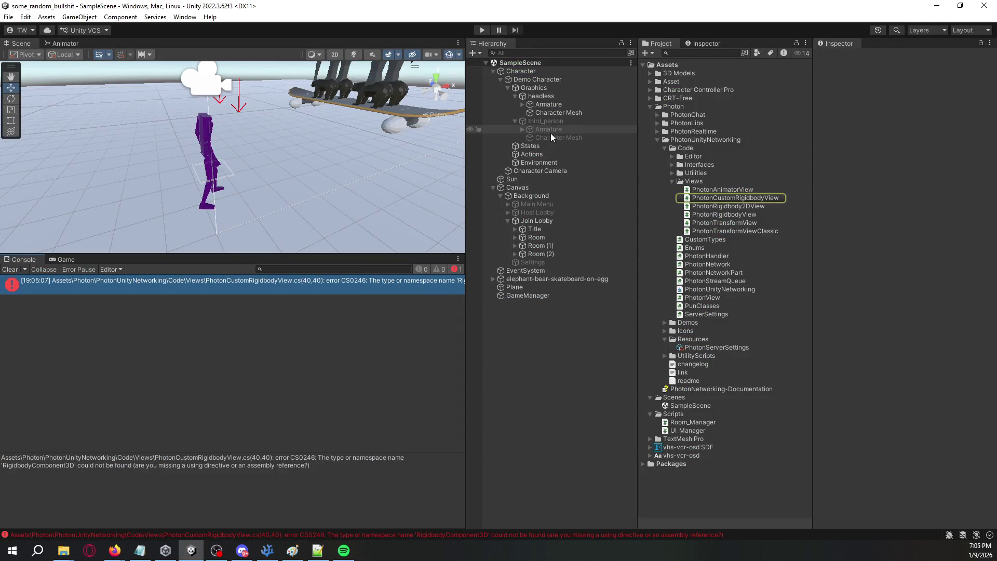
Step: Remove Demo Character's Photon Rigidbody View component and dismiss the can't-add-script warning
click(557, 86)
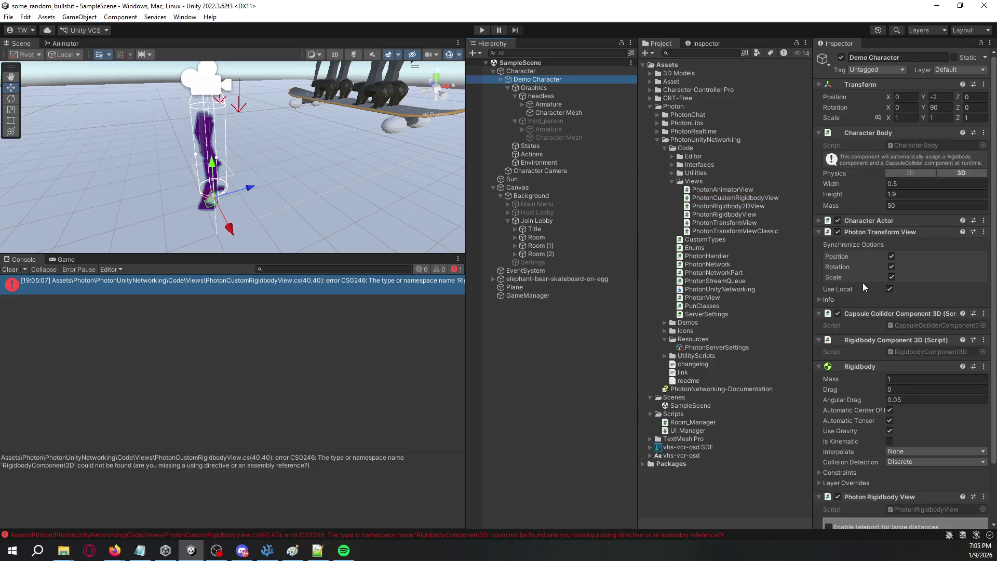
scroll(862, 282, down, 3)
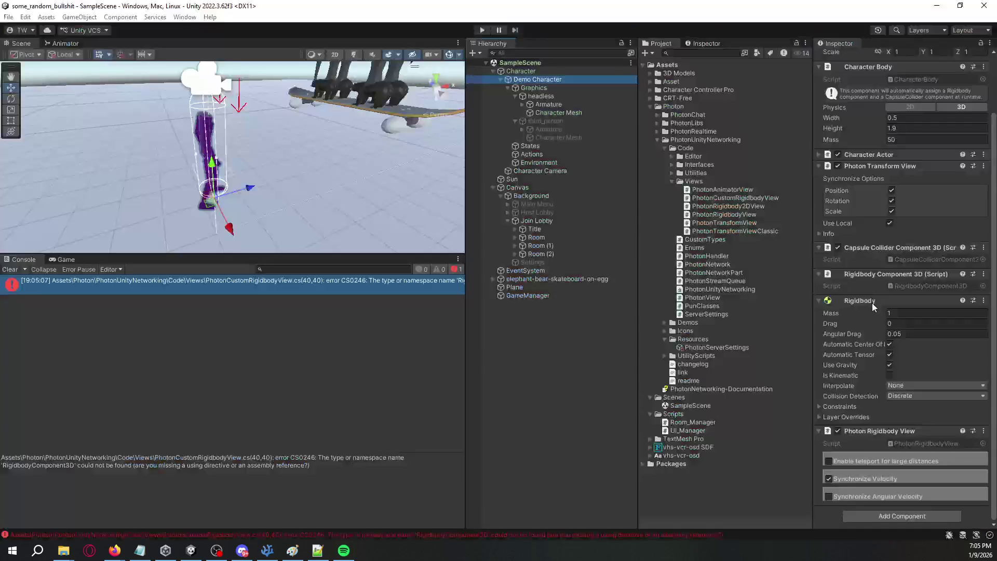
right_click(879, 300)
click(909, 320)
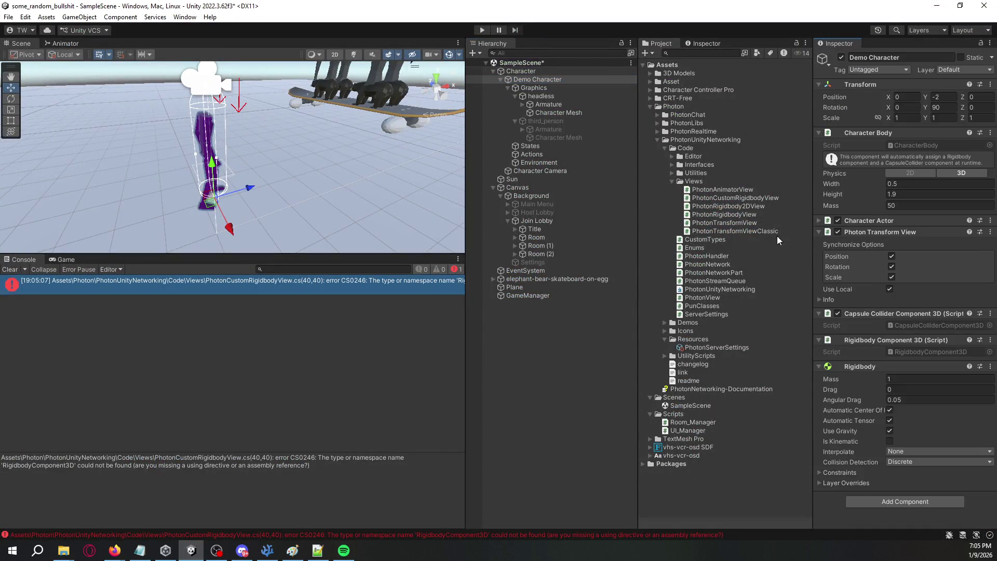
drag(882, 445, 887, 483)
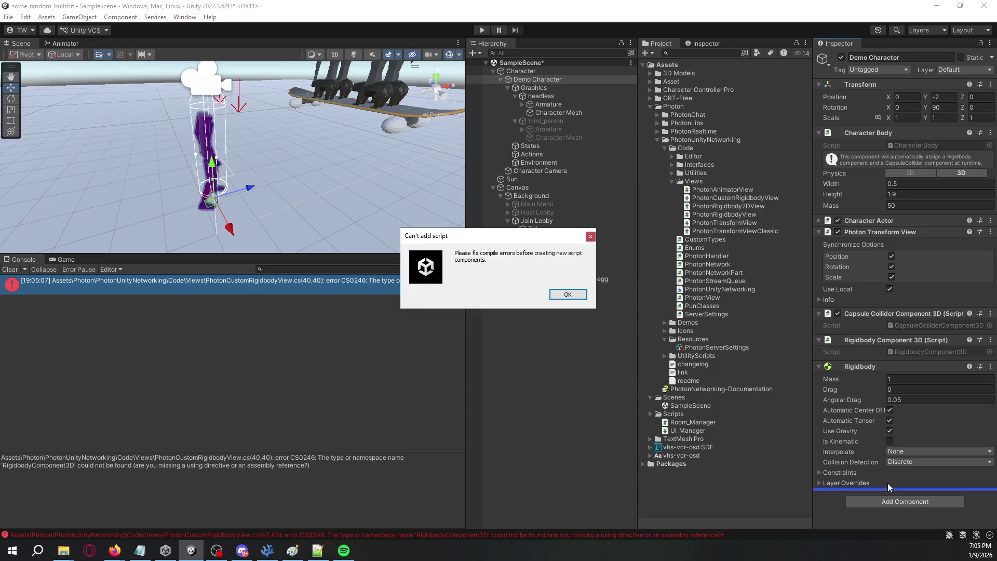
click(577, 294)
Step: Remove the Rigidbody component from Demo Character and save the scene
right_click(867, 366)
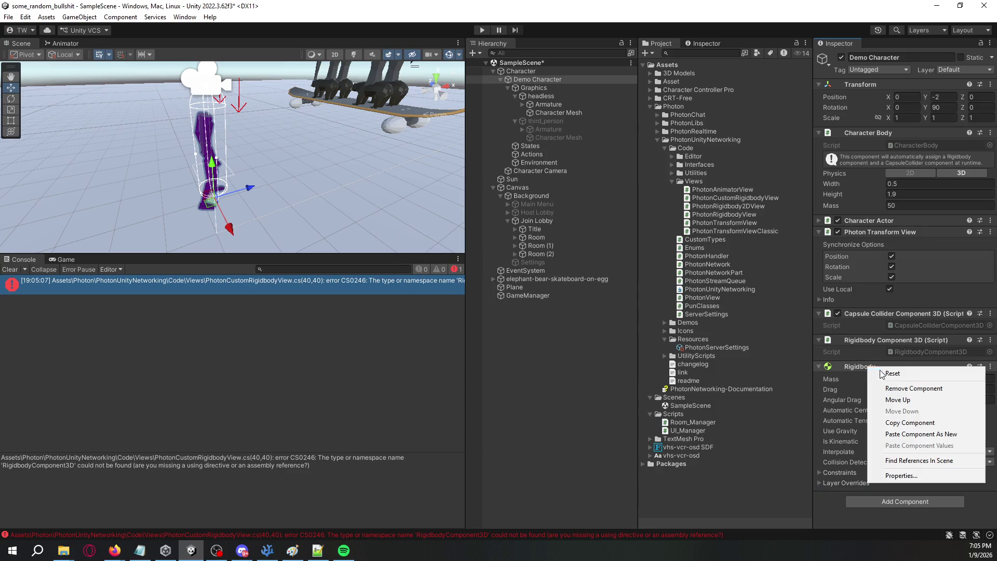
click(896, 389)
key(ctrl+s)
click(409, 287)
Step: Change GetComponent<RigidbodyComponent3D>() on line 40 to GetComponent<Rigidbody>() and save
double_click(409, 286)
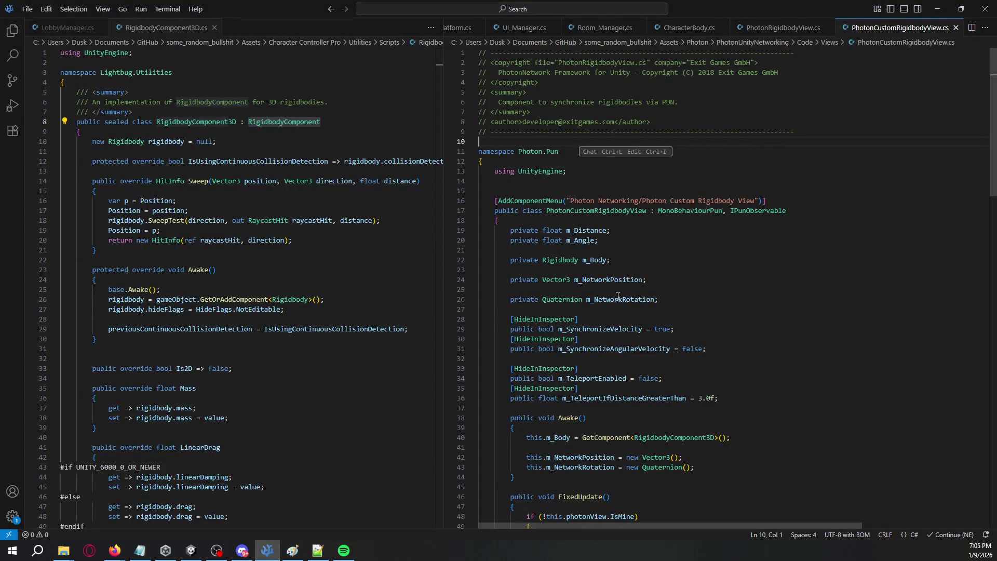
double_click(657, 437)
text(Rigi)
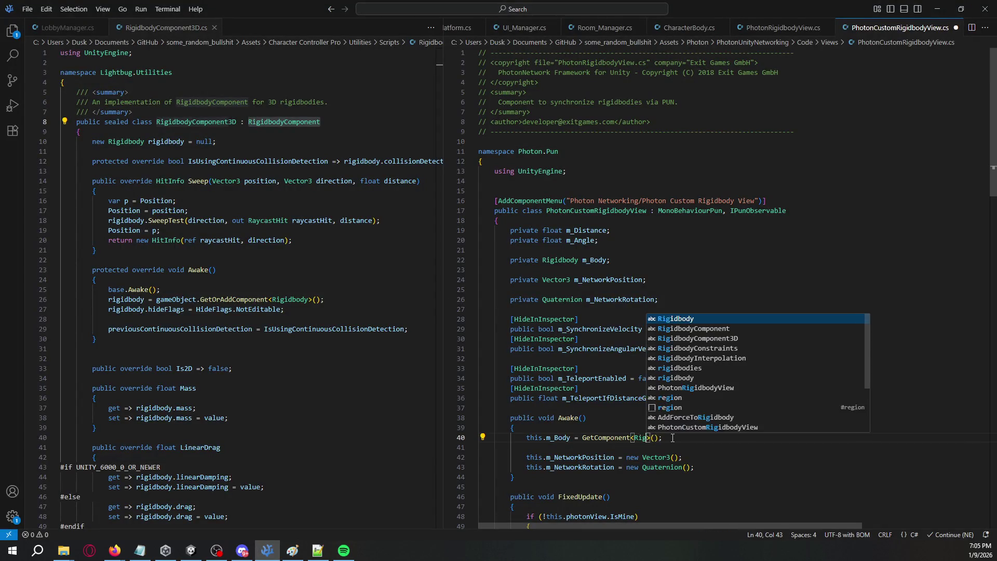
key(Return)
key(ctrl+s)
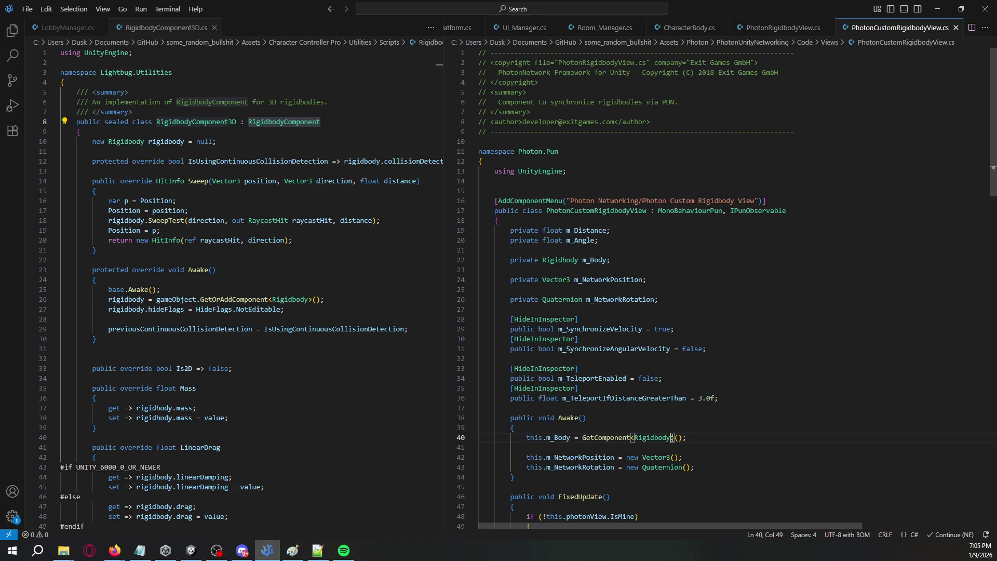
key(alt+Tab)
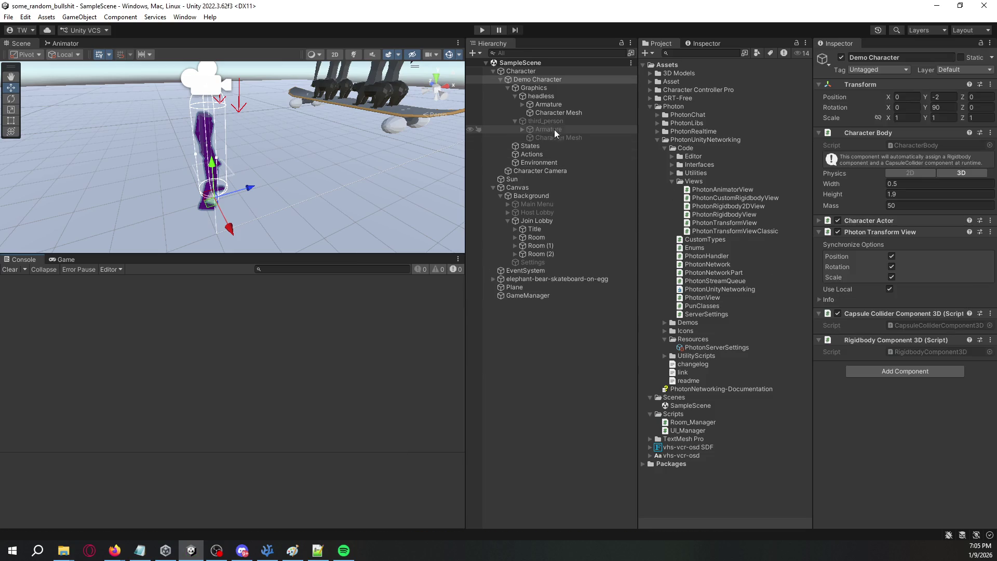
Step: Add the PhotonCustomRigidbodyView script to Demo Character and open its code from the component
click(876, 371)
drag(725, 198, 855, 392)
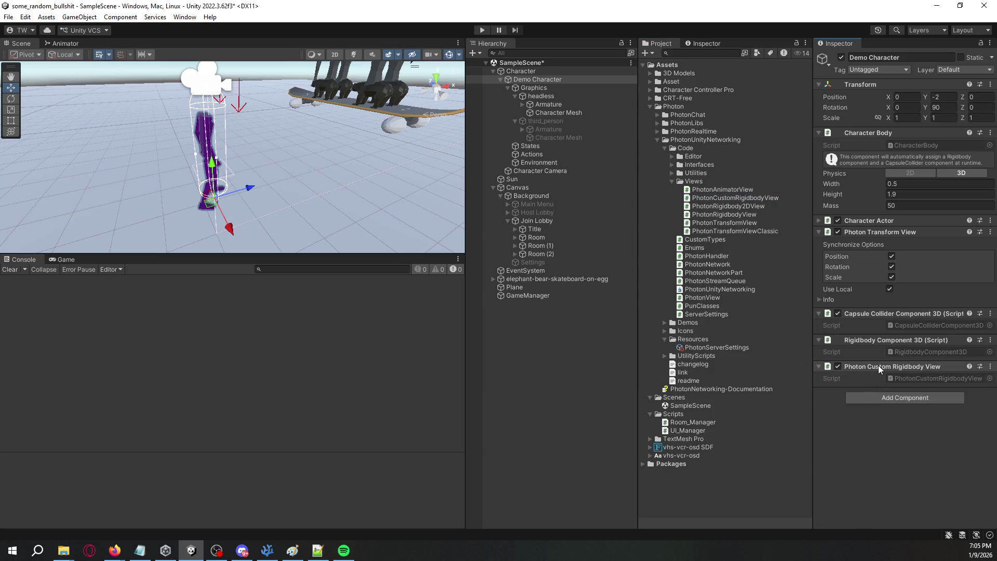
double_click(878, 365)
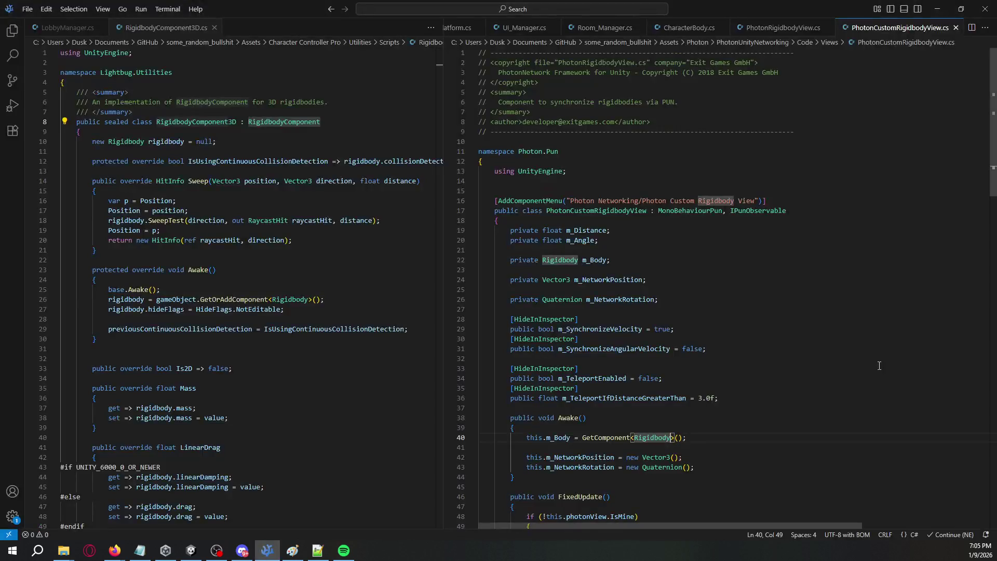
Step: Try removing 'Custom' from the AddComponentMenu label, undo it, and close PhotonCustomRigidbodyView.cs
double_click(721, 201)
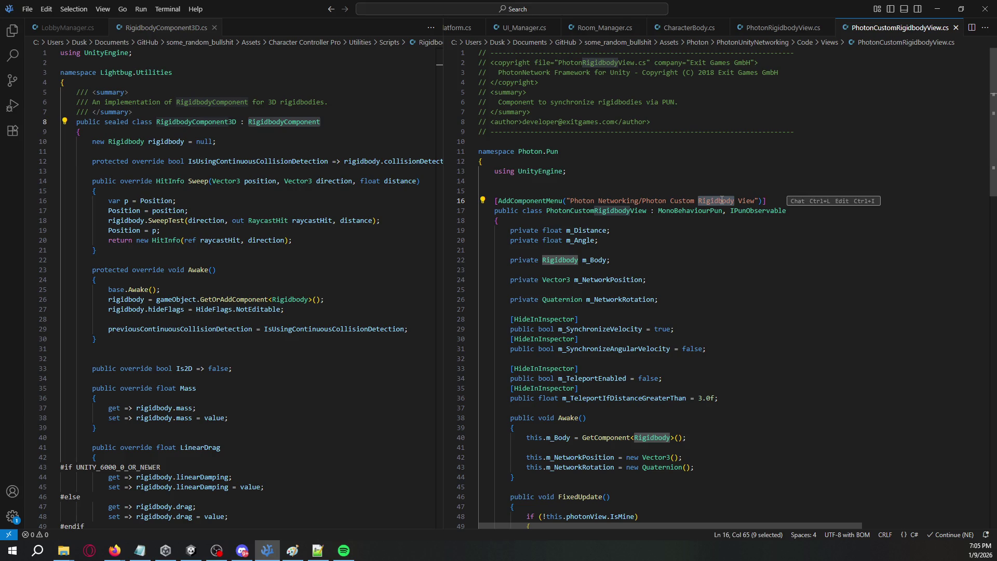
key(alt+Tab)
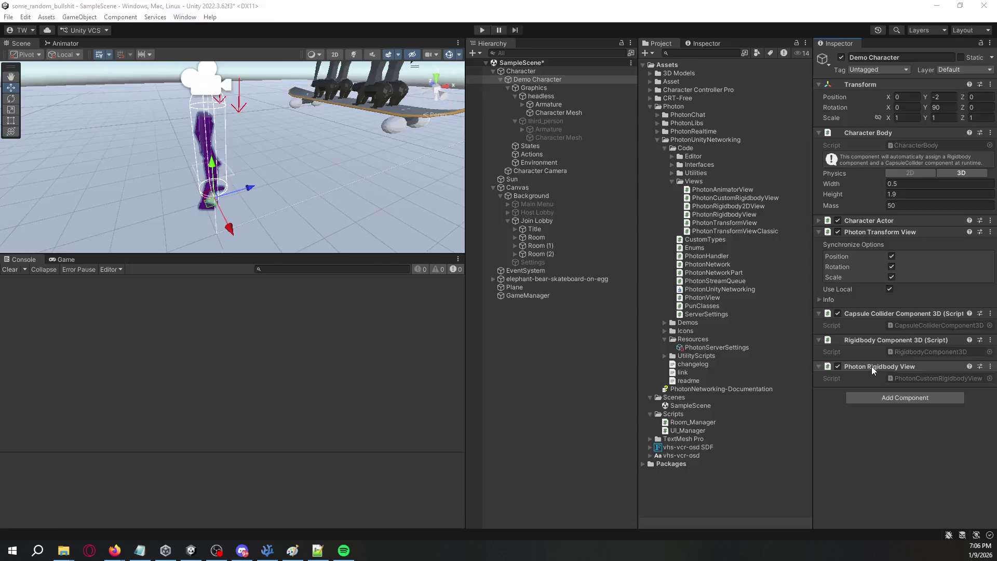
key(alt+Tab)
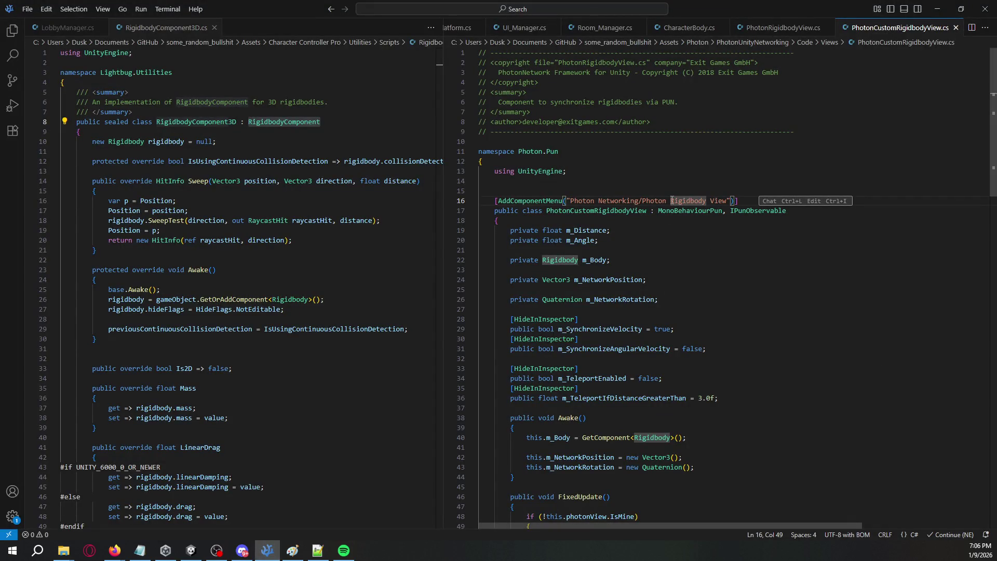
key(ctrl+z)
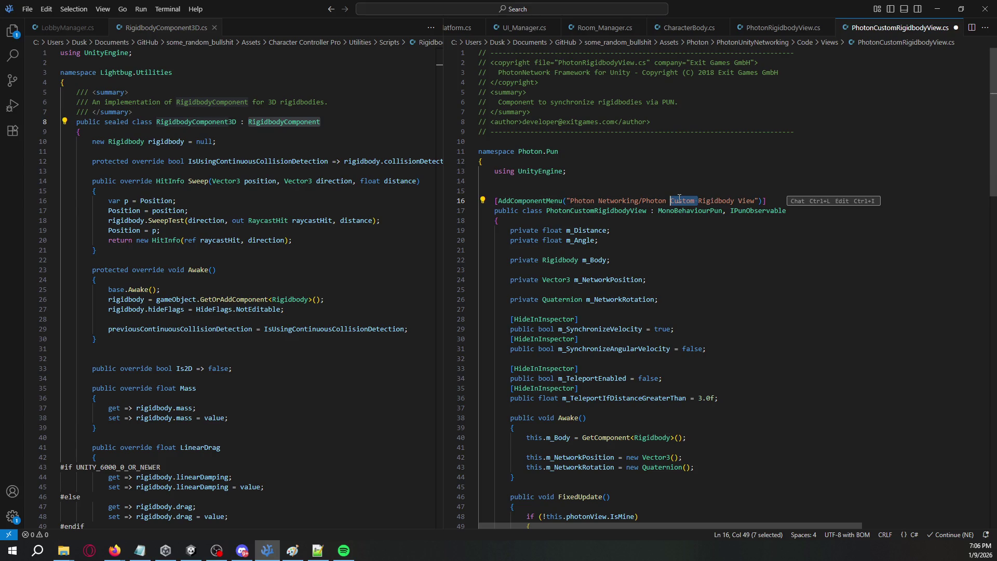
click(956, 27)
key(Return)
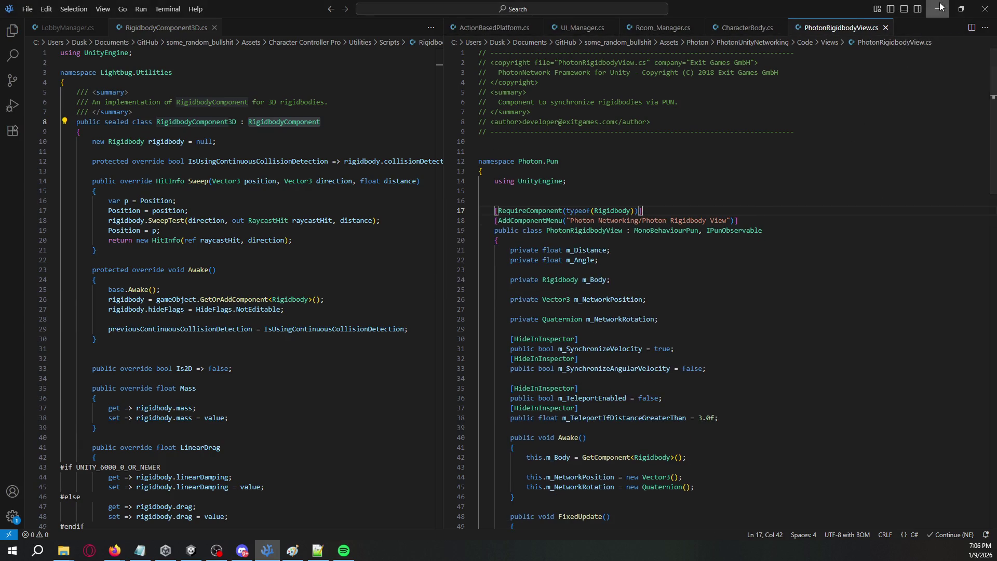
key(alt+Tab)
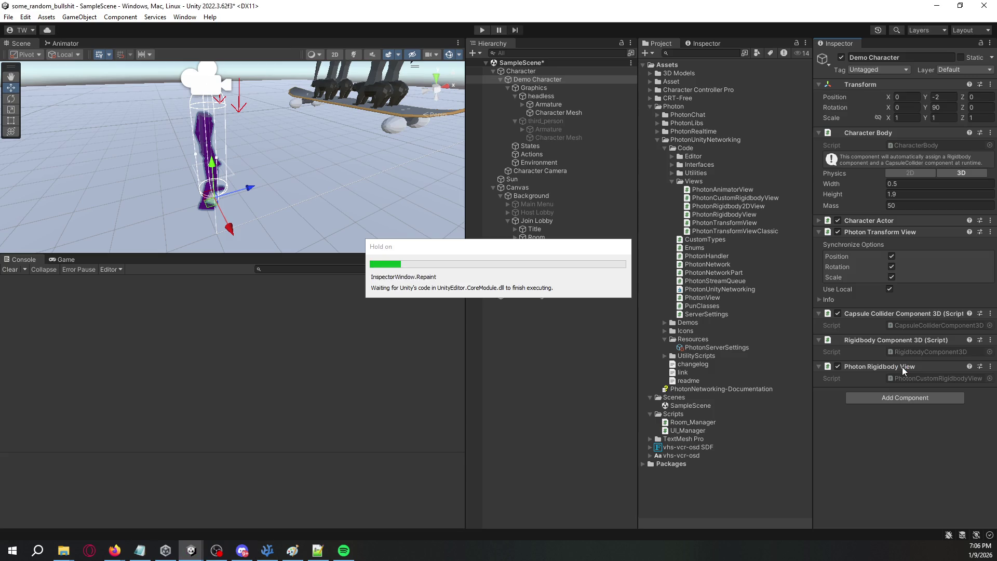
Step: Swap Photon Custom Rigidbody View for PhotonRigidbodyView on Demo Character, then edit the Rigidbody Component 3D script
right_click(902, 367)
click(914, 385)
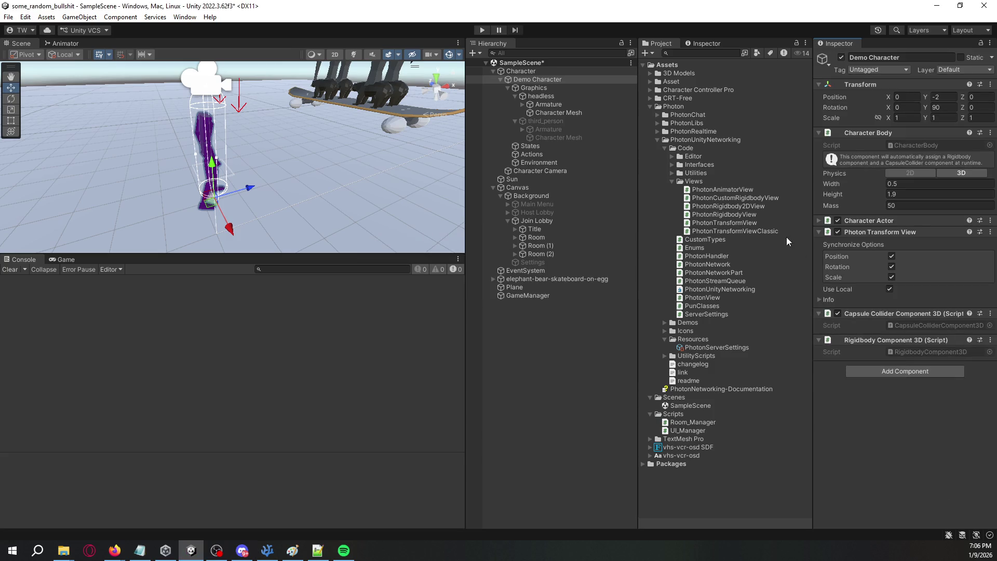
drag(747, 214, 878, 419)
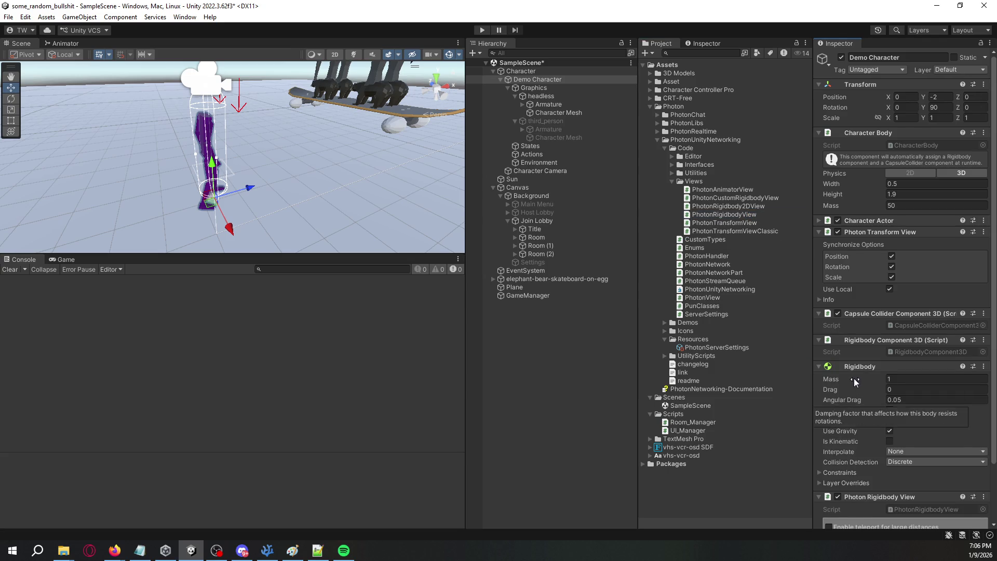
scroll(856, 379, down, 2)
scroll(862, 395, down, 1)
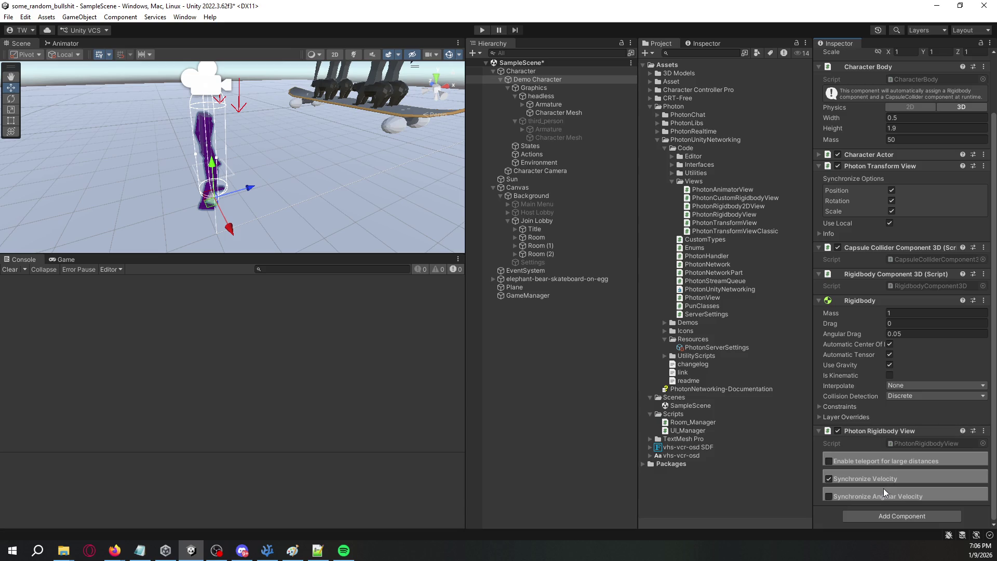
right_click(877, 274)
click(908, 391)
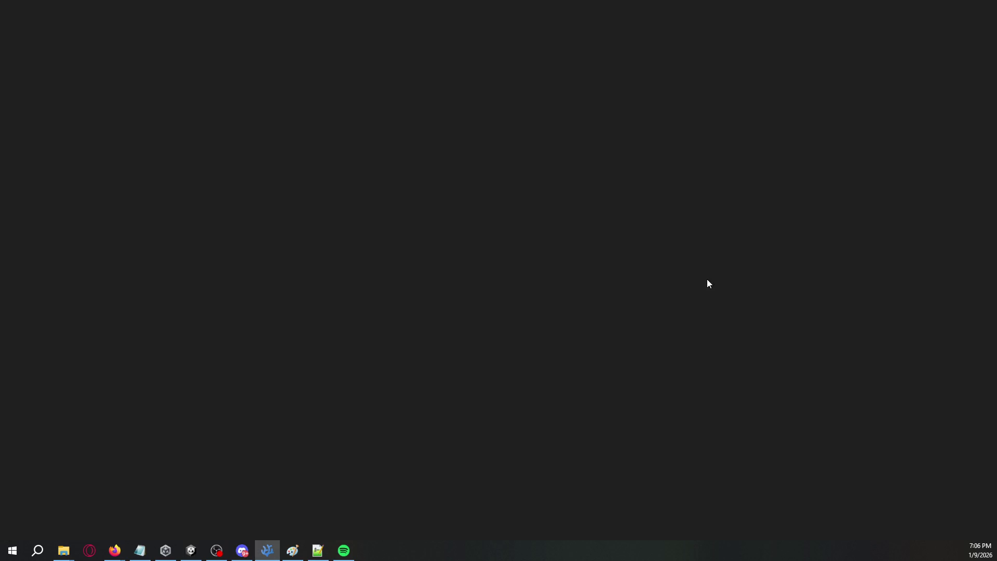
Step: Move RigidbodyComponent3D.cs into the left editor group beside PhotonRigidbodyView.cs
mouse_move(935, 33)
mouse_down()
mouse_move(597, 129)
mouse_move(364, 104)
mouse_move(219, 31)
mouse_up()
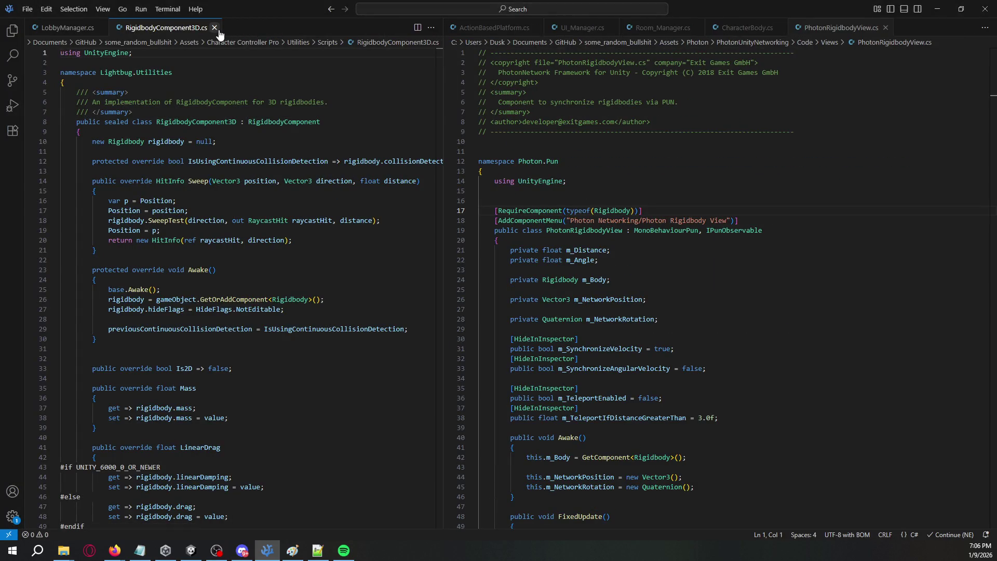
click(214, 27)
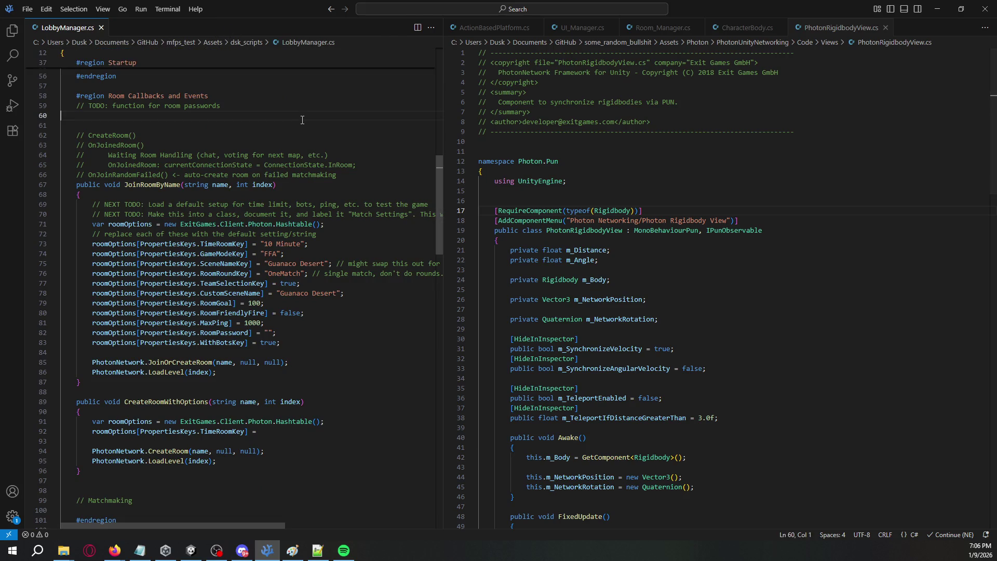
key(ctrl+shift+t)
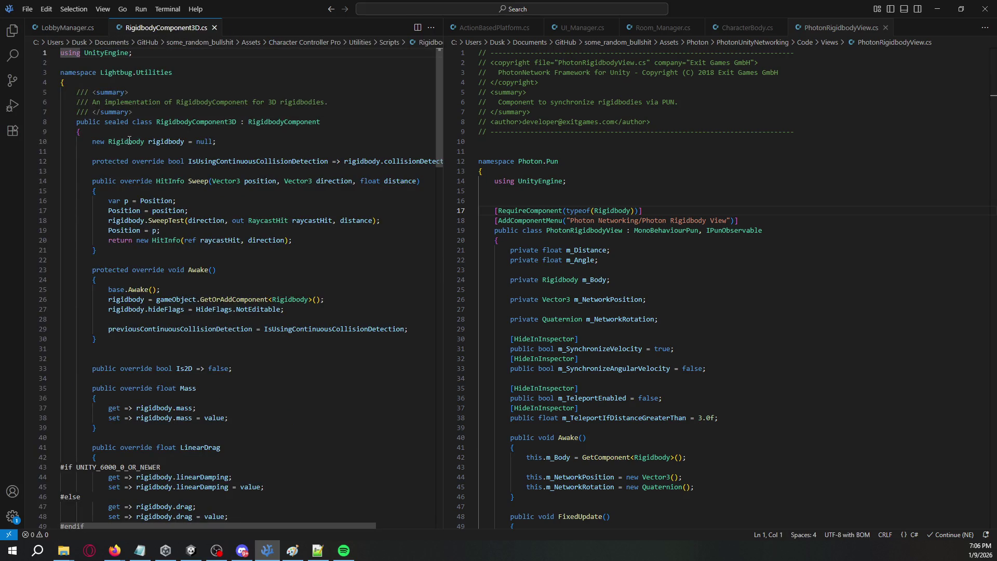
Step: Trace its rigidbody field to the GetOrAddComponent<Rigidbody>() call in Awake, then return to Unity
double_click(130, 141)
double_click(158, 139)
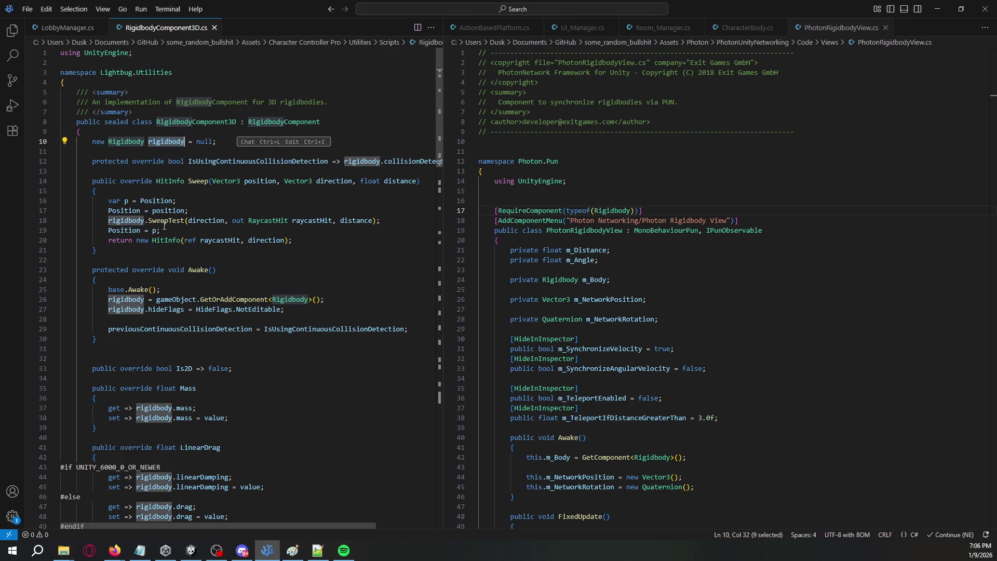
double_click(231, 299)
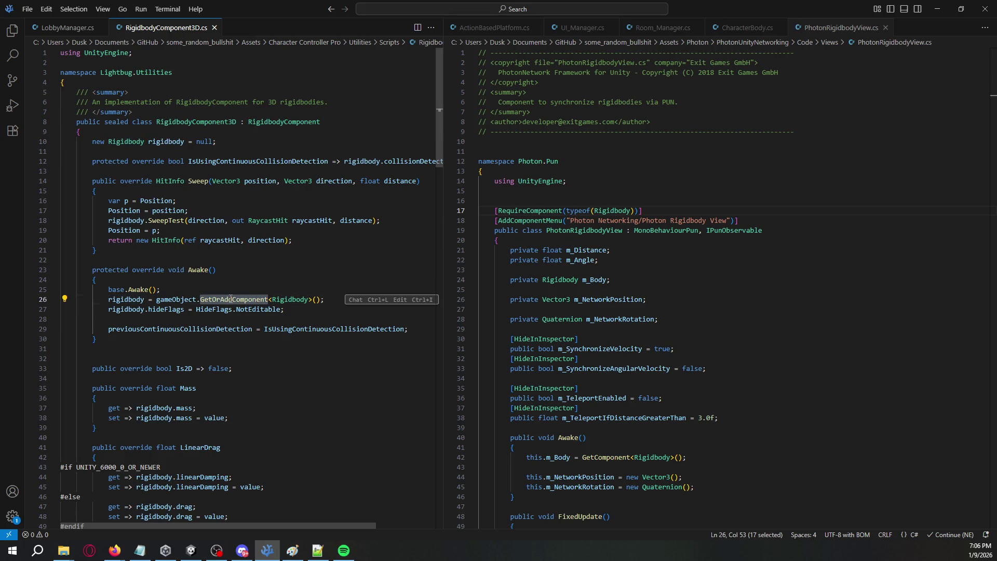
key(alt+Tab)
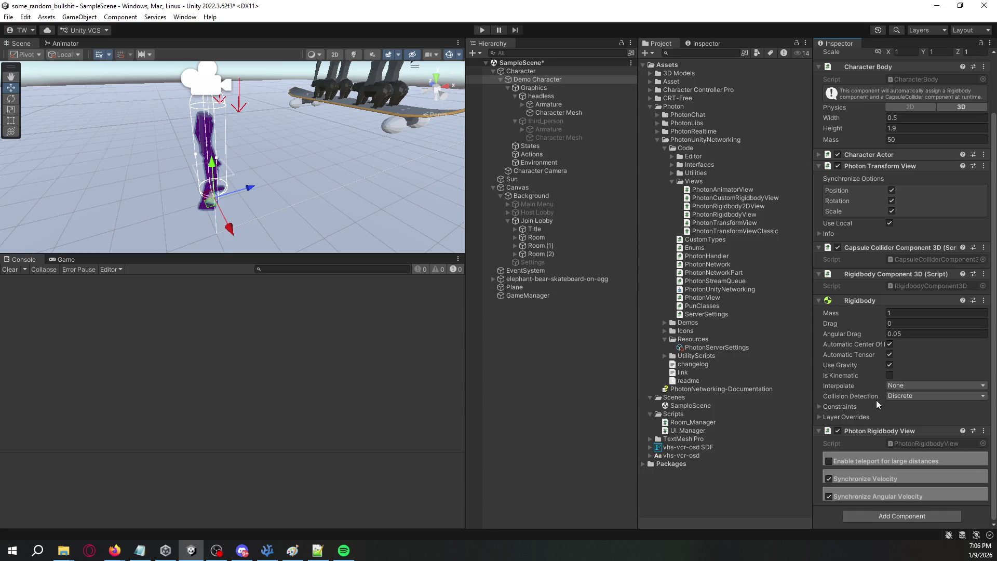
Step: Save the scene and deactivate the Canvas object
key(ctrl+s)
click(544, 187)
click(842, 57)
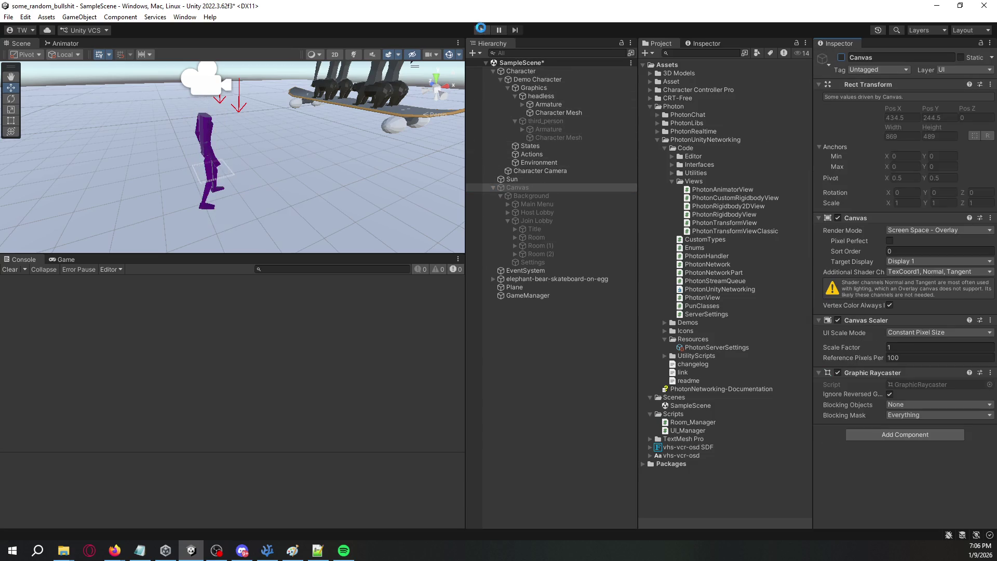
Step: Run a play test and review the console's NullReferenceException errors and warnings before stopping
key(ctrl+p)
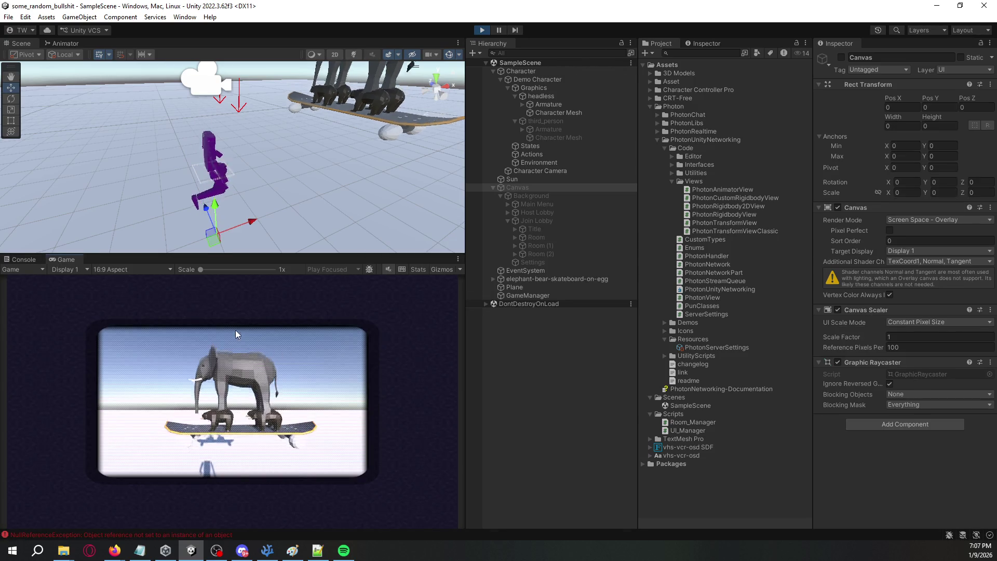
click(36, 261)
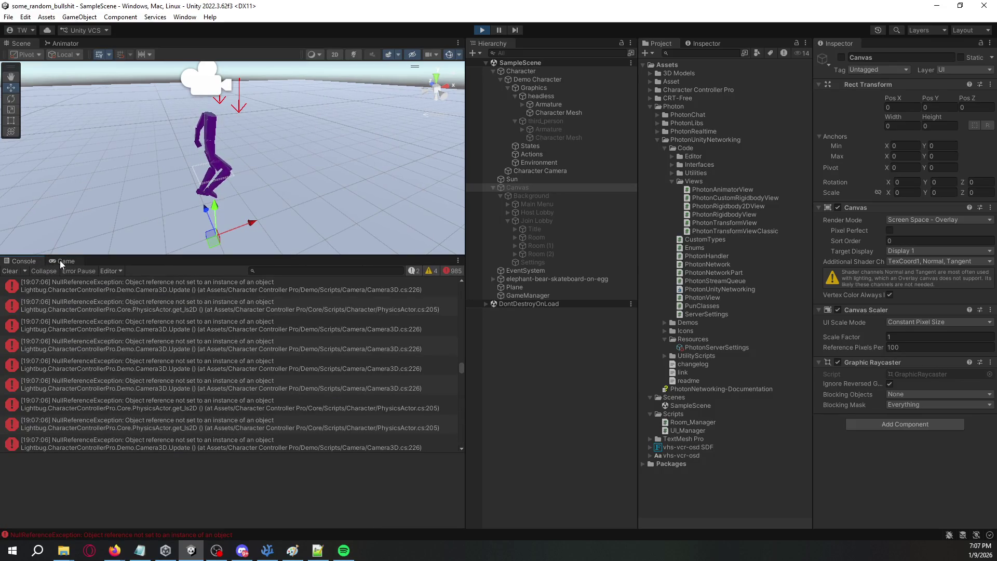
click(178, 310)
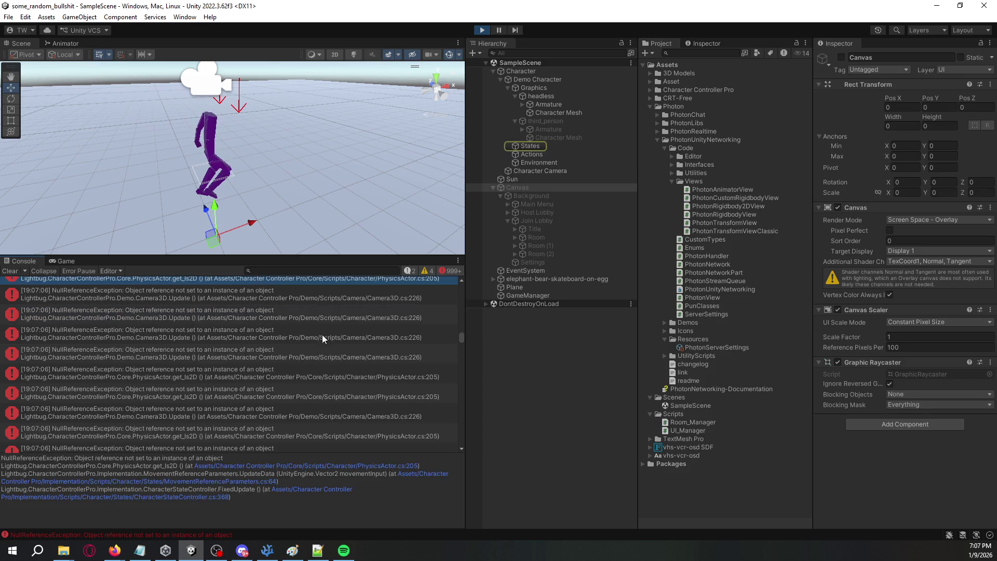
click(450, 271)
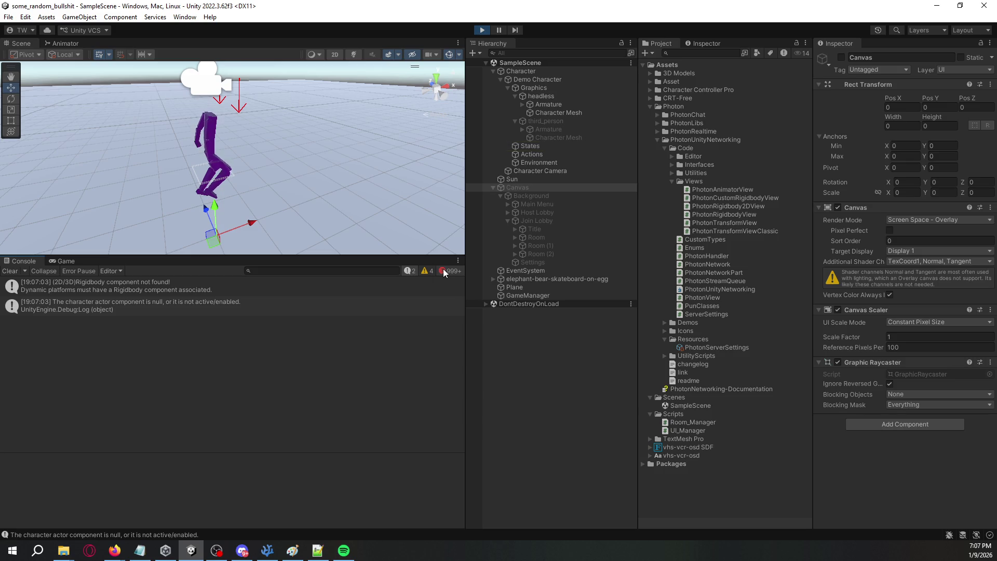
click(434, 270)
click(445, 270)
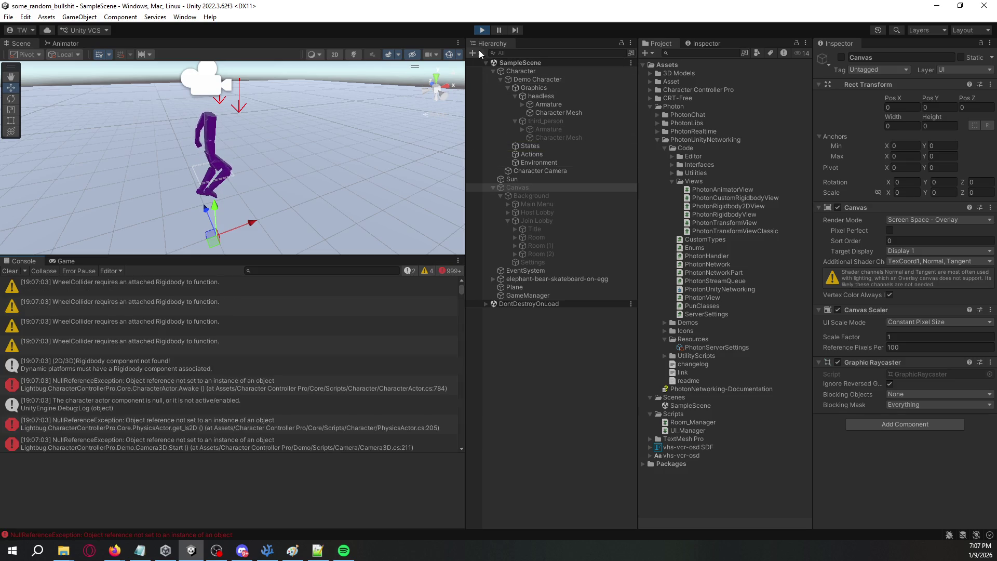
click(486, 29)
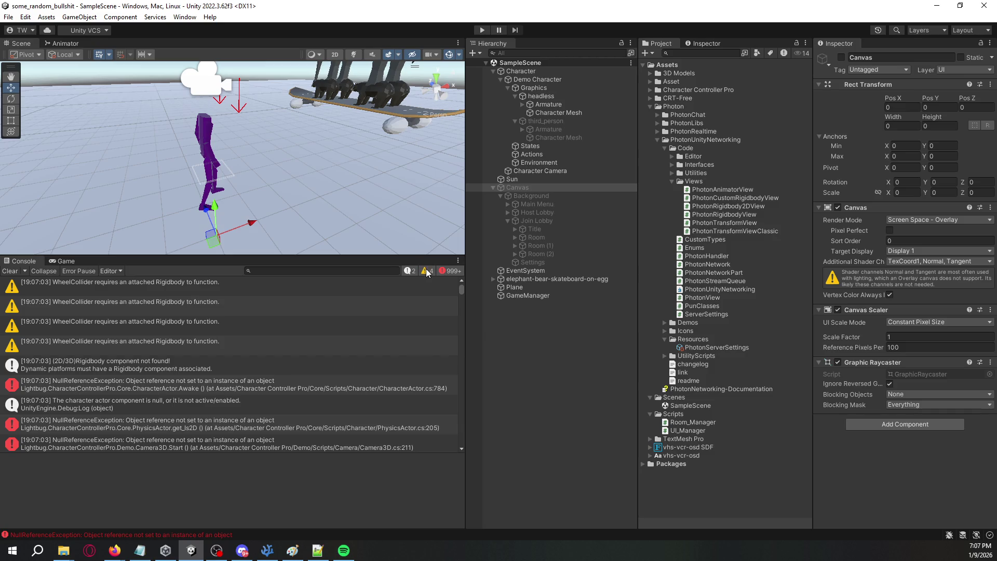
Step: Select the four wheel 'model' objects behind the WheelCollider warning and add a Rigidbody to them
click(377, 303)
click(530, 346)
shift+click(541, 369)
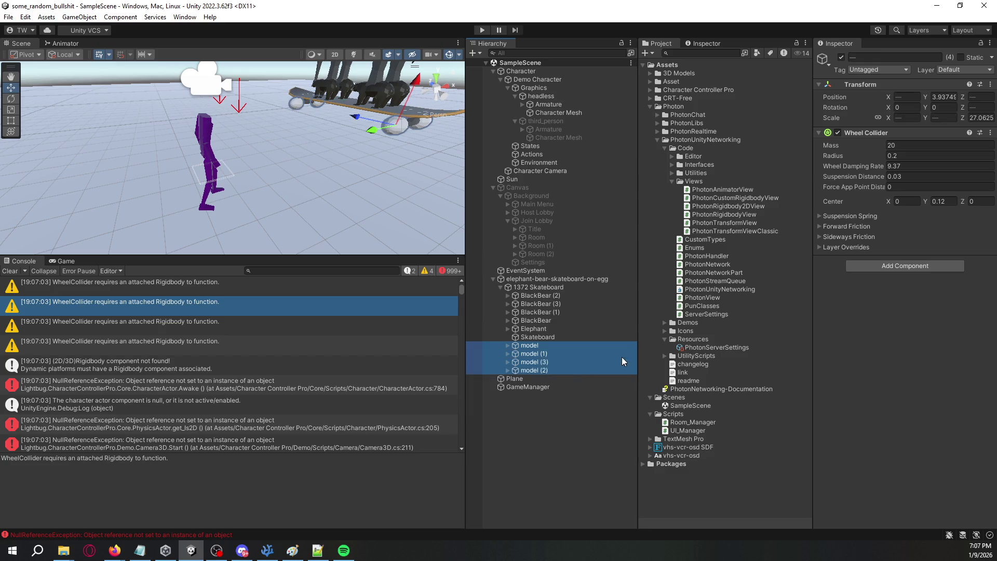
click(911, 268)
text(rigidbody)
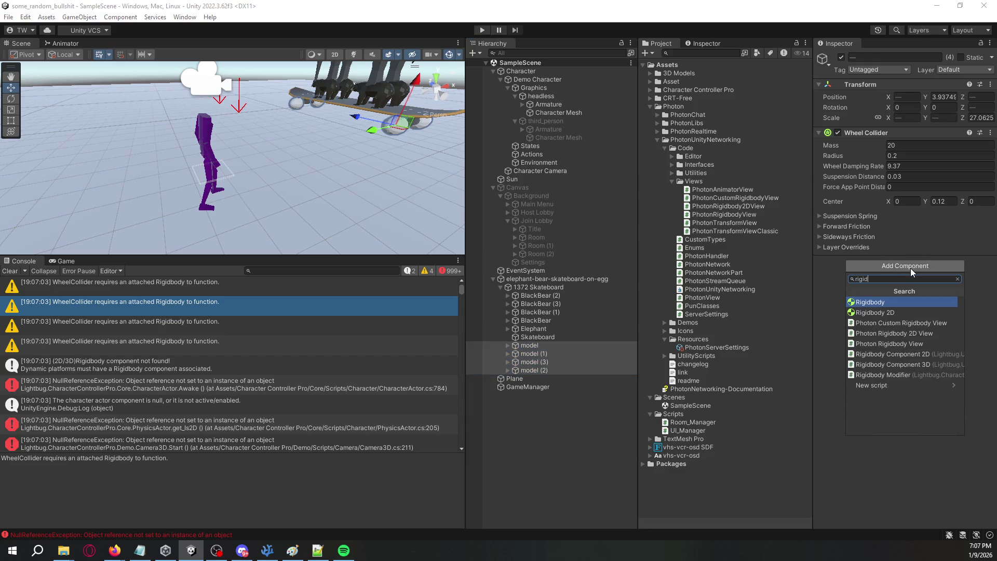
key(Return)
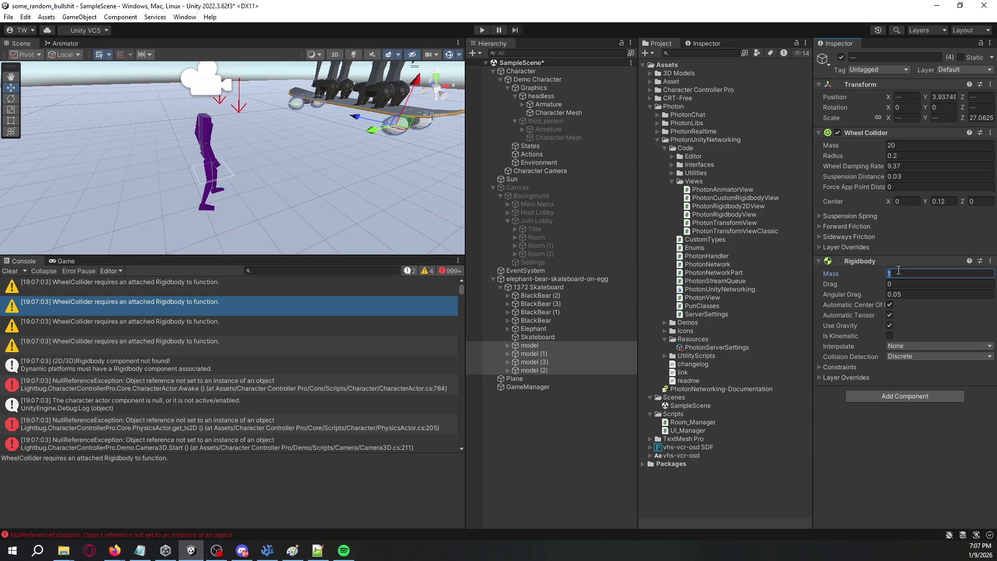
Step: Set the wheel Rigidbody Mass to 20, hide console warnings, and view the character actor null error
text(20)
click(546, 416)
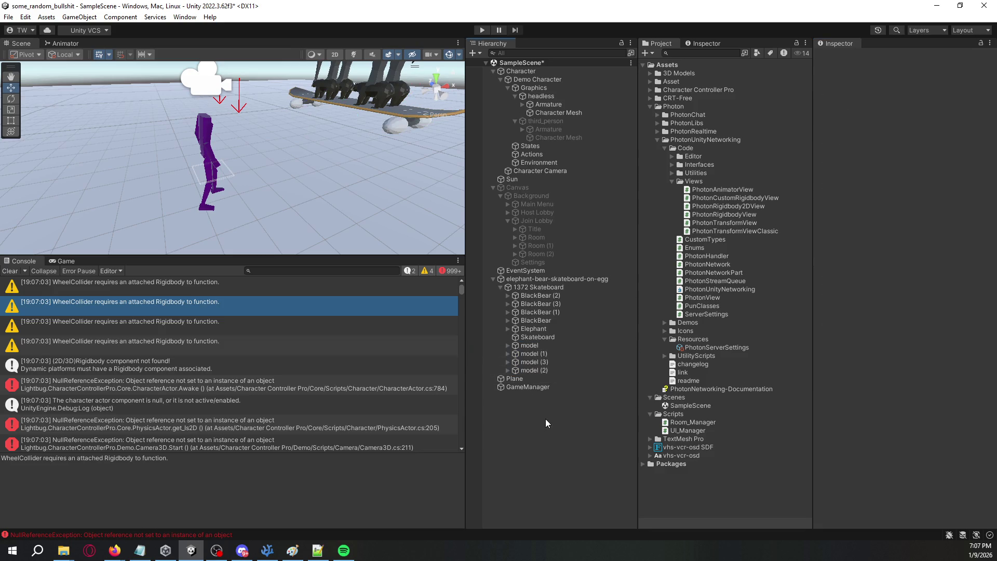
click(426, 271)
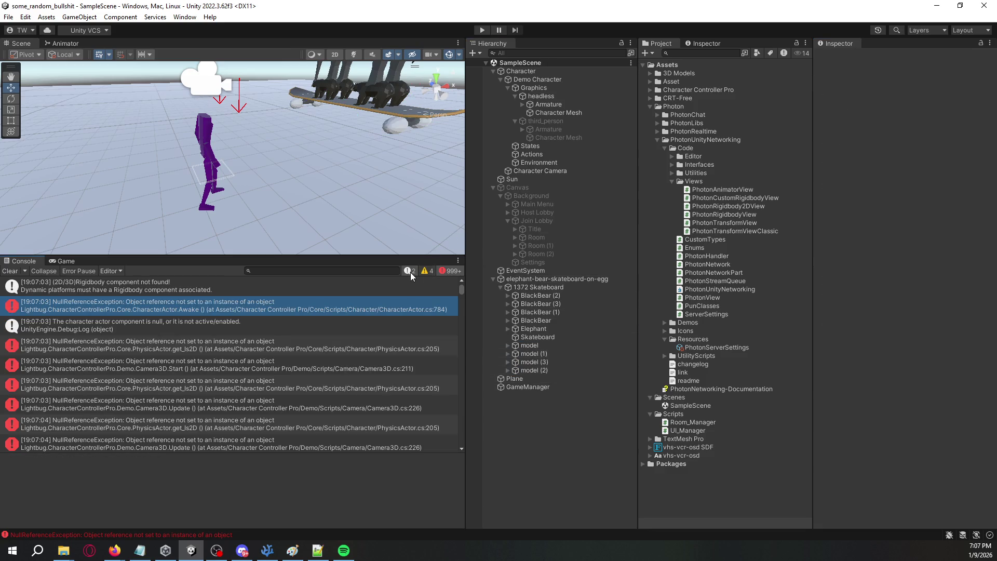
click(362, 322)
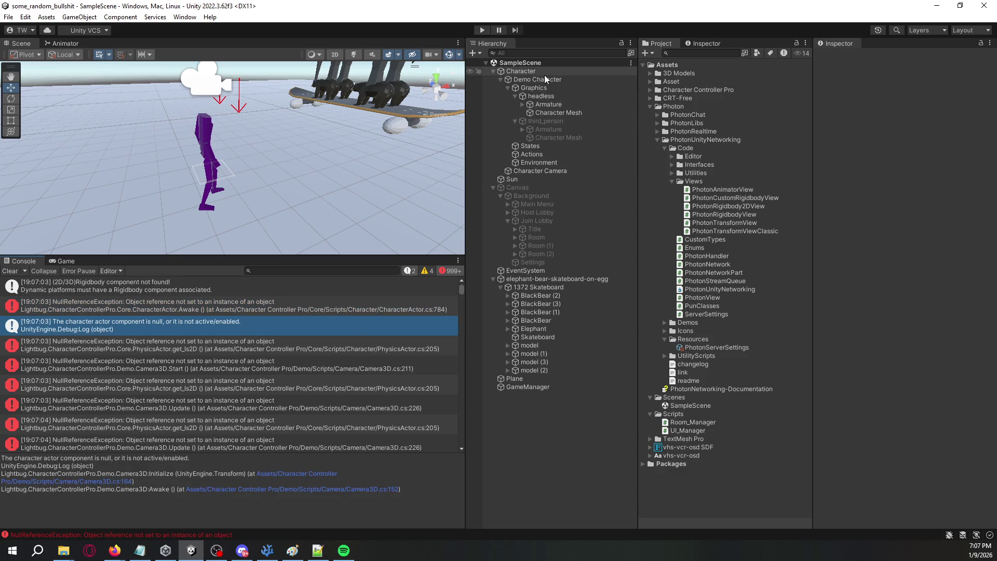
Step: Inspect the Character Camera's settings and trace the missing-Rigidbody message to Platform.cs
click(500, 78)
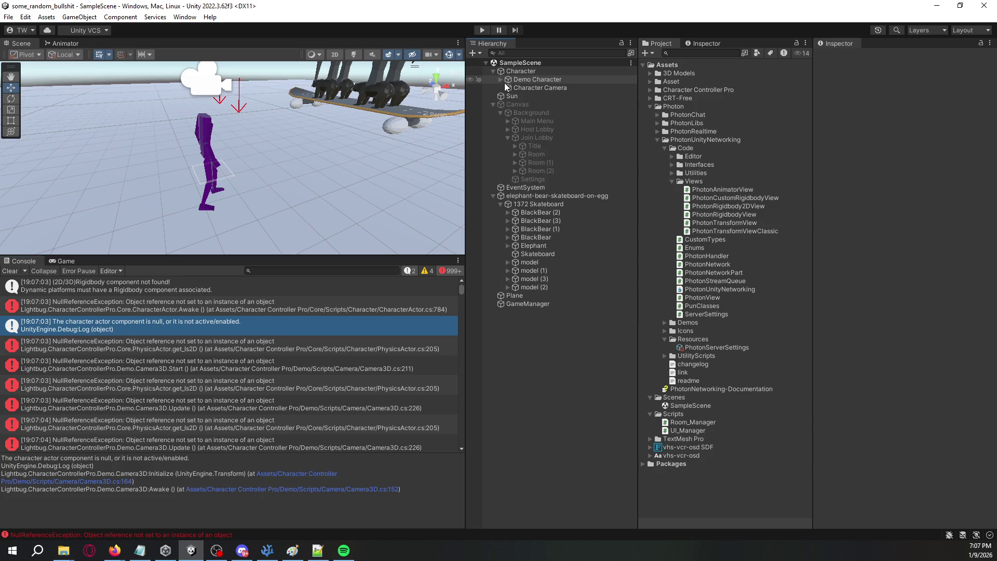
click(512, 88)
scroll(862, 201, down, 5)
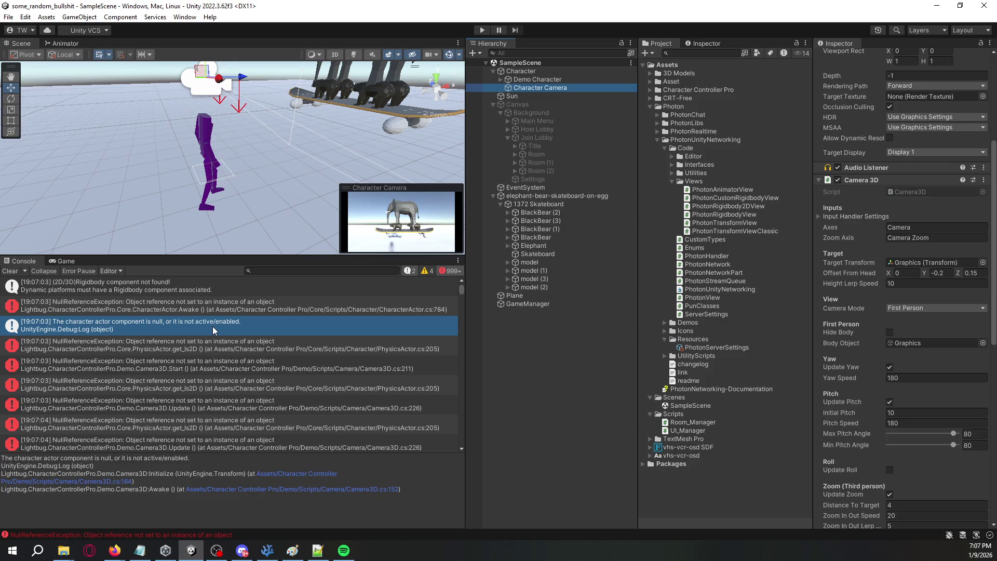
click(198, 289)
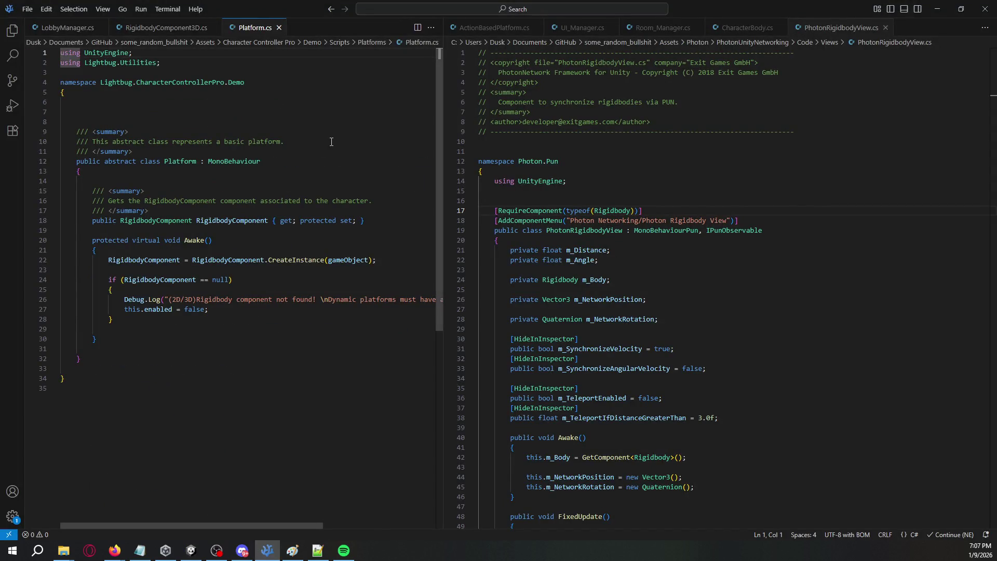
key(alt+Tab)
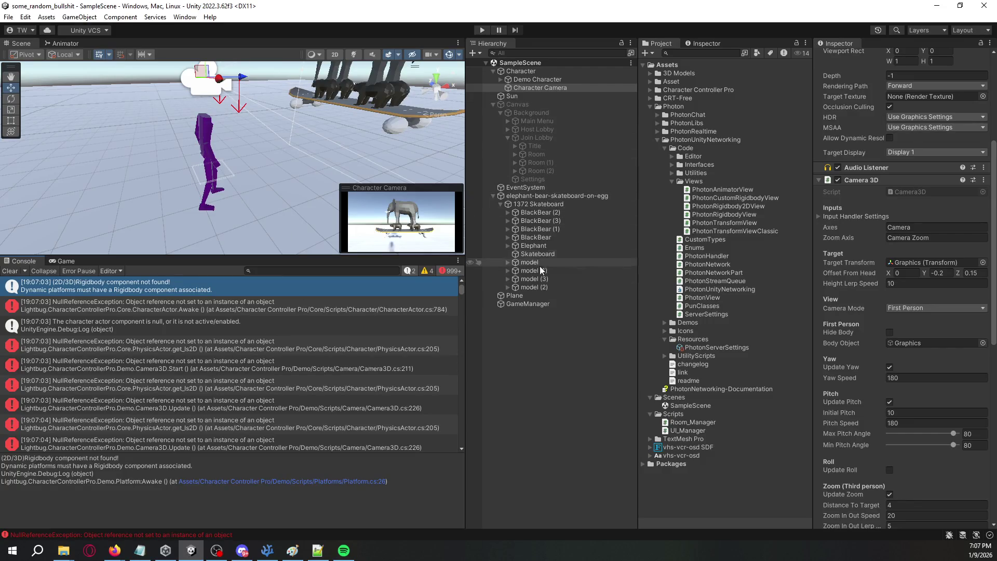
Step: Trace the CharacterActor.Awake error back to the Demo Character object
scroll(890, 296, down, 5)
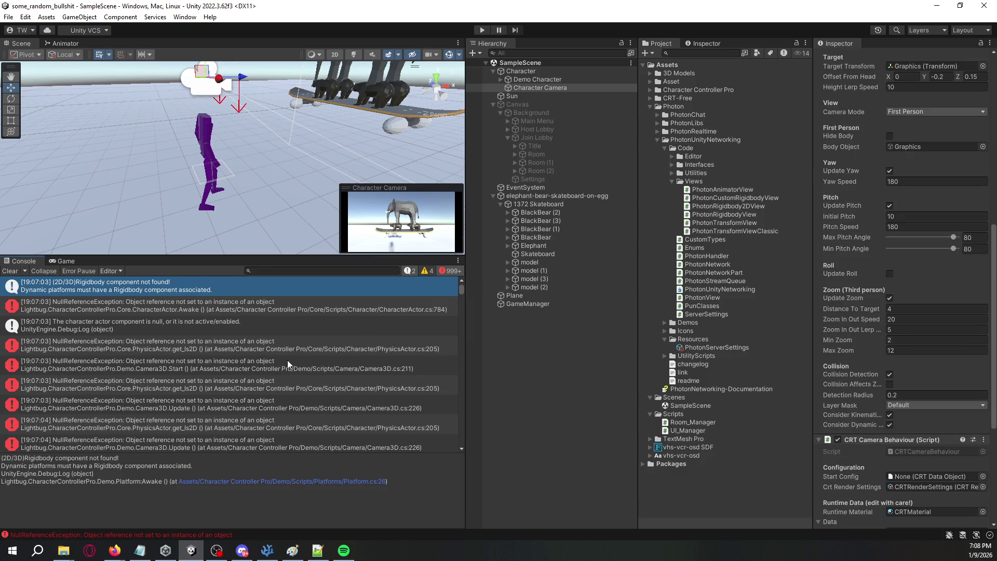
click(211, 310)
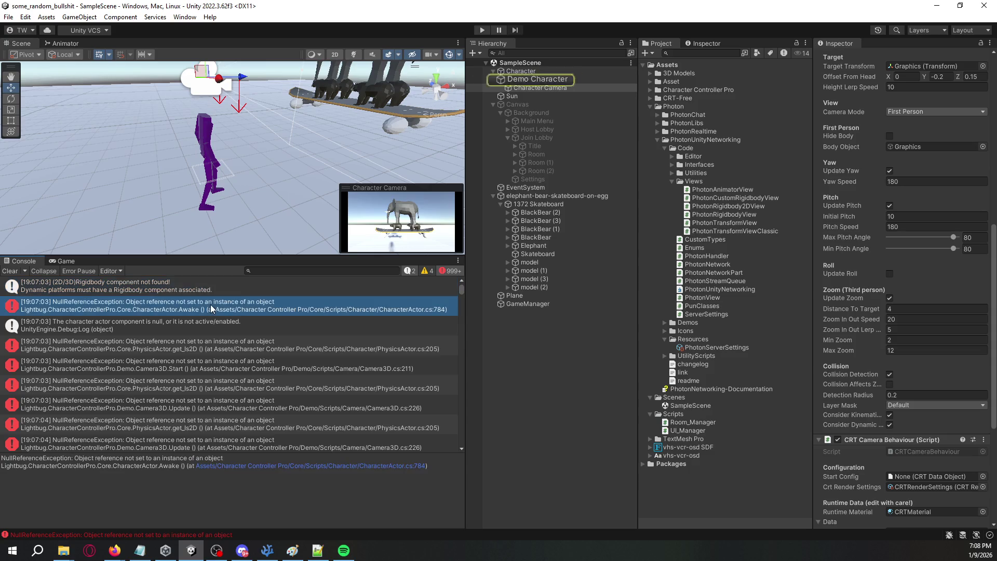
click(235, 286)
click(239, 301)
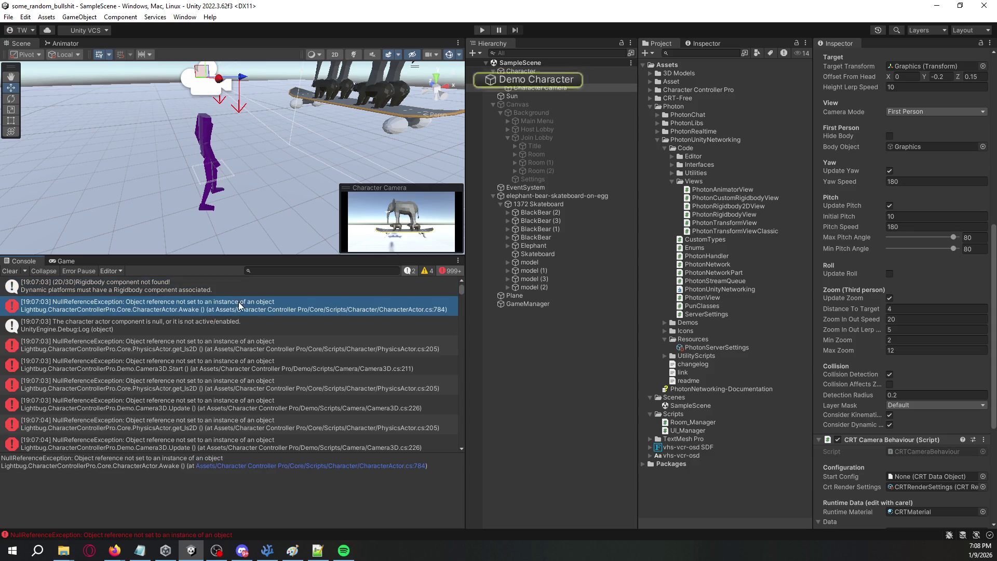
click(584, 78)
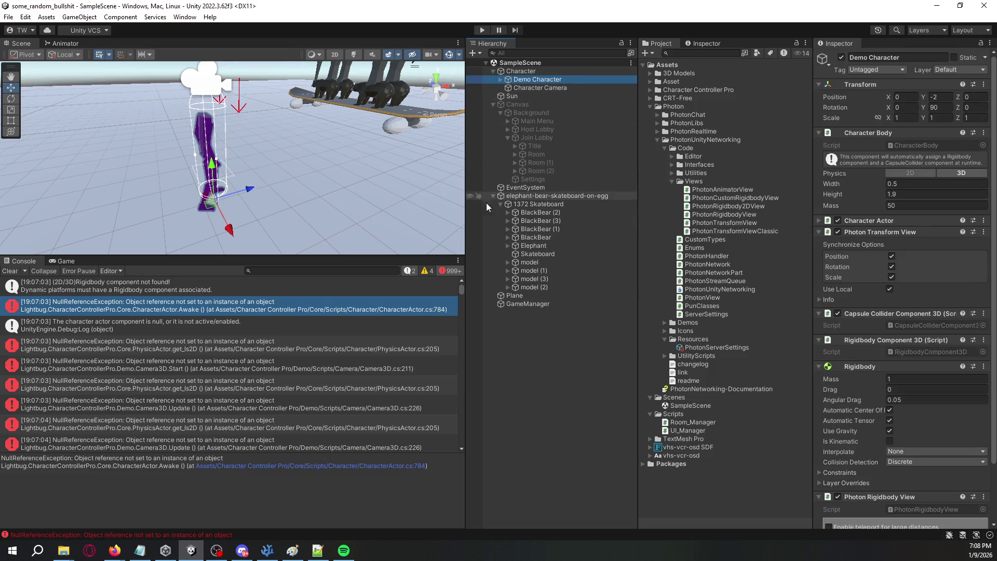
Step: Step through the PhysicsActor, Camera3D and get_Is2D null-reference error traces
scroll(875, 278, down, 3)
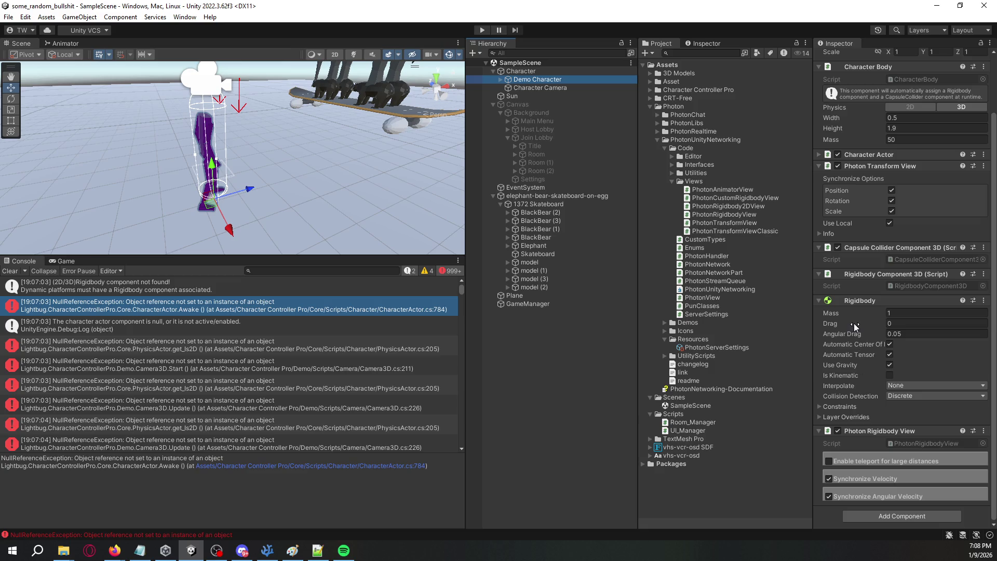
click(301, 346)
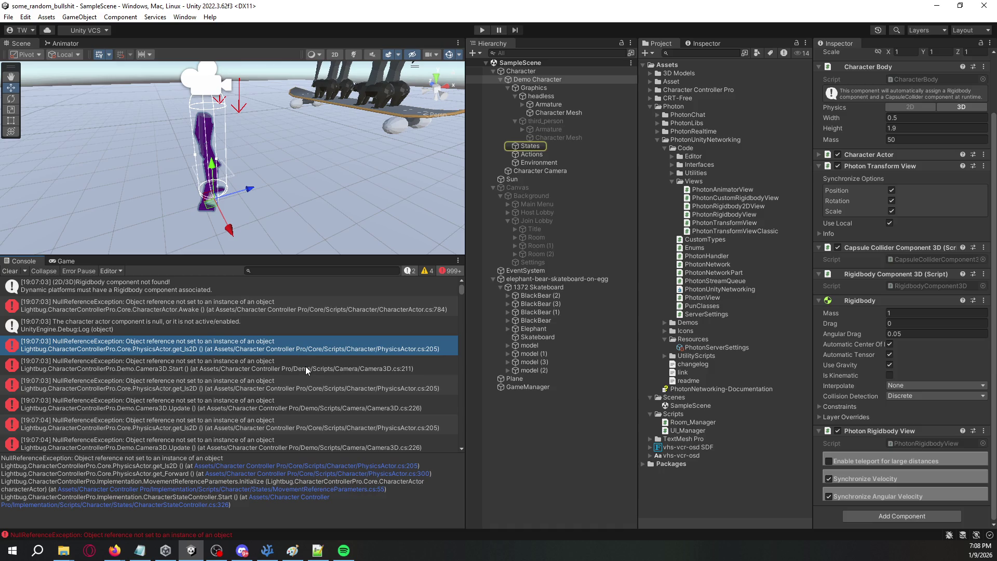
click(306, 366)
click(307, 385)
click(313, 404)
click(317, 422)
click(321, 381)
click(323, 359)
click(326, 344)
click(328, 306)
Step: Review Demo Character's Character Actor, Photon Transform View, Mass-1 Rigidbody and Photon Rigidbody View components
click(573, 80)
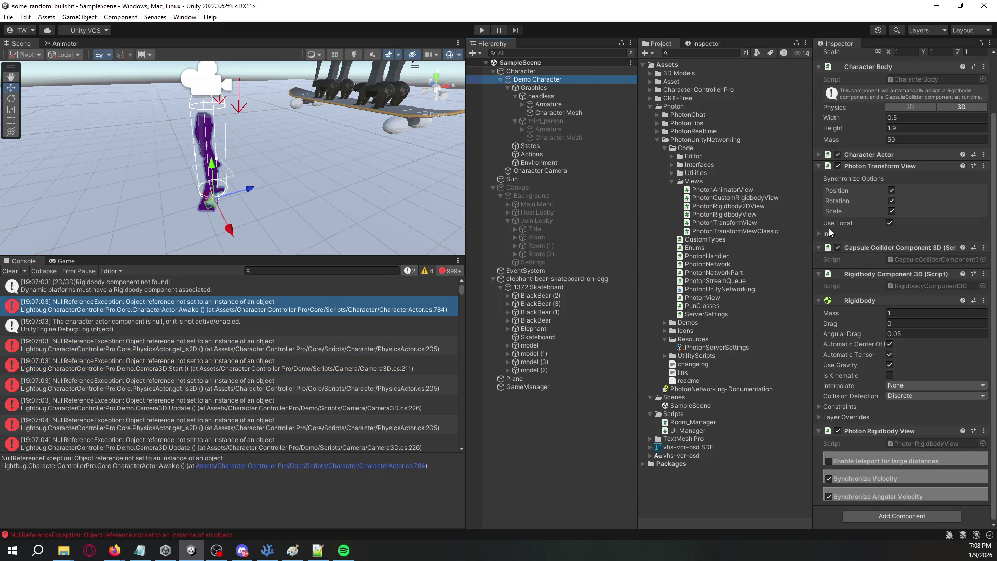
scroll(862, 269, up, 3)
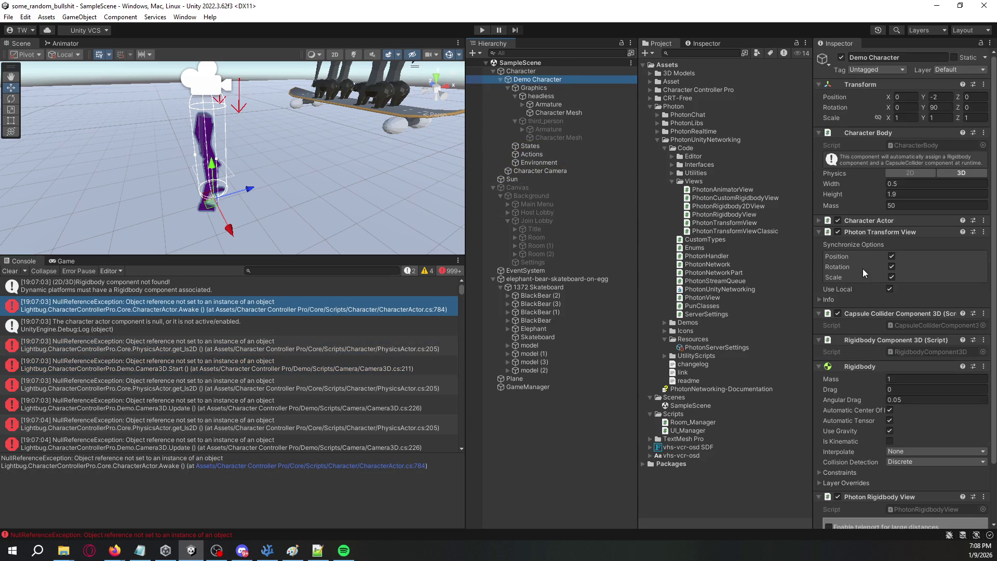
click(819, 220)
scroll(834, 235, down, 10)
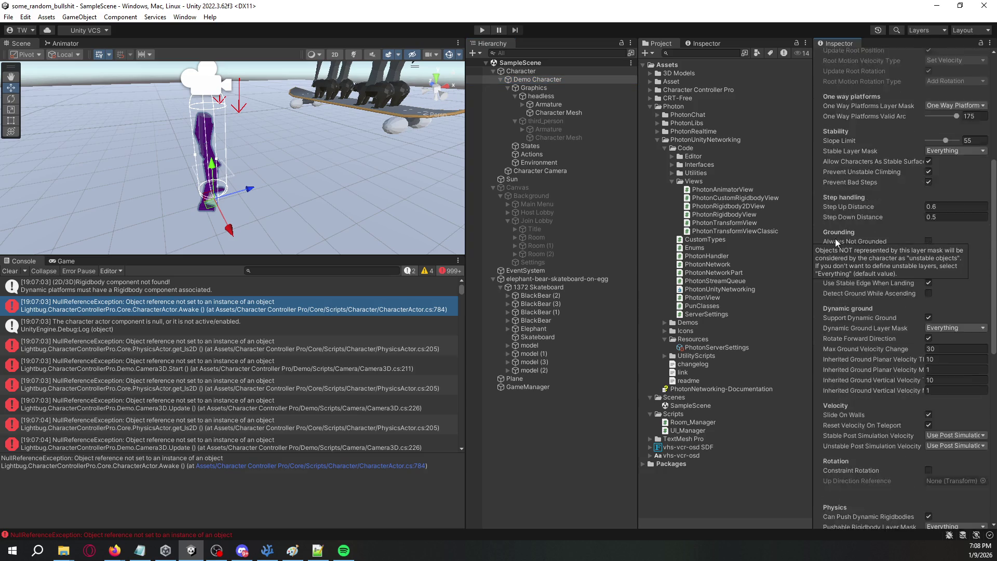
scroll(837, 239, down, 8)
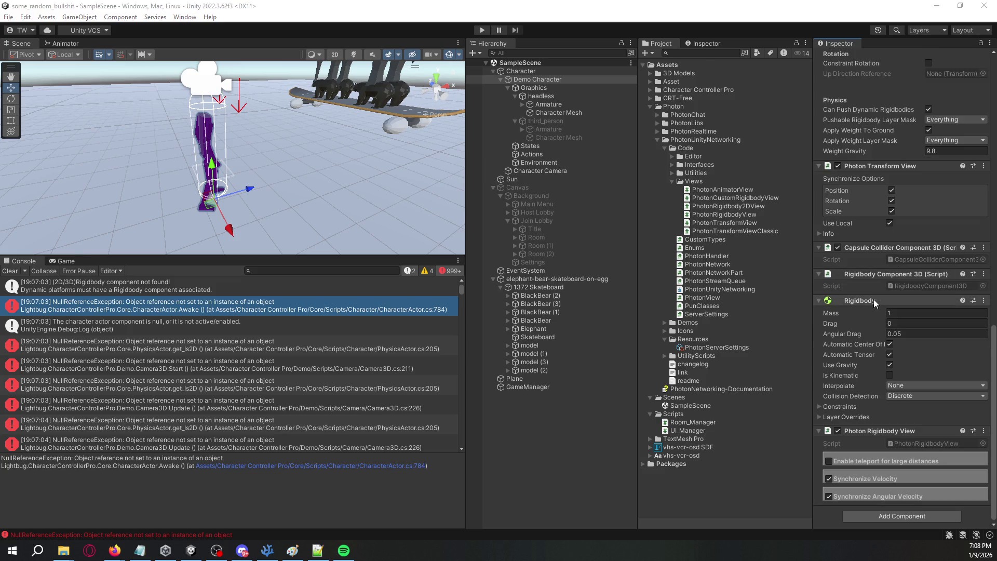
key(alt+Tab)
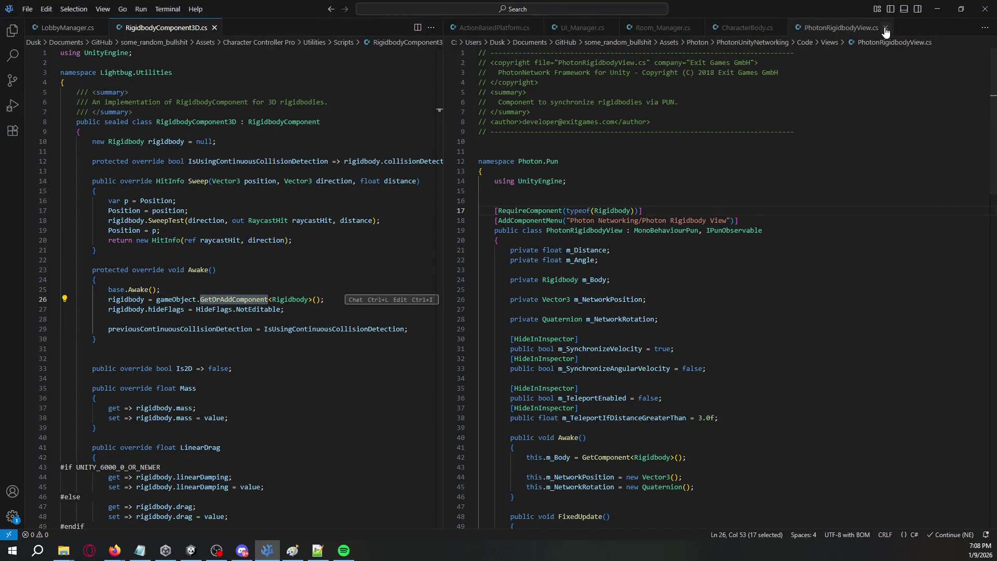
Step: Close PhotonRigidbodyView.cs and insert the Awake() block into CharacterBody.cs at line 55
click(885, 28)
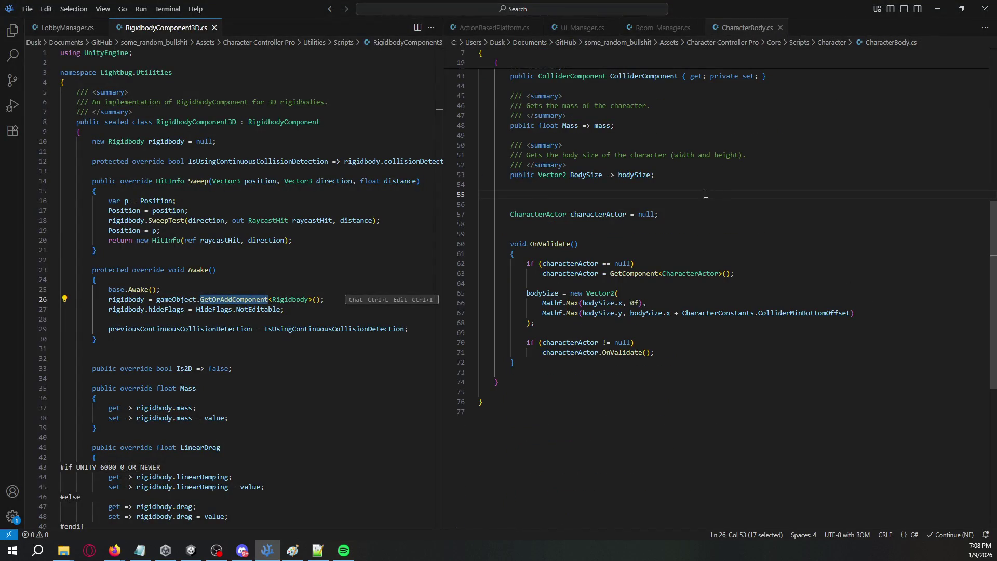
click(672, 198)
key(ctrl+z)
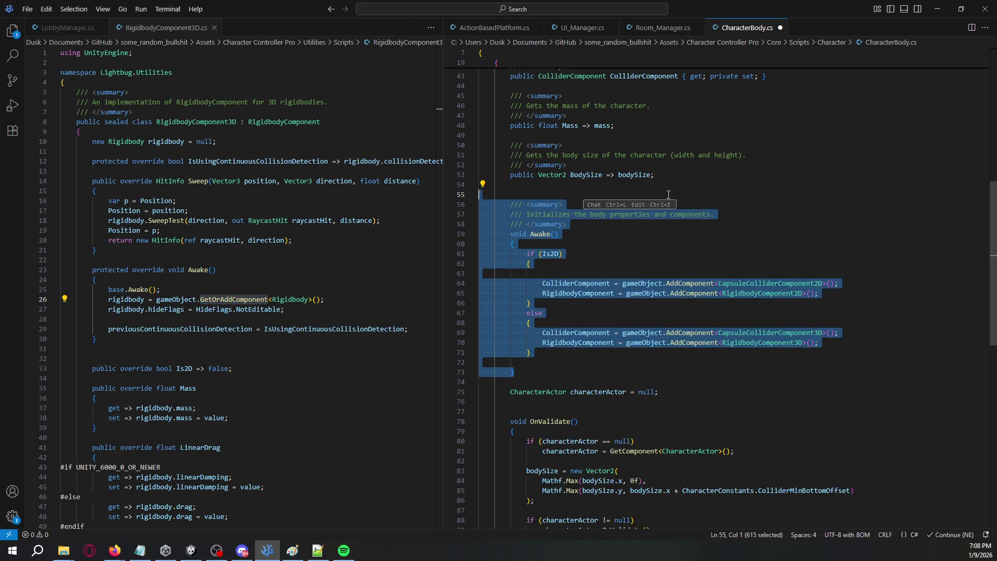
click(673, 193)
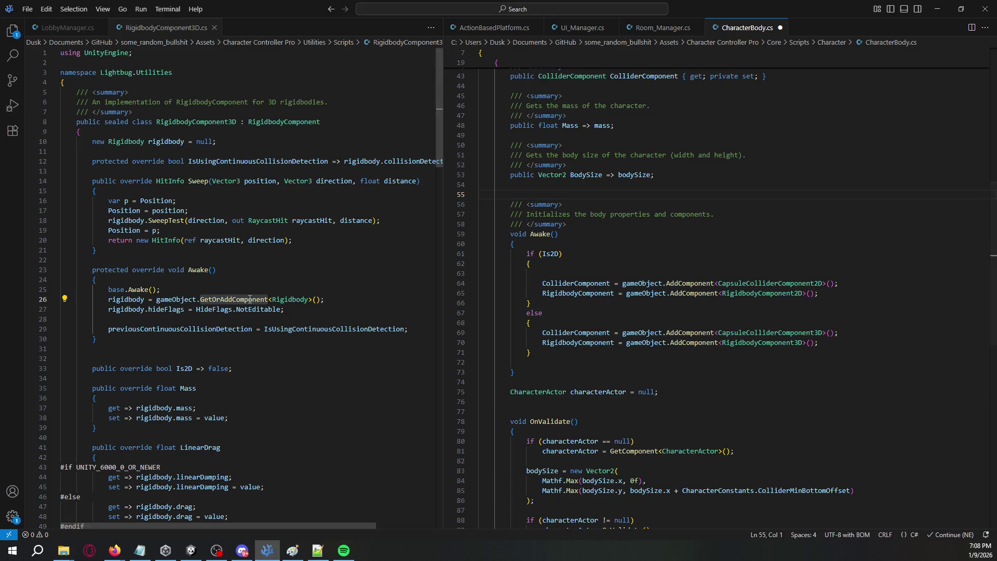
Step: Replace AddComponent with GetOrAddComponent on lines 64, 65, 69 and 70, and save CharacterBody.cs
key(ctrl+1)
double_click(686, 333)
text(GetOrAddComponent)
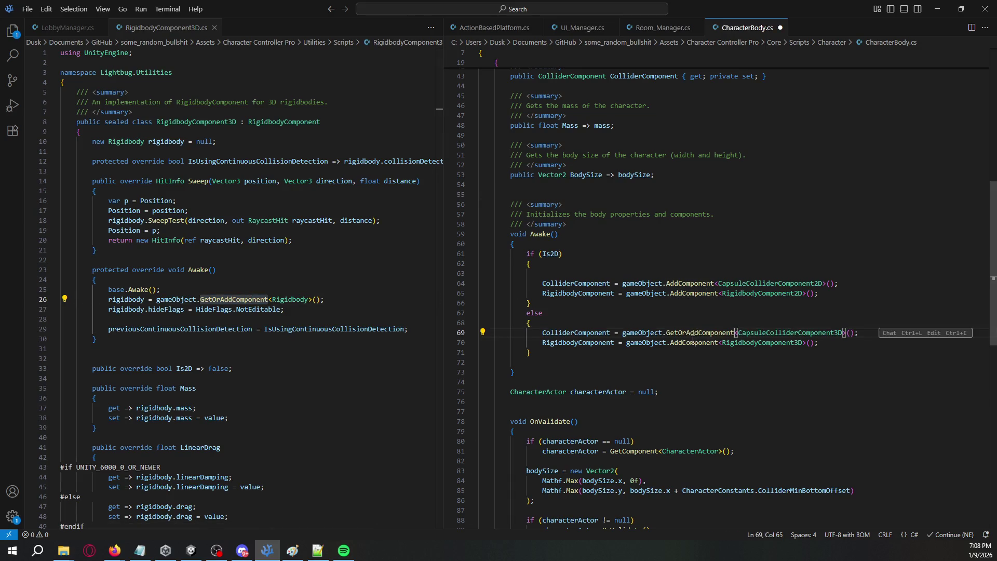
double_click(693, 342)
text(GetOrAddComponent)
double_click(691, 294)
text(GetOrAddComponent)
click(691, 283)
double_click(691, 284)
text(GetOrAddComponent)
key(ctrl+s)
key(alt+Tab)
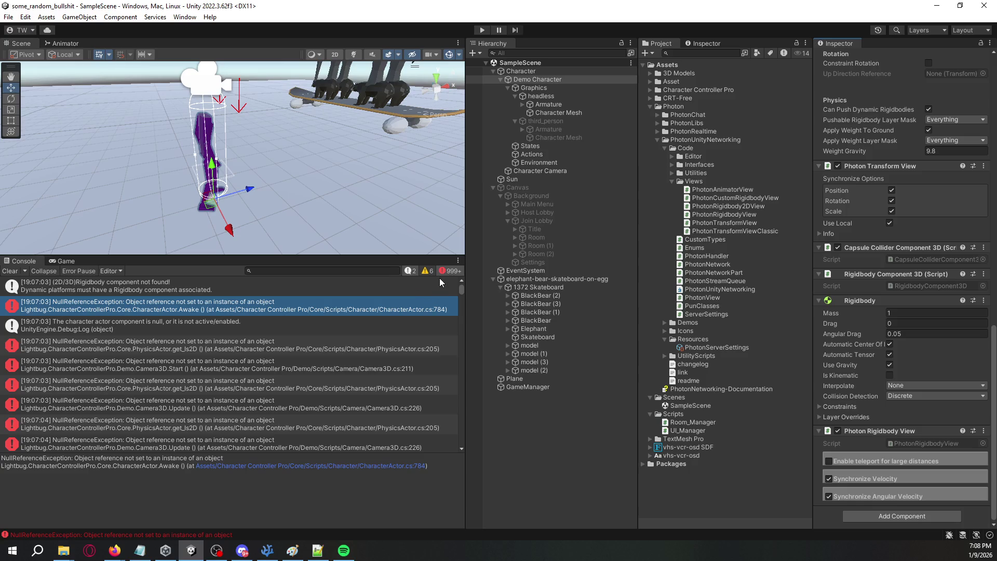
Step: Toggle the console's warning and error filters and review the PhysicsActor error's stack trace
click(409, 271)
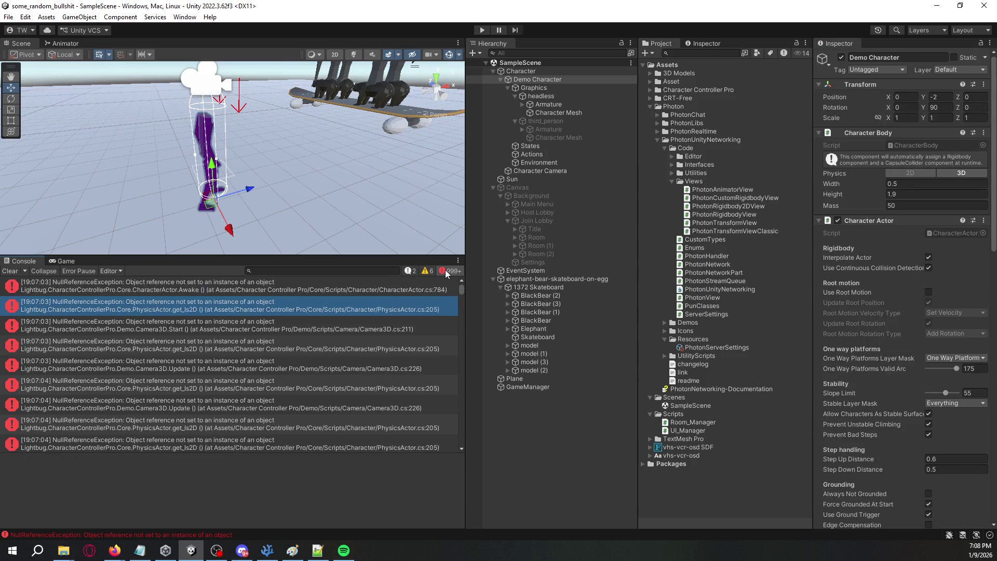
click(446, 270)
click(427, 271)
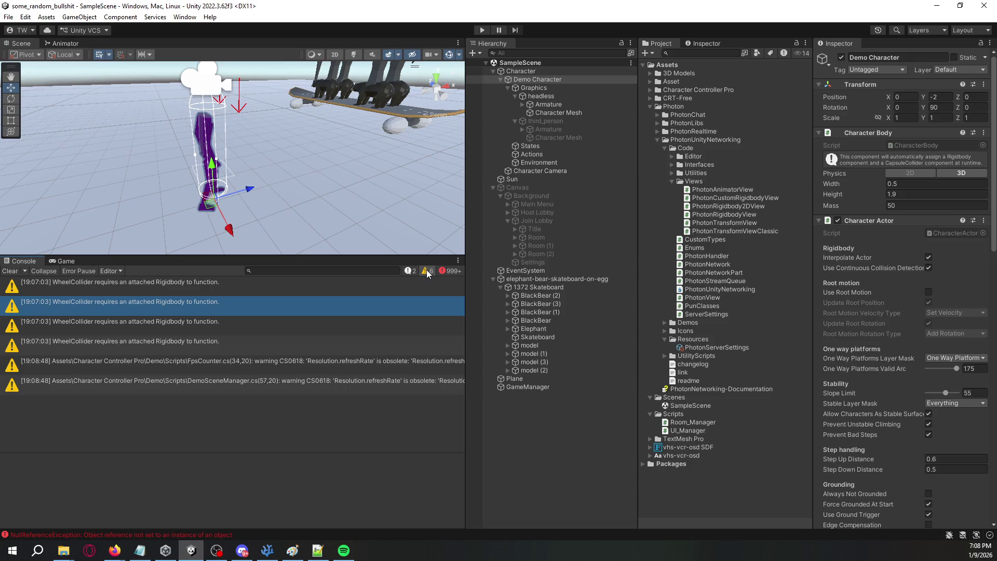
click(427, 271)
click(409, 271)
click(409, 271)
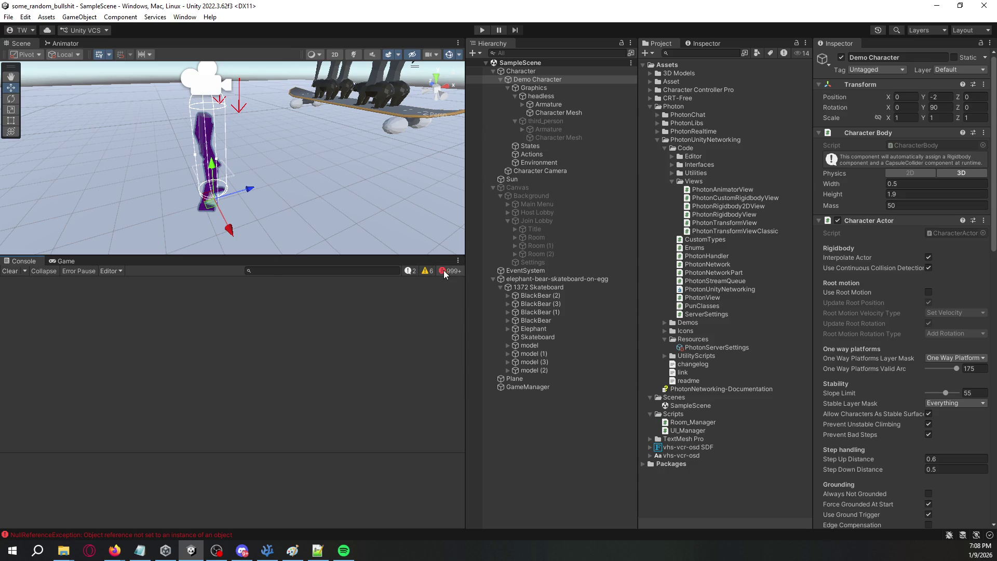
click(446, 271)
drag(460, 289, 468, 454)
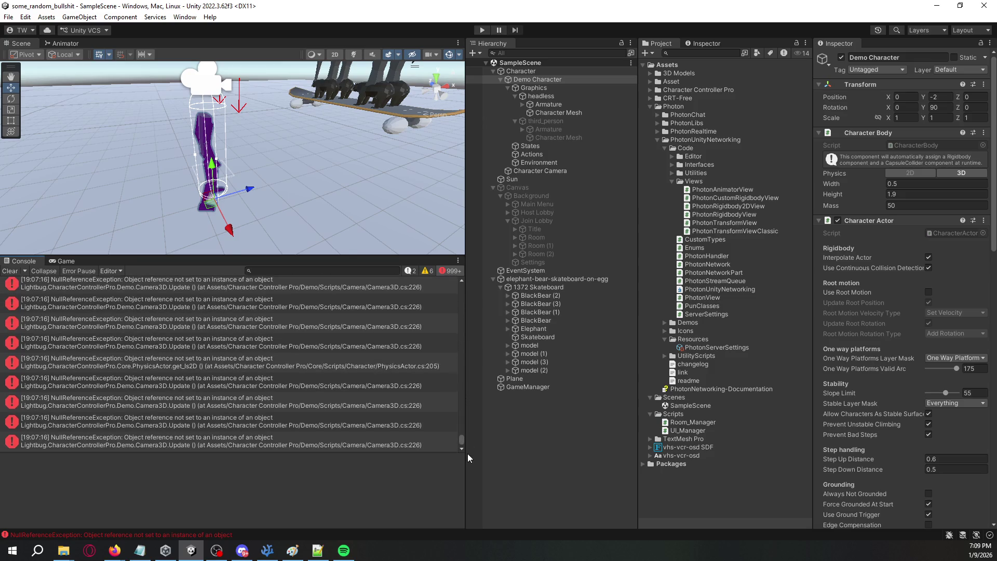
click(418, 361)
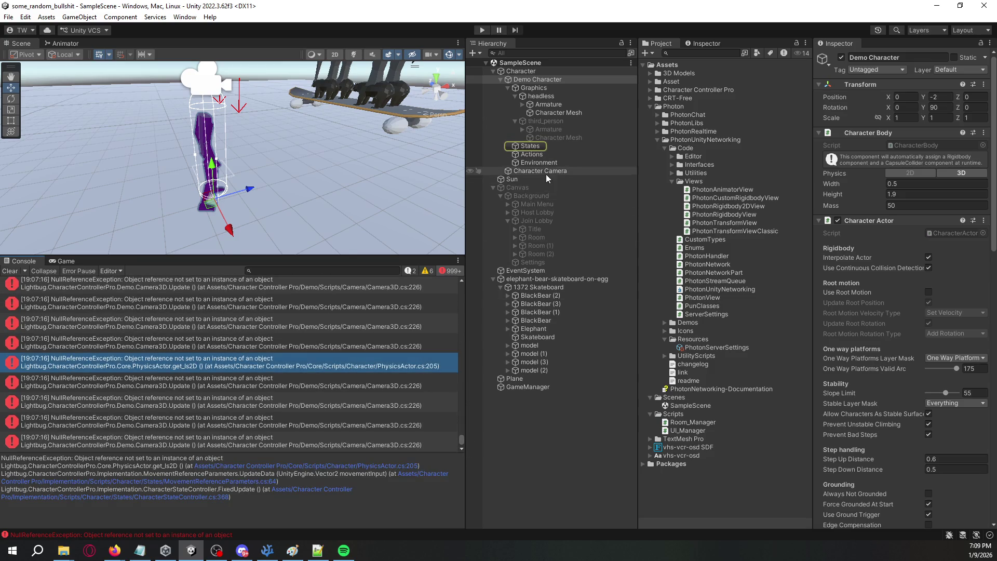
click(544, 146)
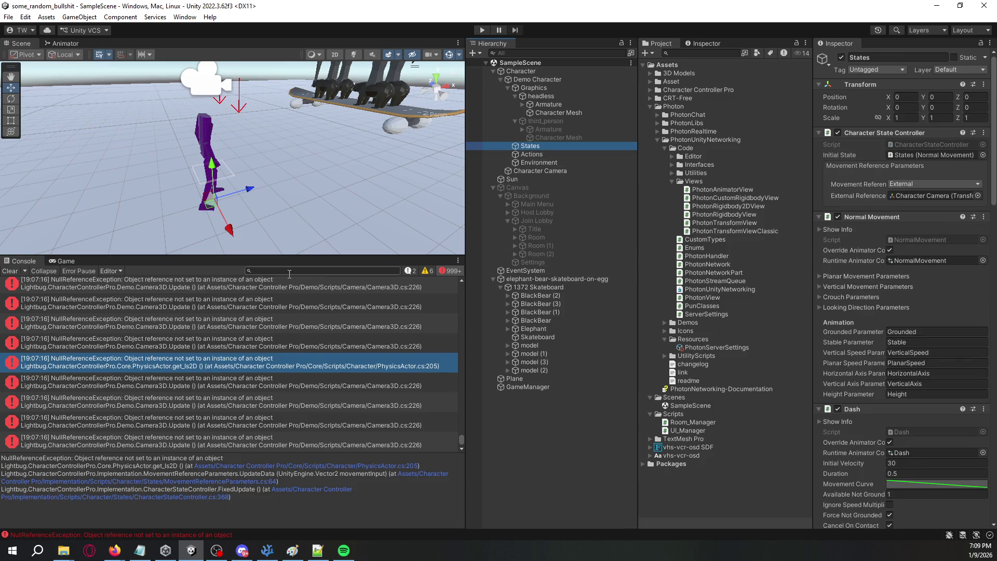
Step: Clear the console, run and stop a test confirming no errors, then select the skateboard
click(19, 270)
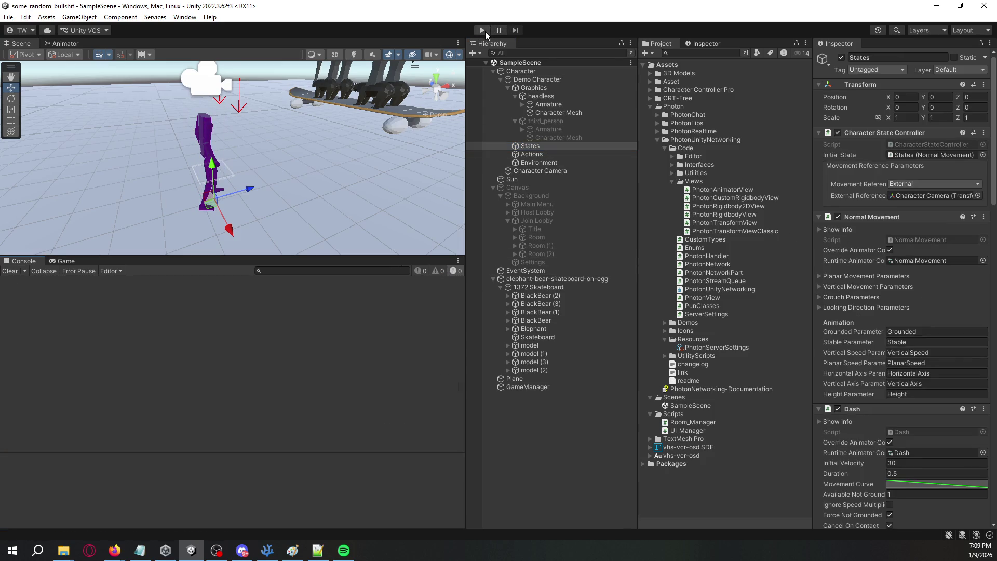
click(483, 31)
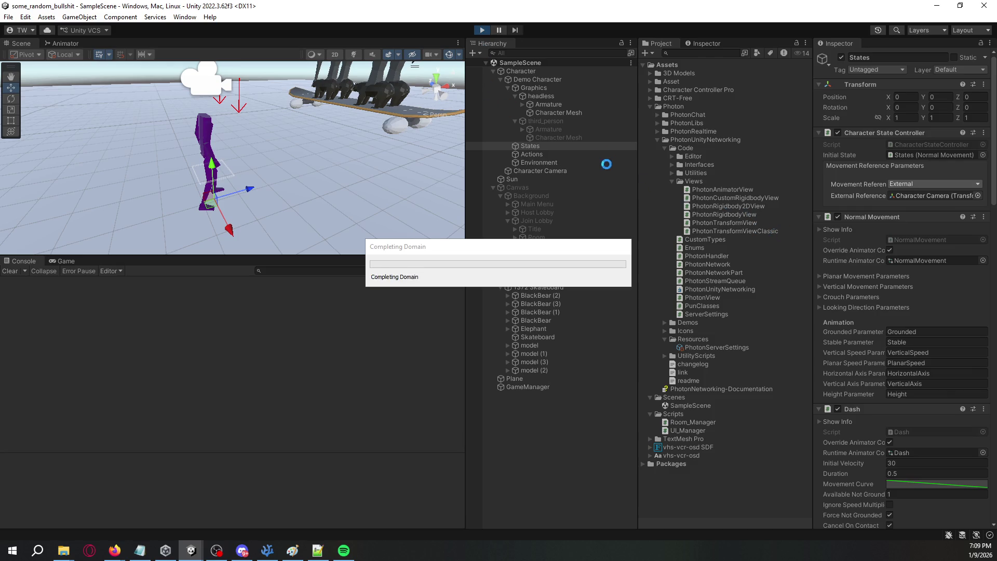
click(540, 73)
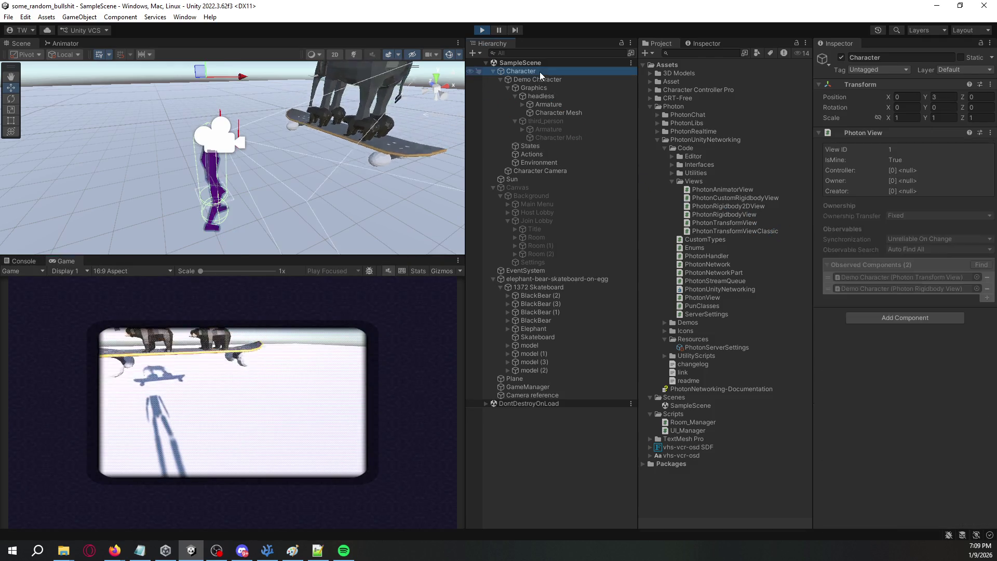
click(27, 265)
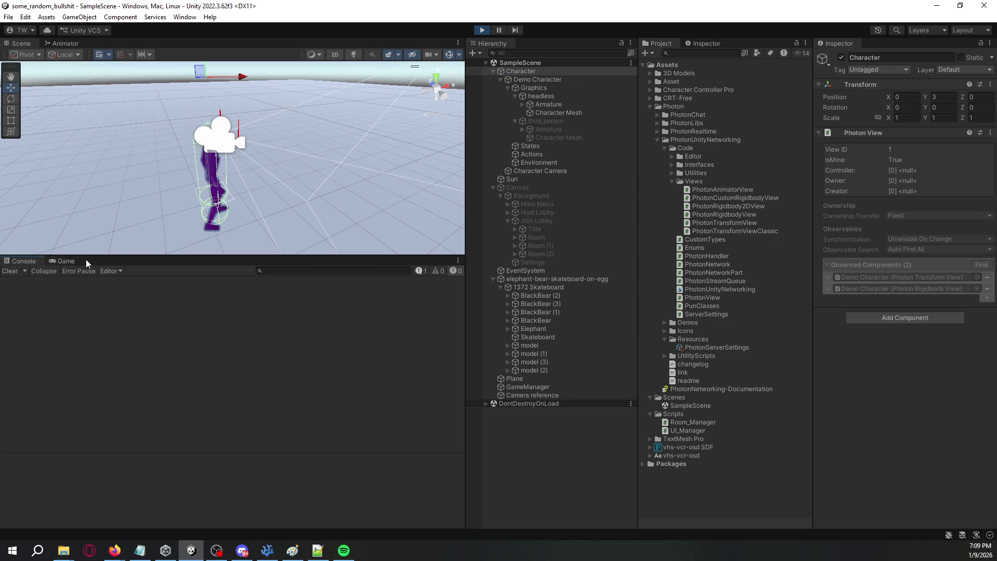
click(482, 29)
drag(377, 155, 348, 139)
click(348, 139)
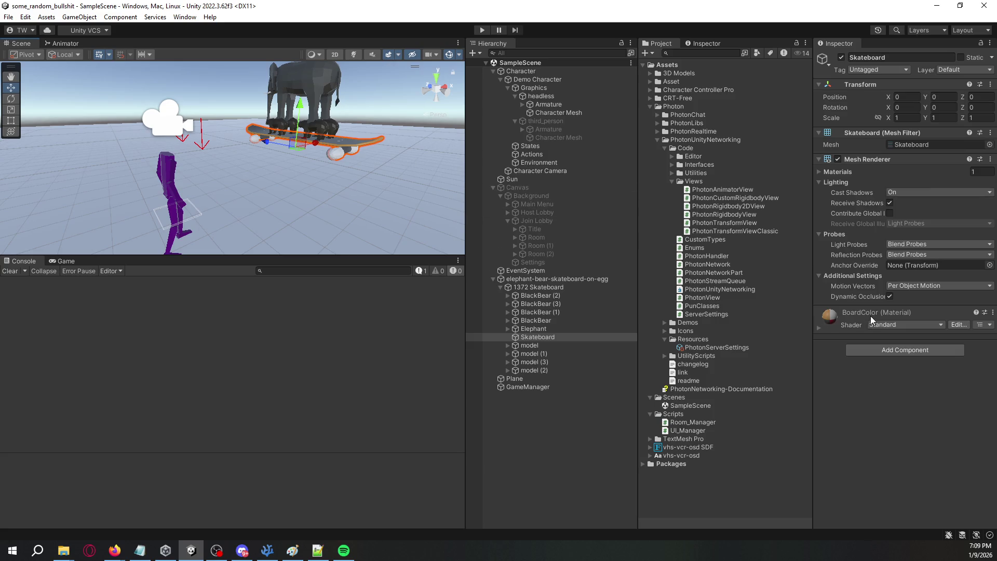
Step: Add a Mesh Collider to Skateboard and run a quick play test
click(874, 347)
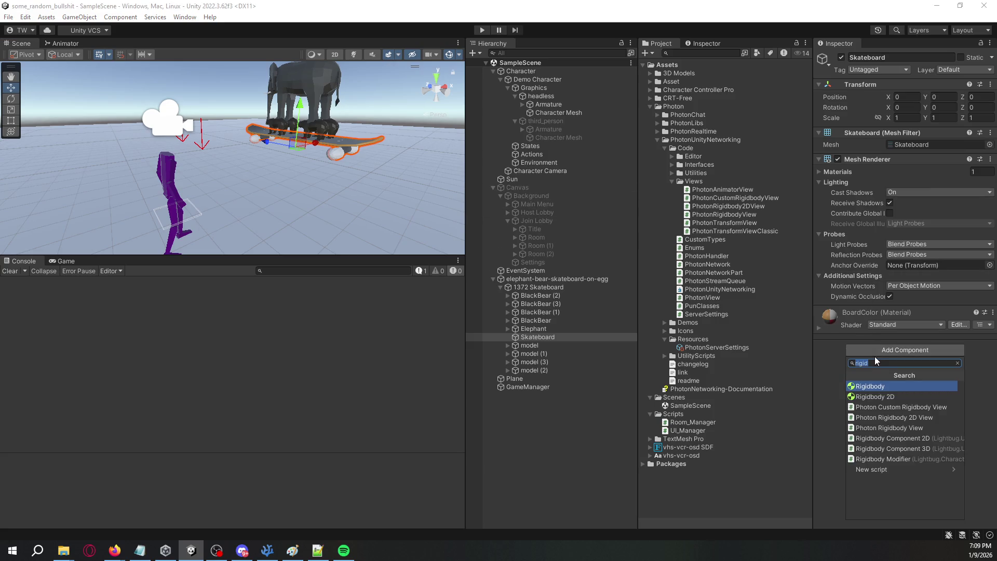
text(mesh collider)
key(Return)
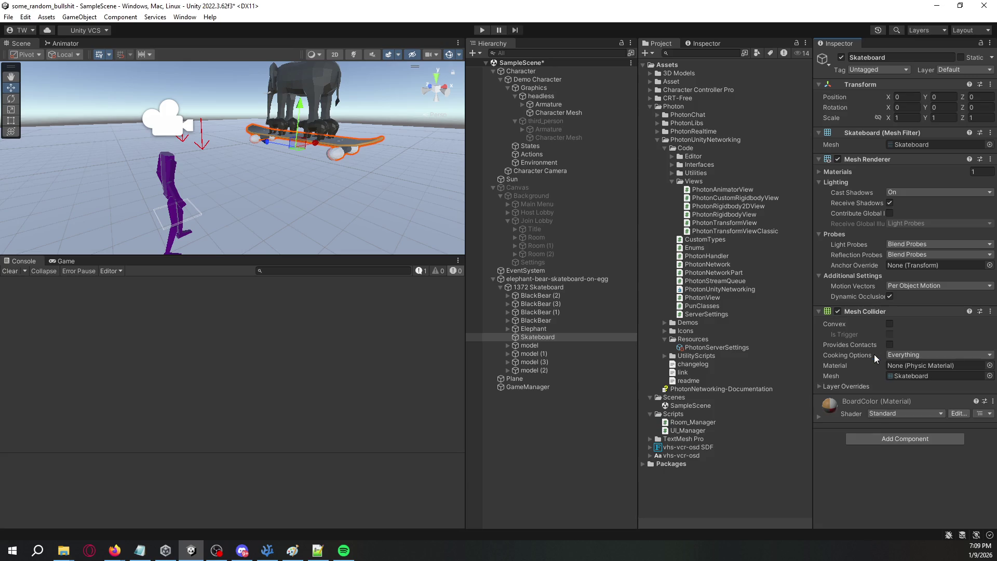
click(484, 31)
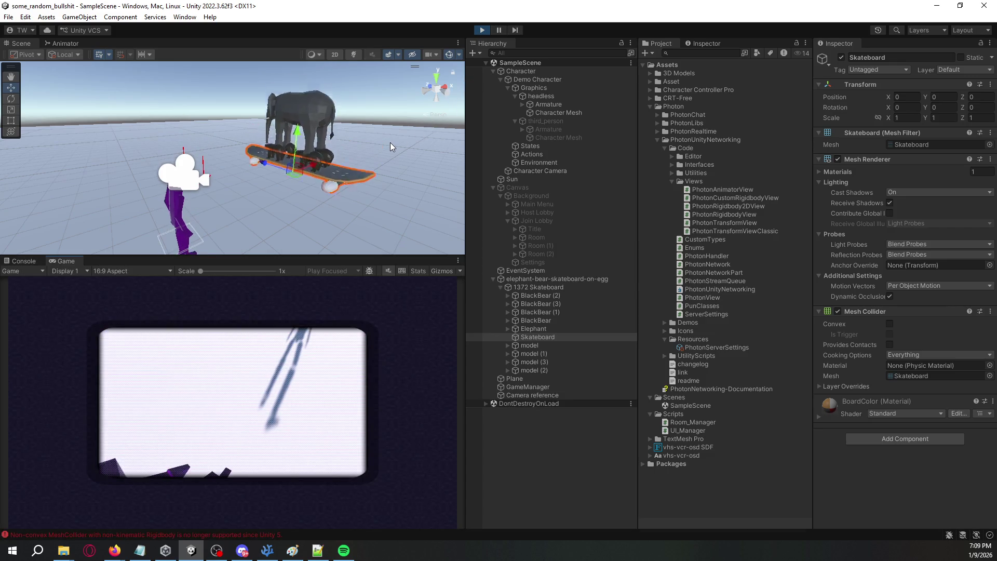
click(480, 31)
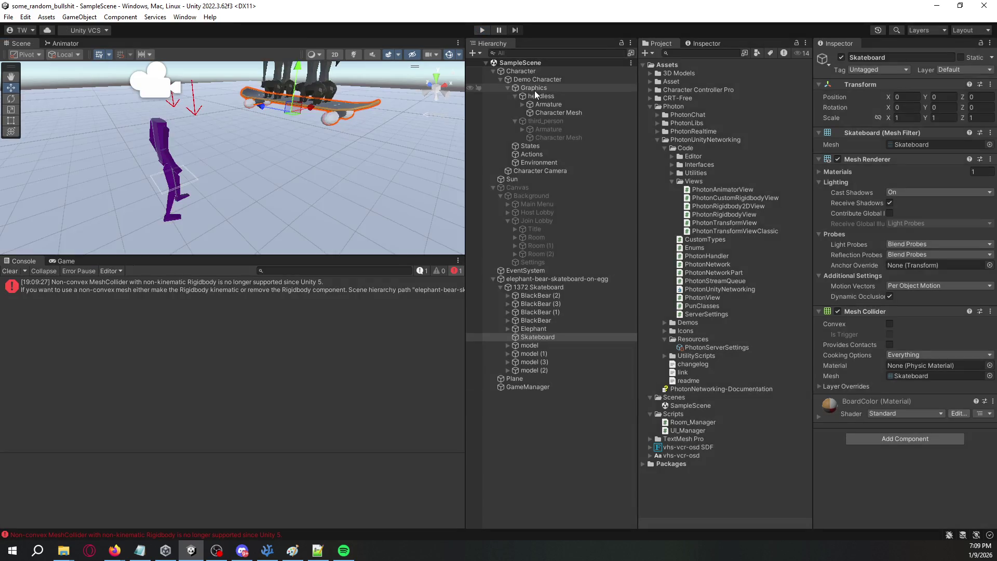
Step: Remove the added Mesh Collider and set the Skateboard child's Mesh Collider to Convex
click(534, 378)
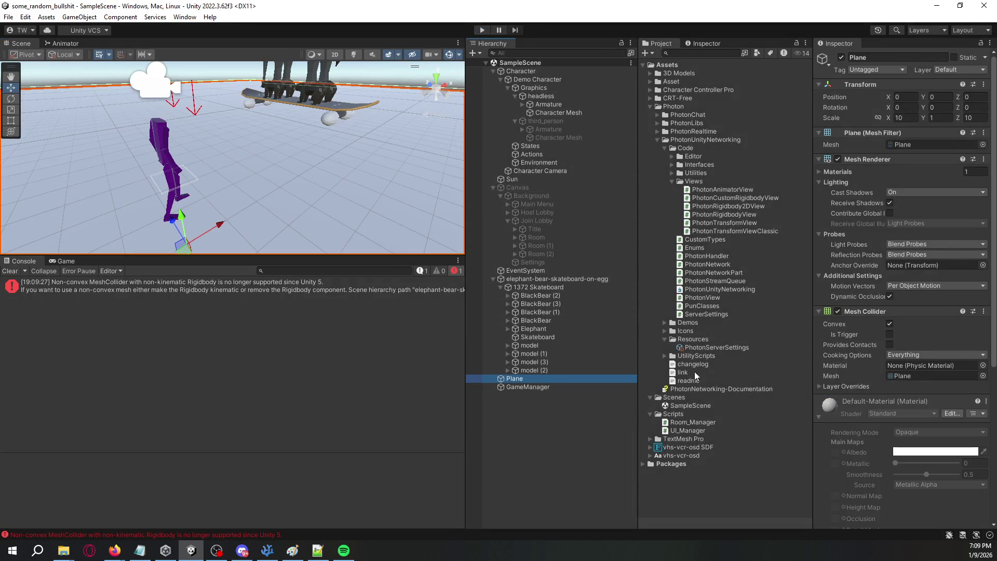
click(549, 341)
click(554, 279)
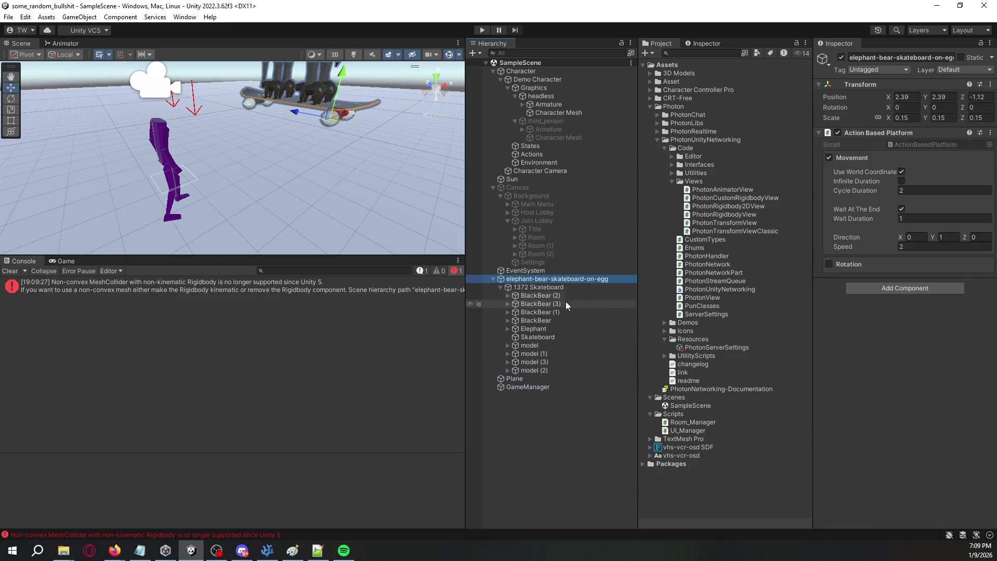
click(549, 342)
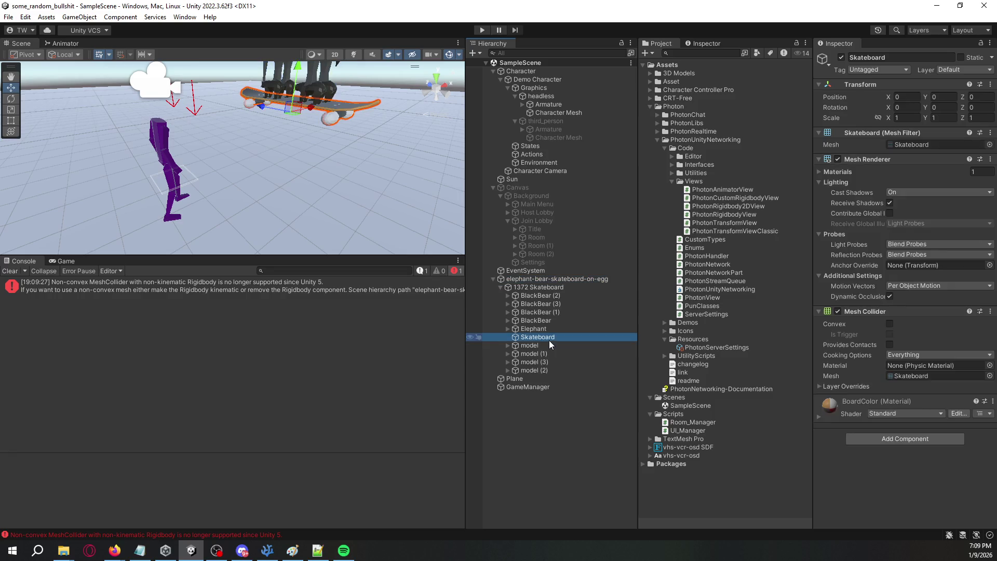
right_click(877, 311)
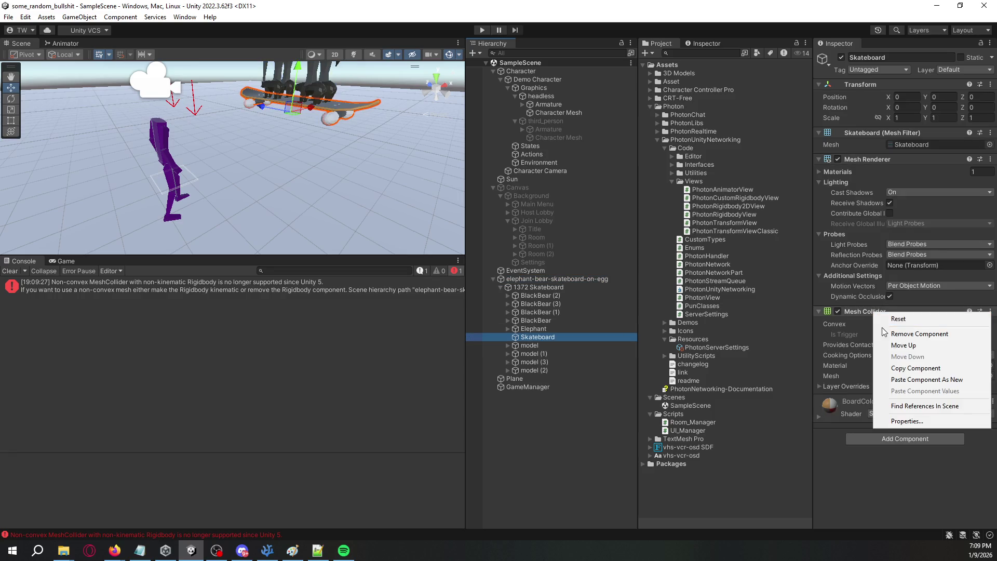
click(894, 331)
click(560, 287)
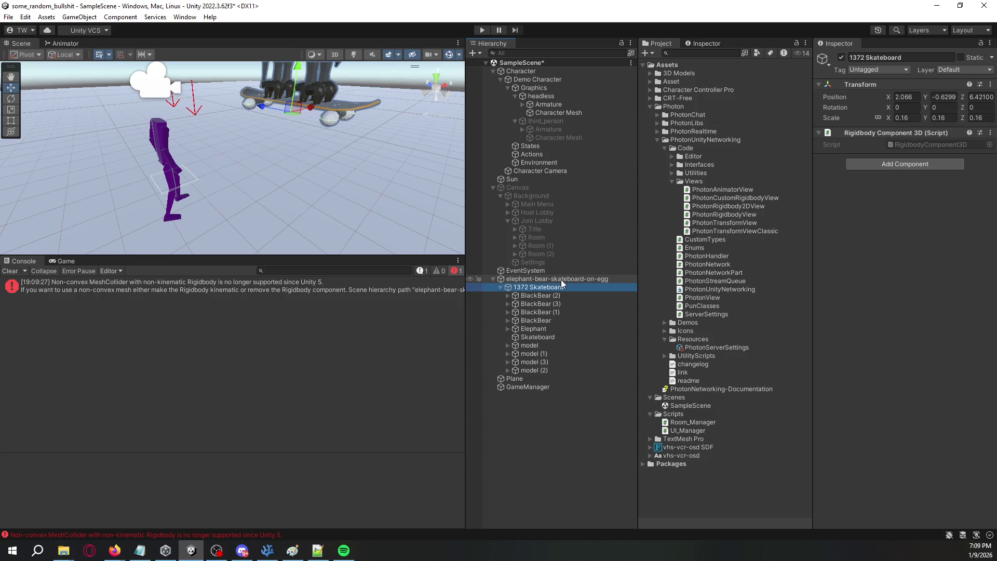
click(571, 337)
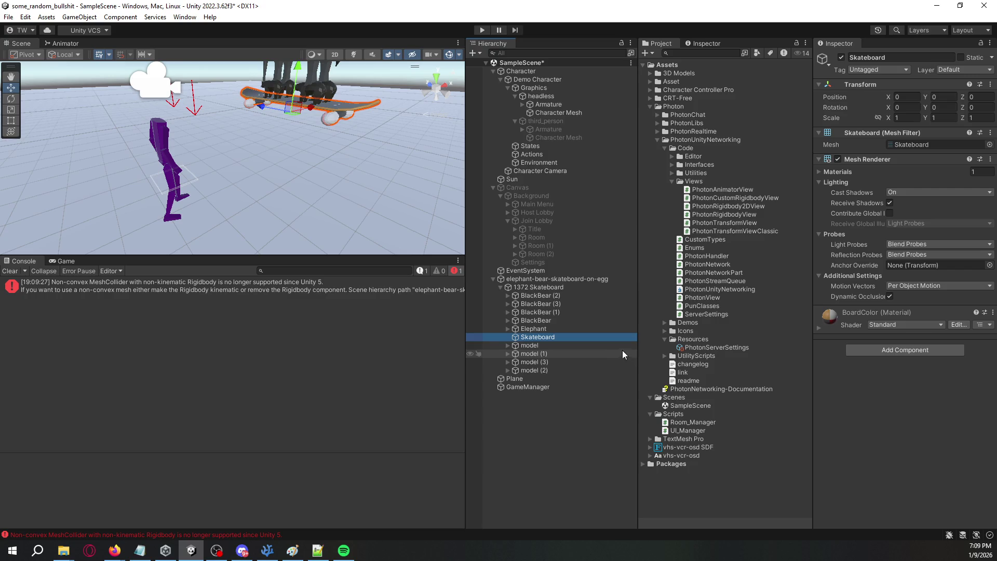
click(890, 324)
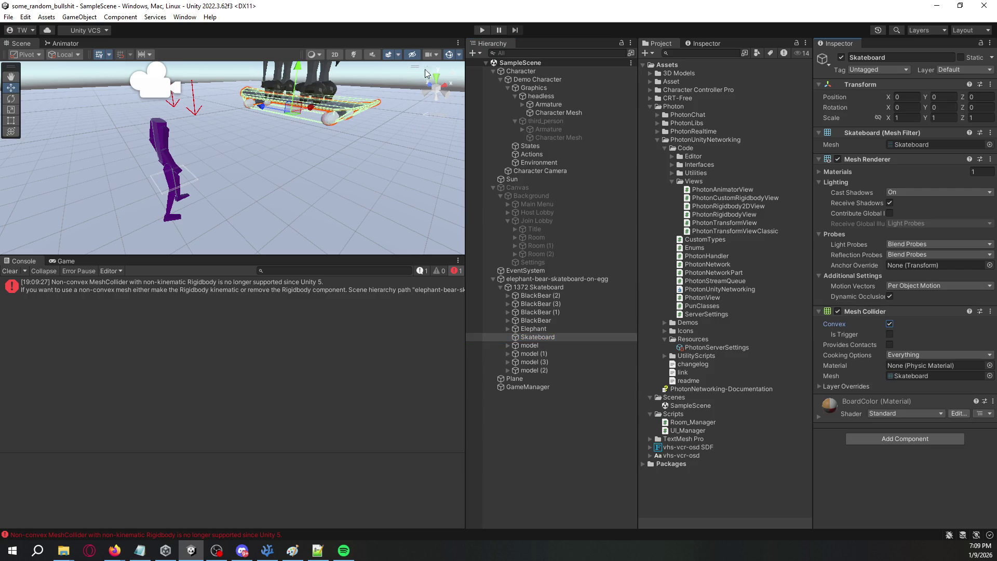
Step: Run another play test, then frame the elephant-bear skateboard in the Scene view
click(482, 30)
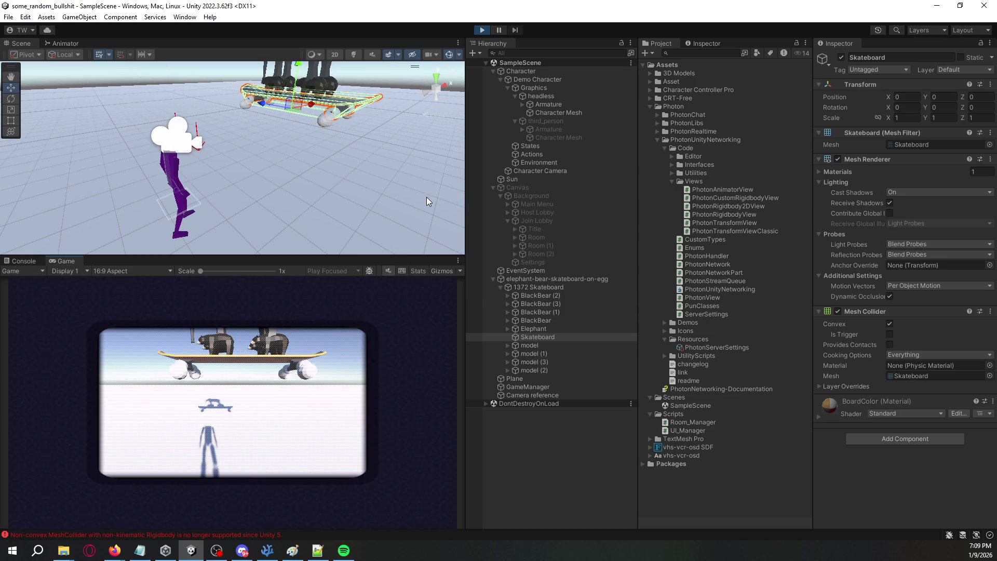
mouse_move(372, 197)
mouse_down()
mouse_move(379, 41)
mouse_move(358, 509)
mouse_move(343, 242)
mouse_up()
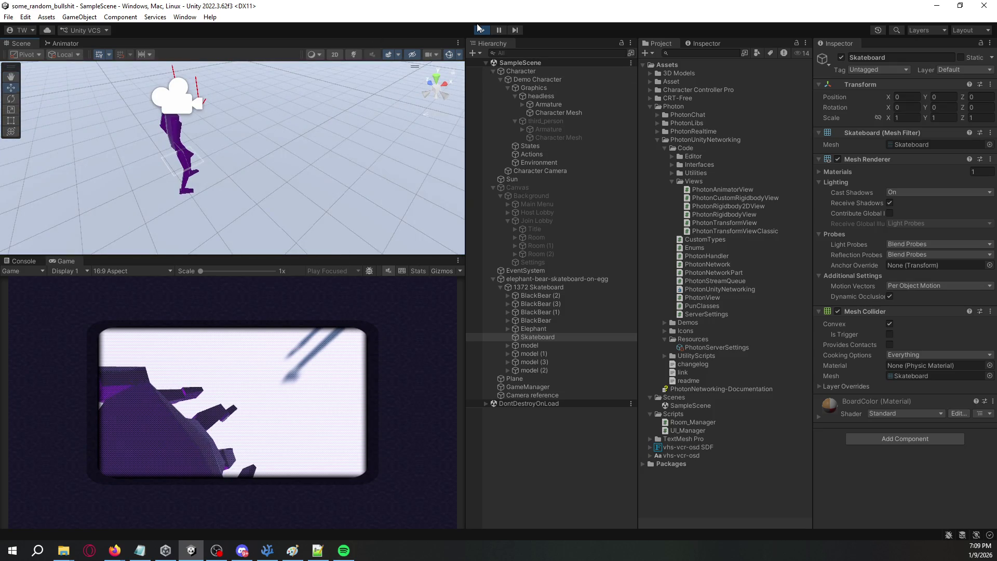
click(480, 29)
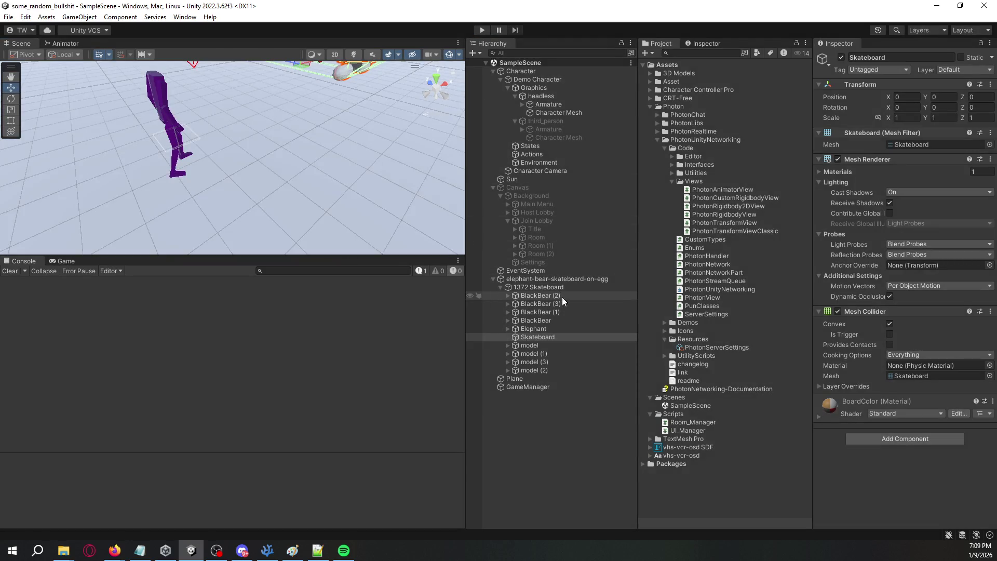
key(f)
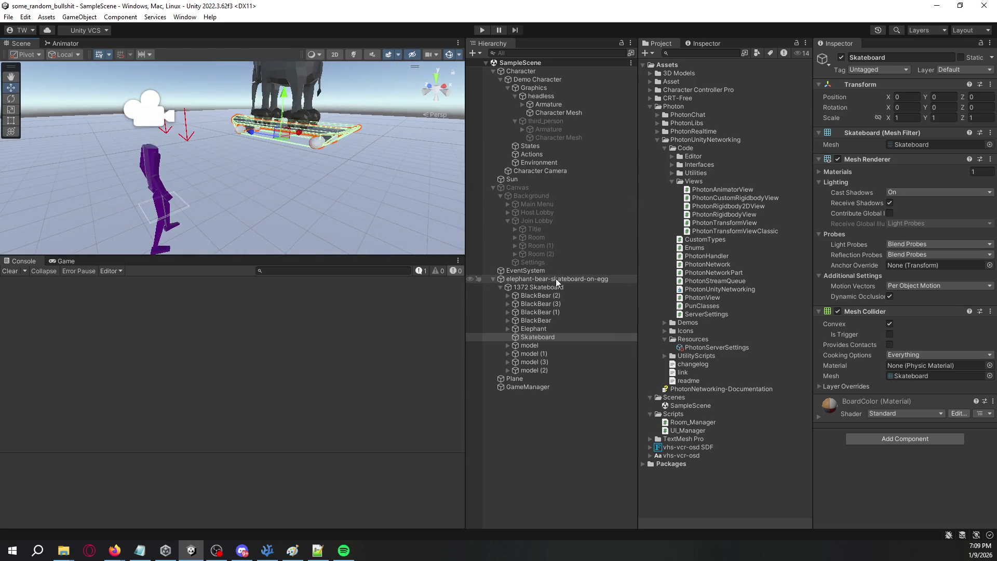
click(556, 279)
key(f)
click(392, 115)
mouse_move(393, 114)
mouse_down()
mouse_move(385, 152)
mouse_move(400, 140)
mouse_up()
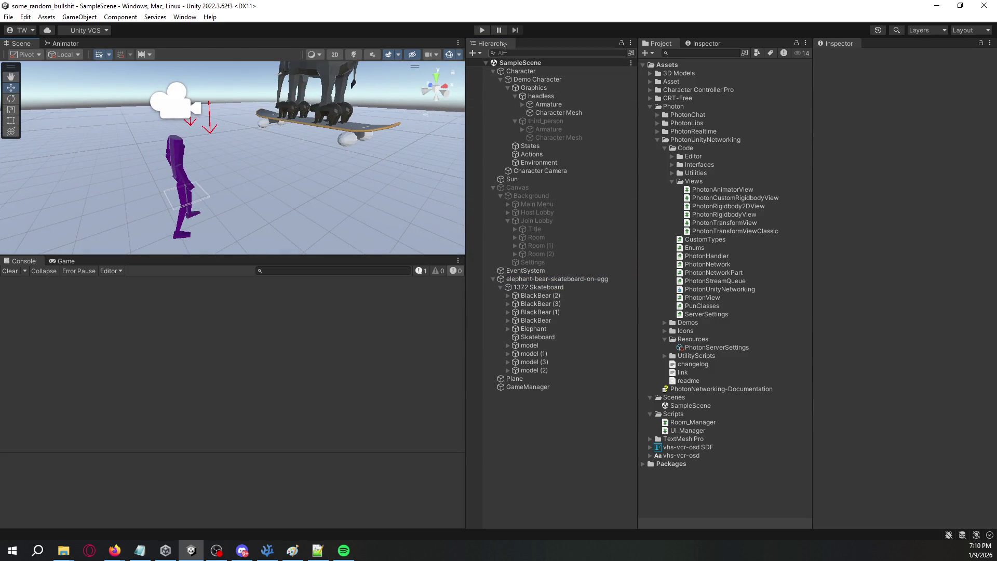
Step: Play-test walking the player forward, then view the missing-Rigidbody error's stack trace
click(571, 279)
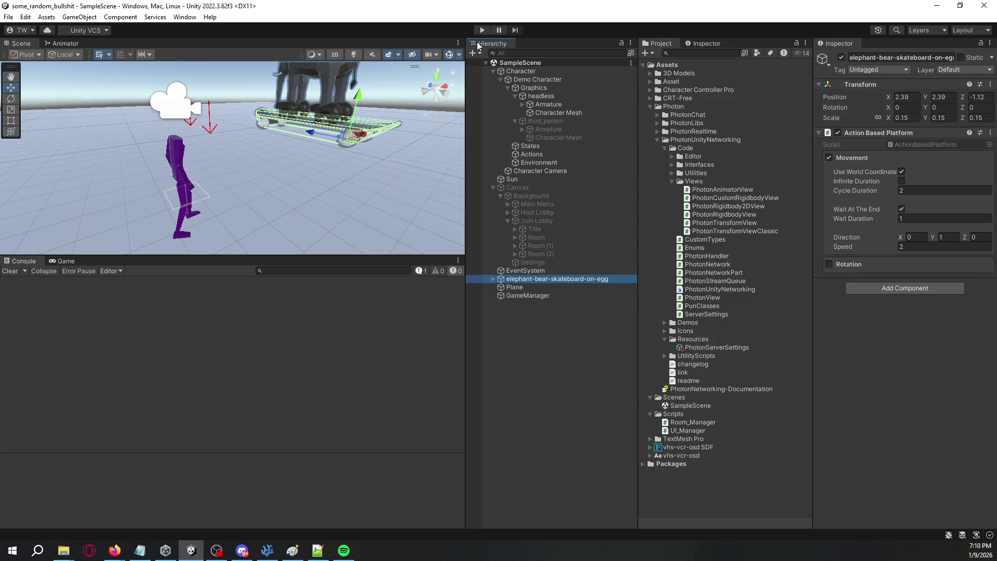
key(ctrl+p)
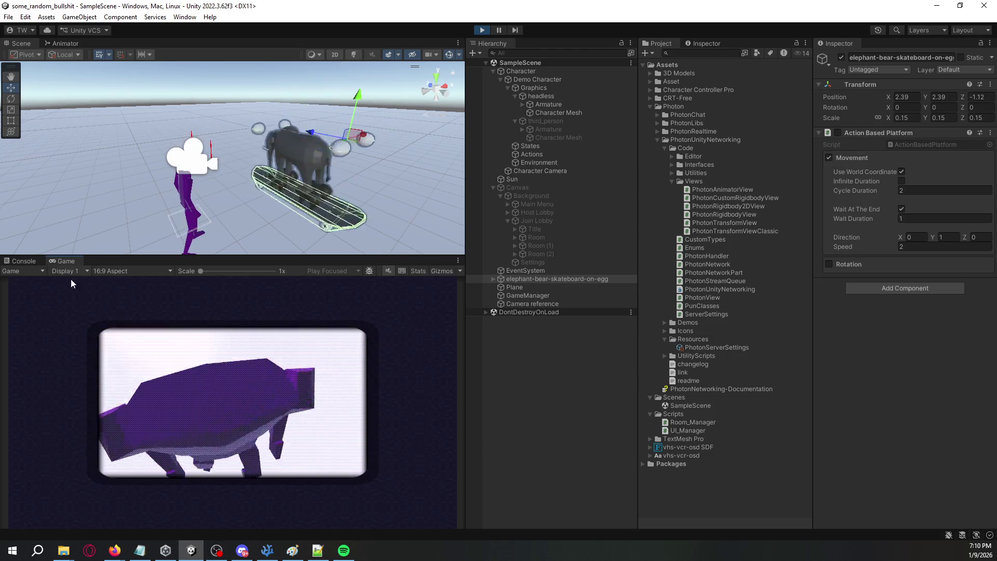
key(w)
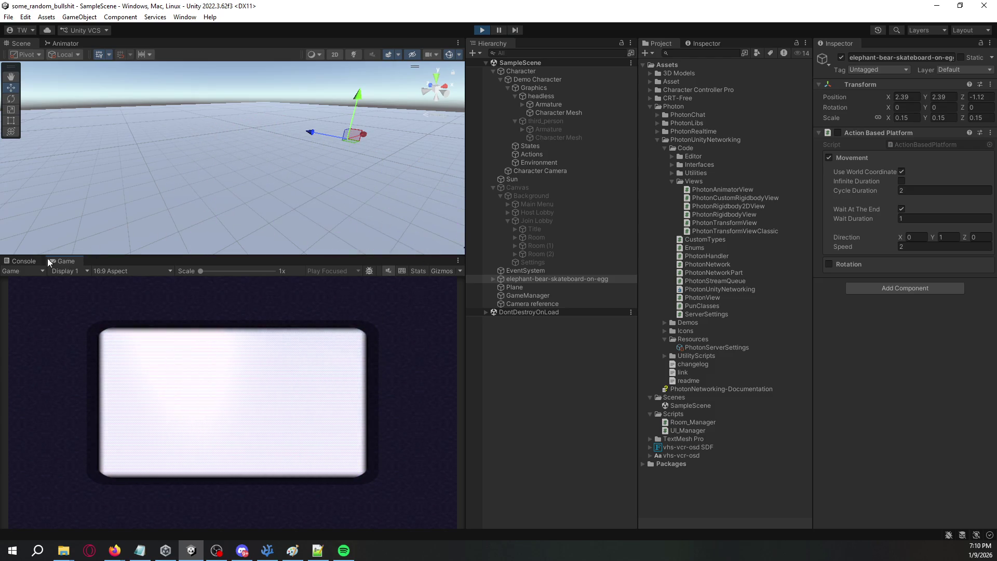
click(26, 261)
click(483, 30)
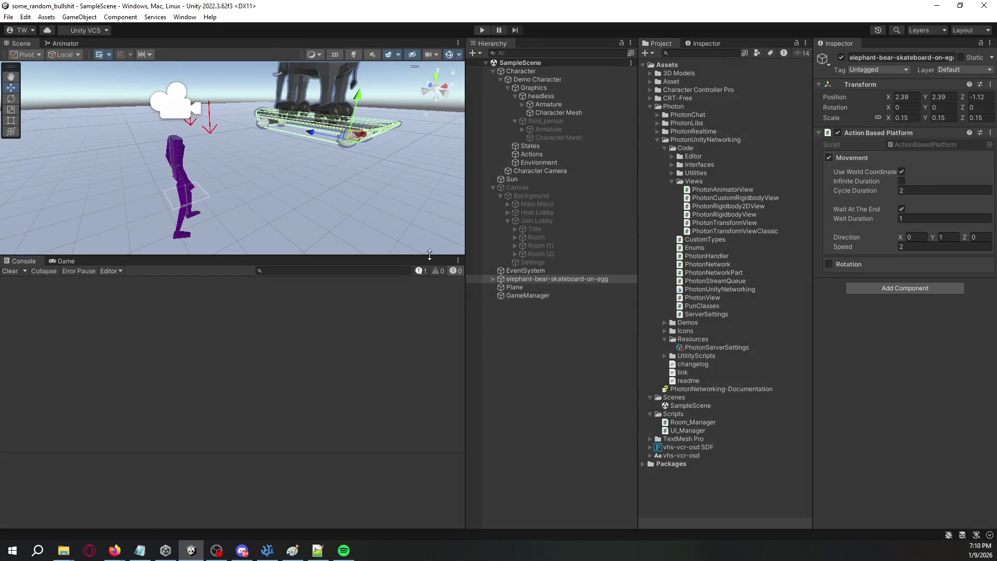
click(421, 271)
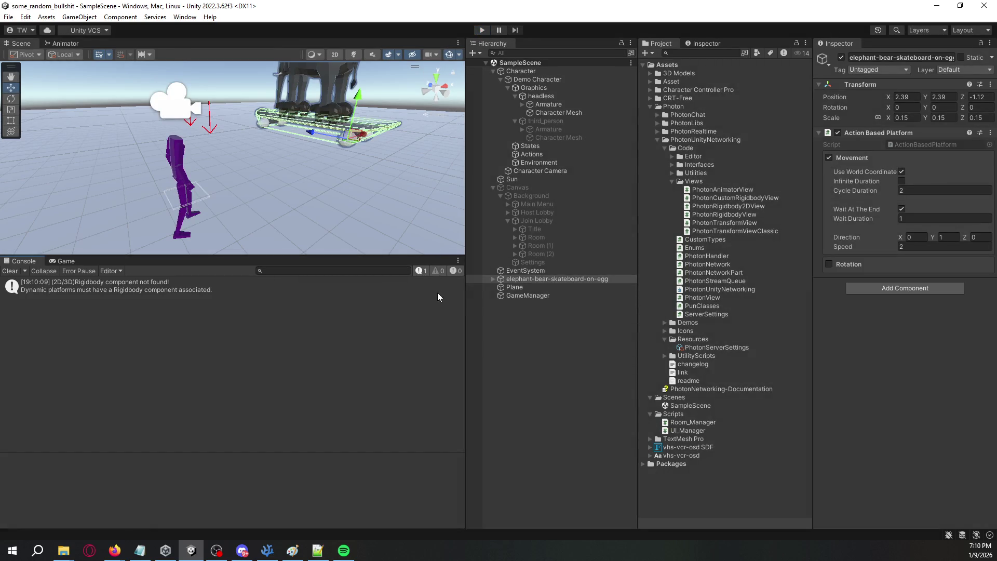
click(420, 294)
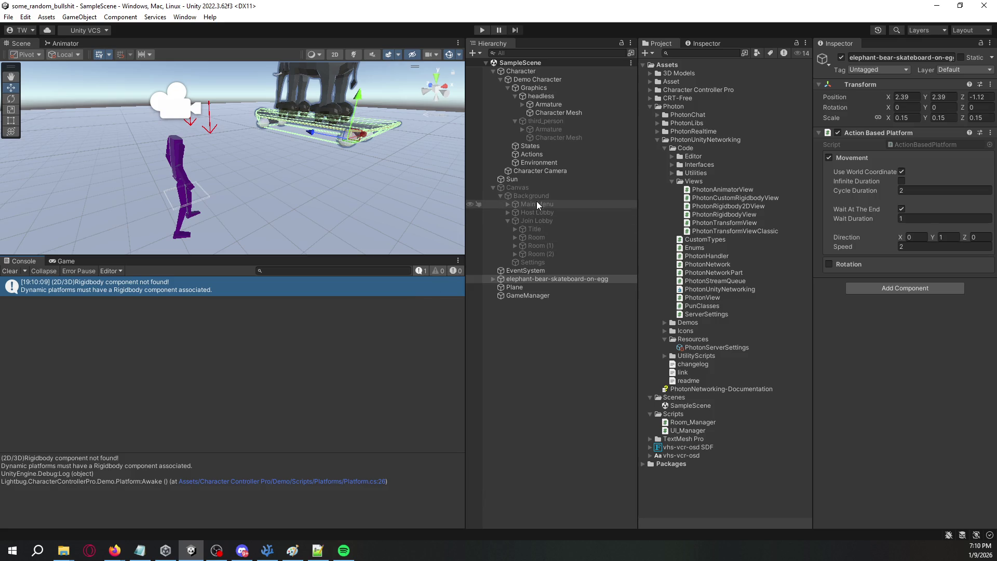
Step: Remove the Action Based Platform component from elephant-bear-skateboard-on-egg and clear the console
click(491, 279)
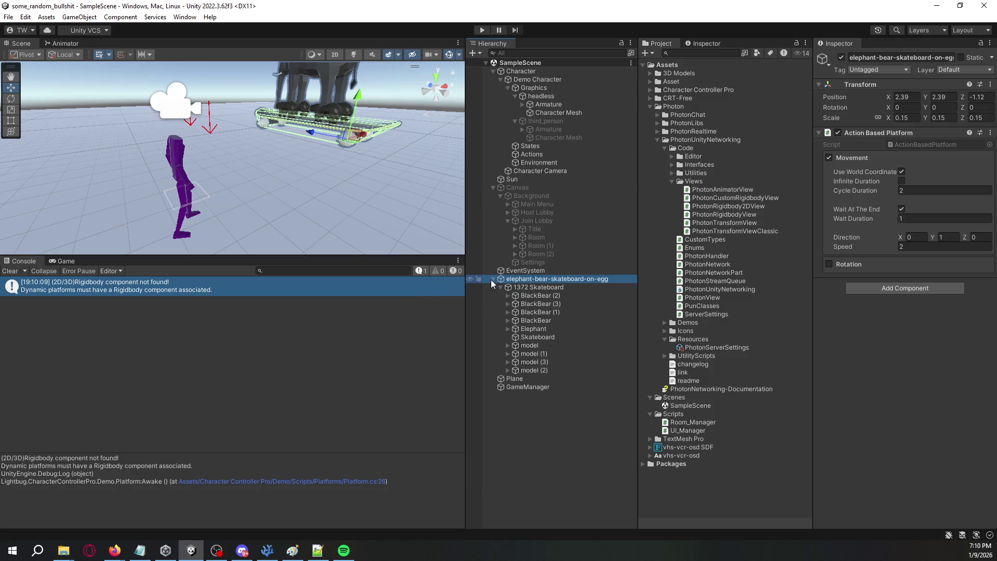
right_click(879, 133)
click(902, 153)
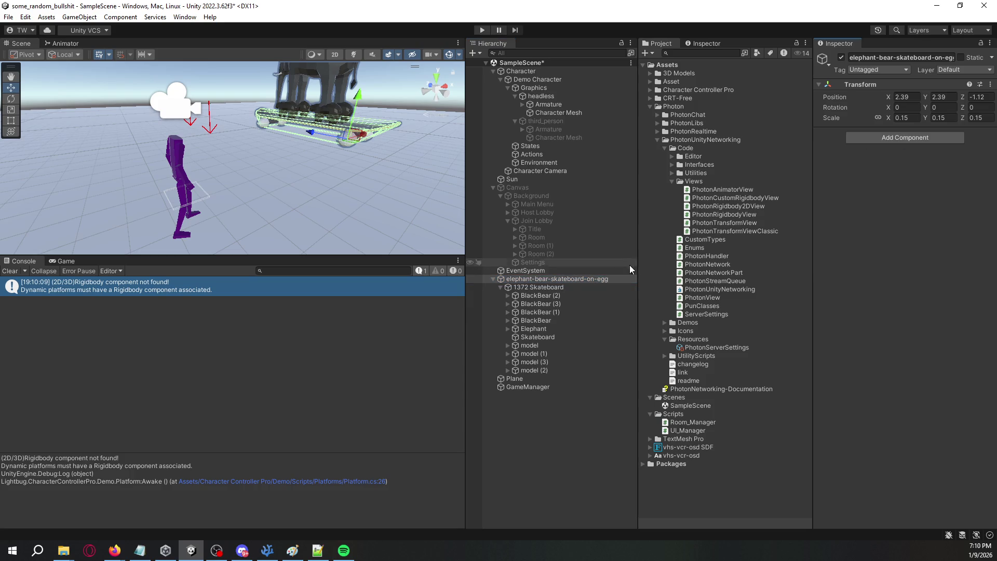
click(493, 279)
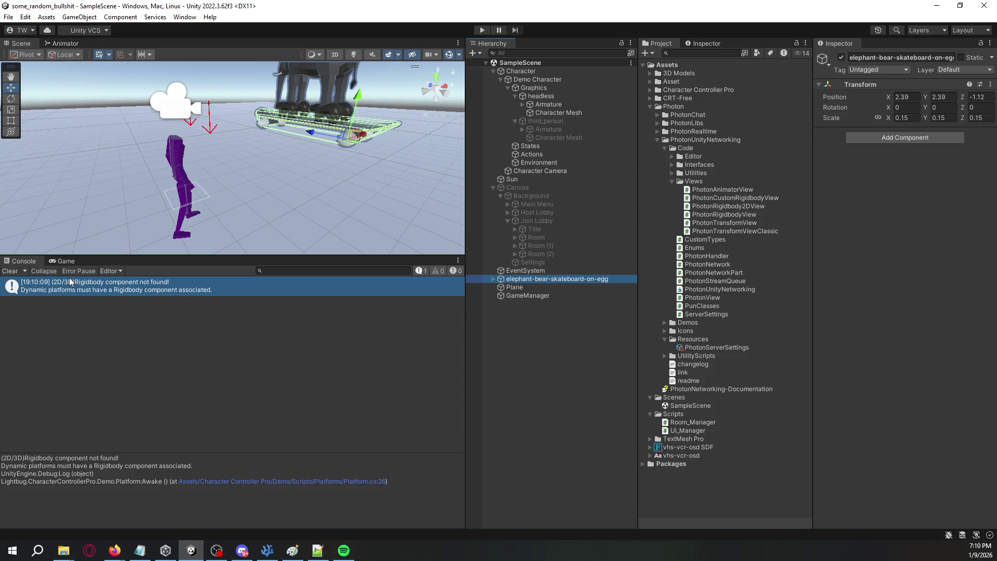
click(10, 271)
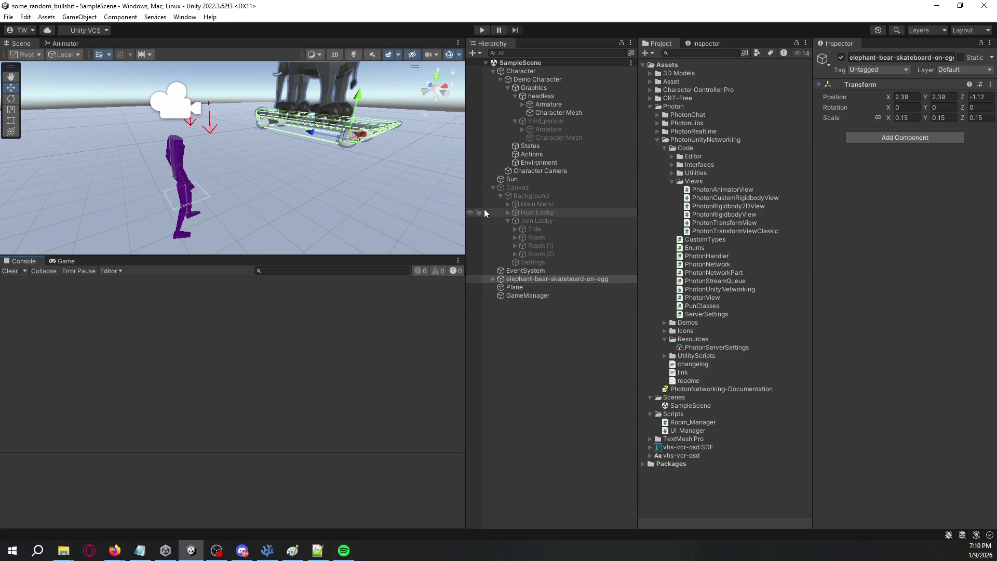
click(650, 107)
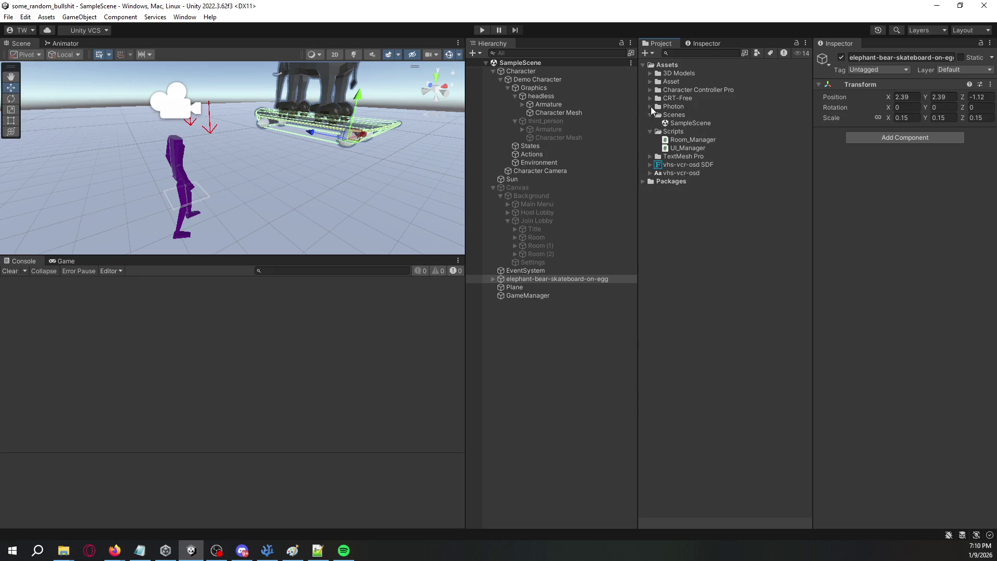
Step: Review the Room_Manager script in the code editor
click(687, 140)
double_click(687, 140)
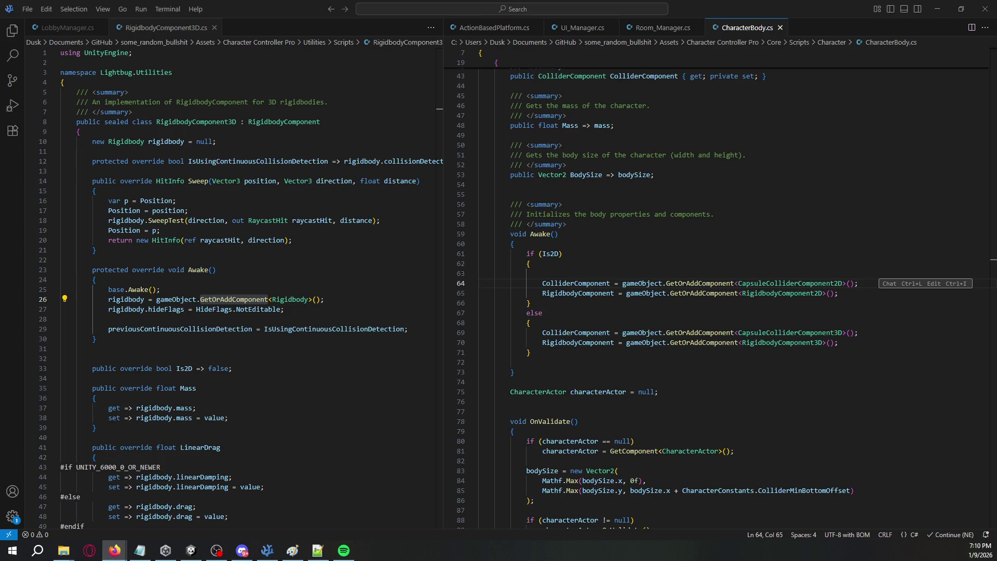
click(658, 243)
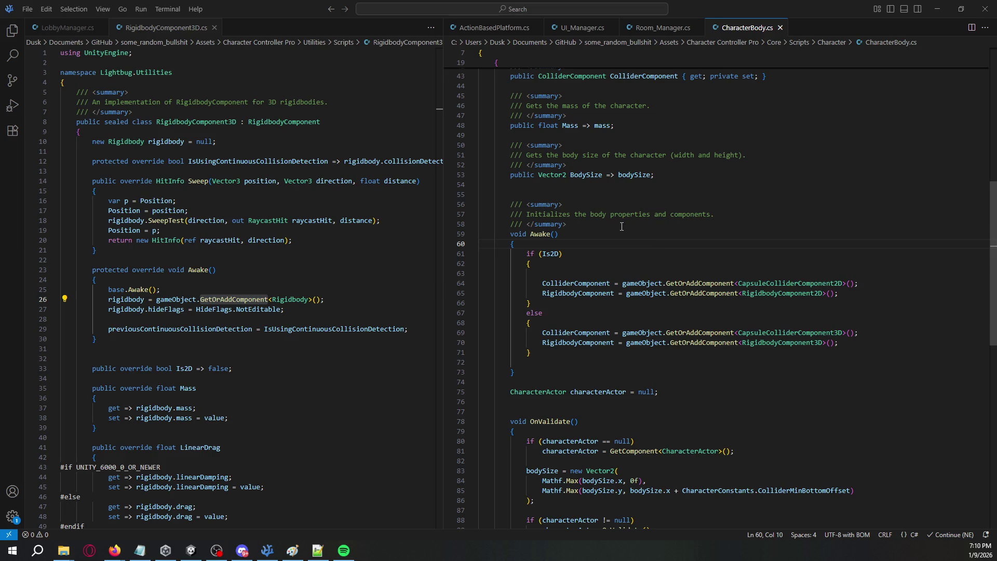
key(alt+Tab)
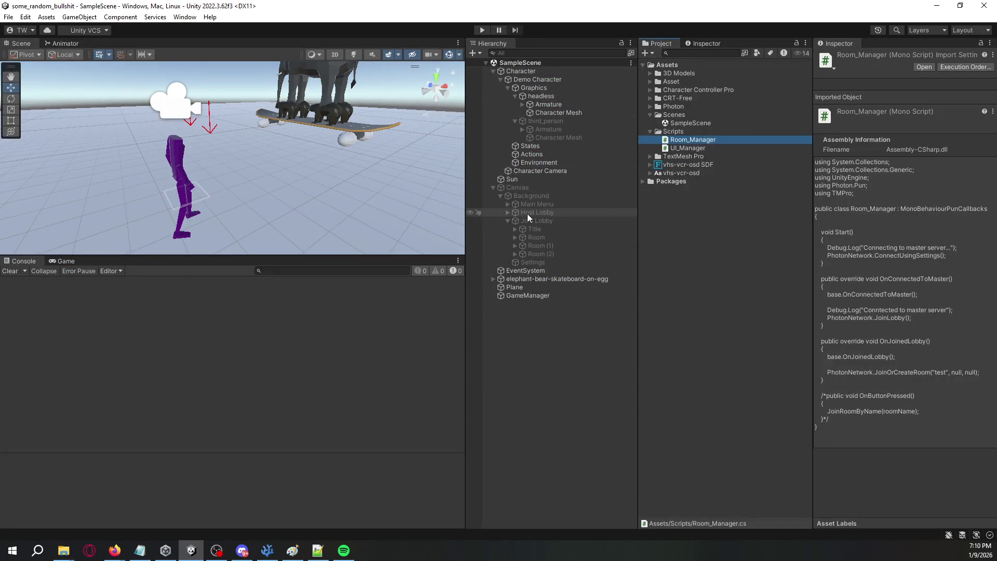
Step: Add Room_Manager as a component on the Background object, collapsing Canvas Renderer and Image
click(540, 197)
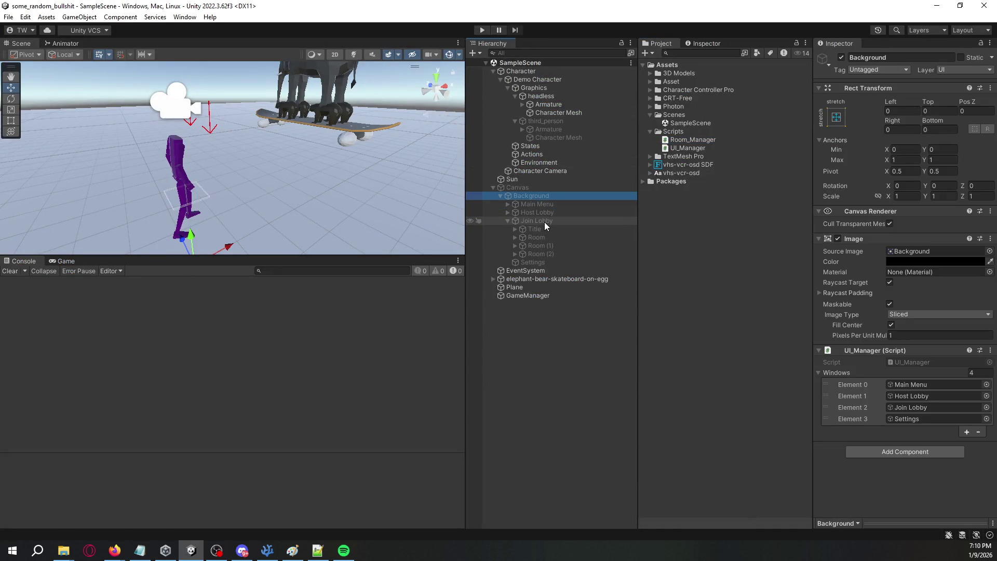
drag(691, 139, 834, 468)
click(821, 211)
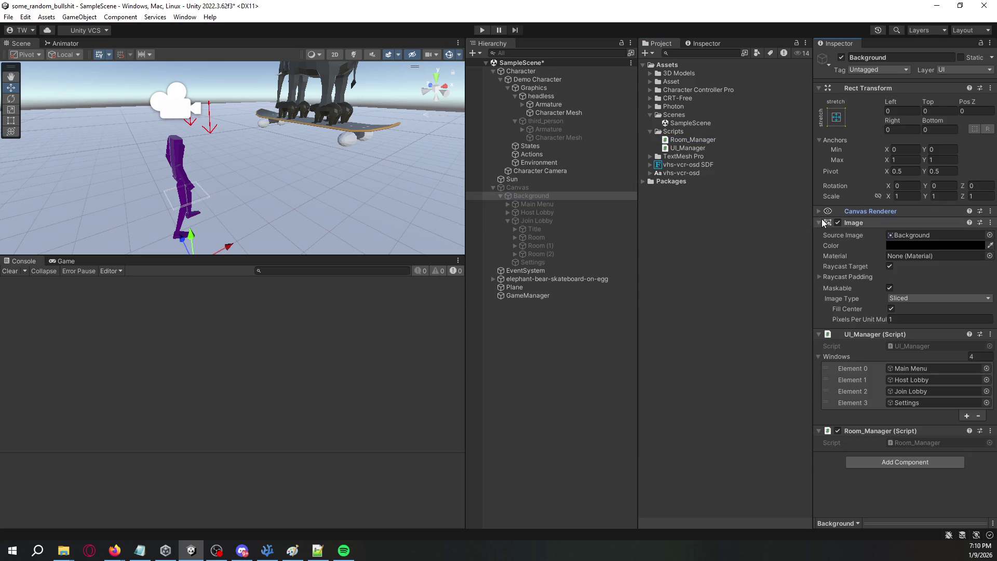
click(823, 223)
right_click(868, 333)
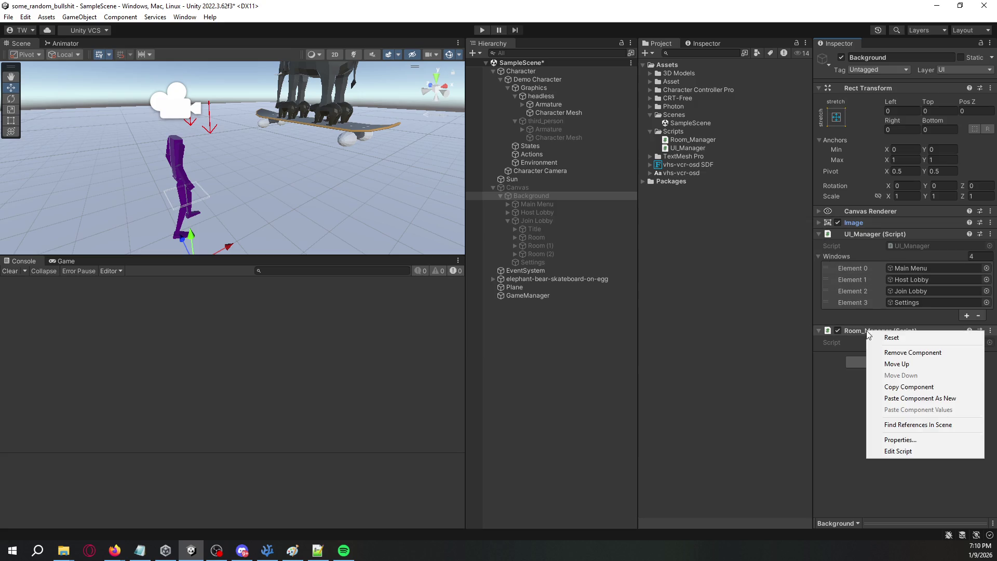
click(901, 451)
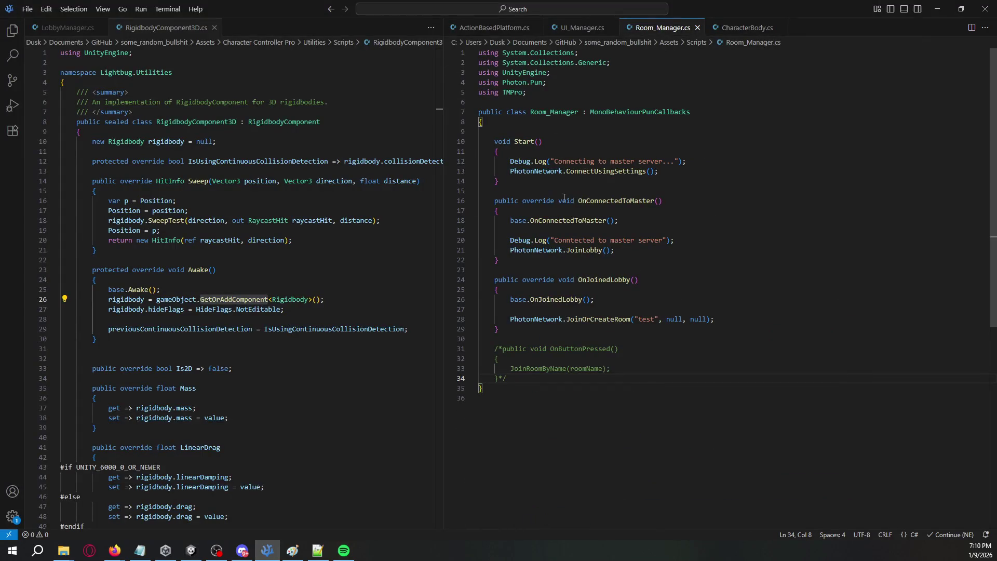
key(alt+Tab)
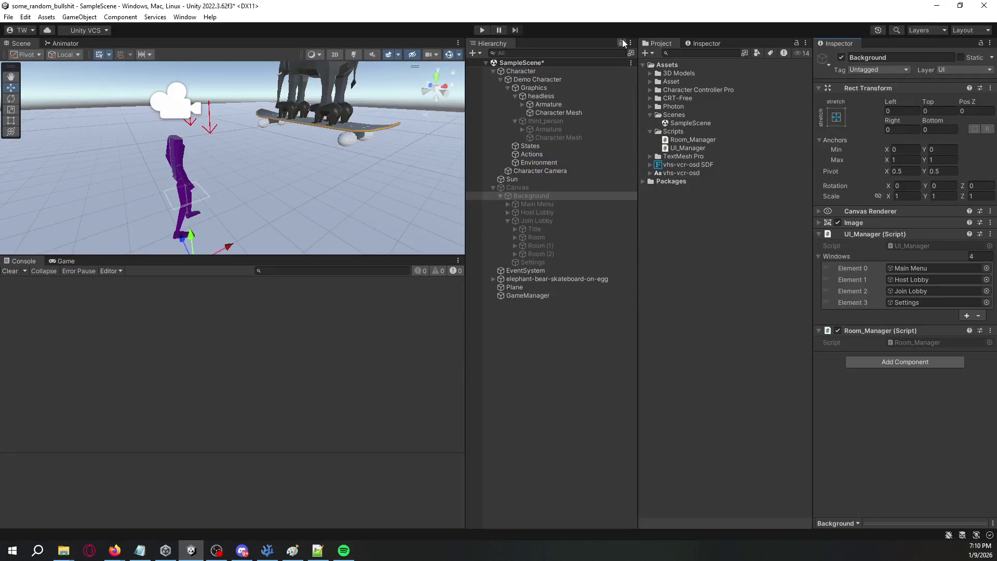
Step: Run a play test, check the console messages, and stop play mode
click(484, 29)
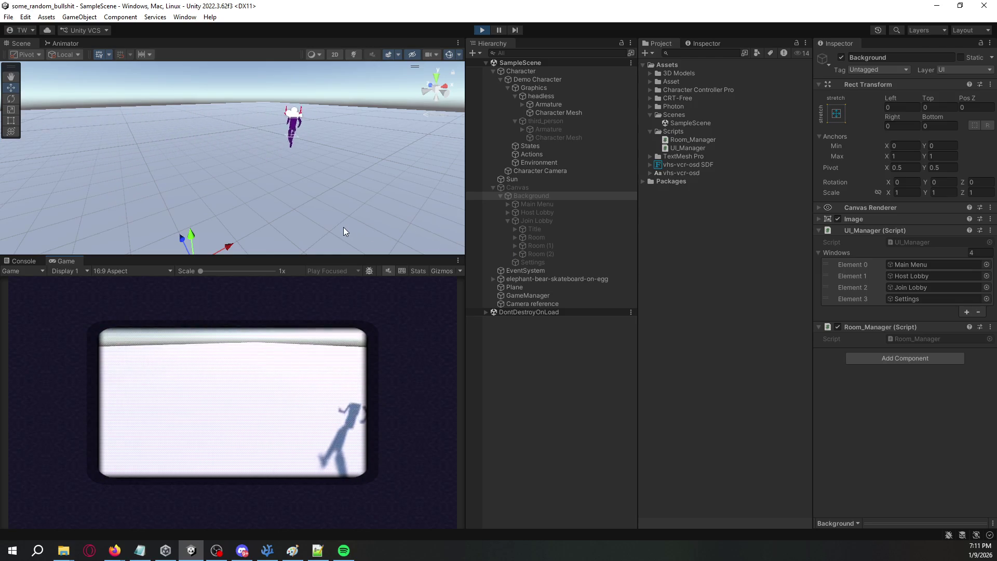
click(32, 263)
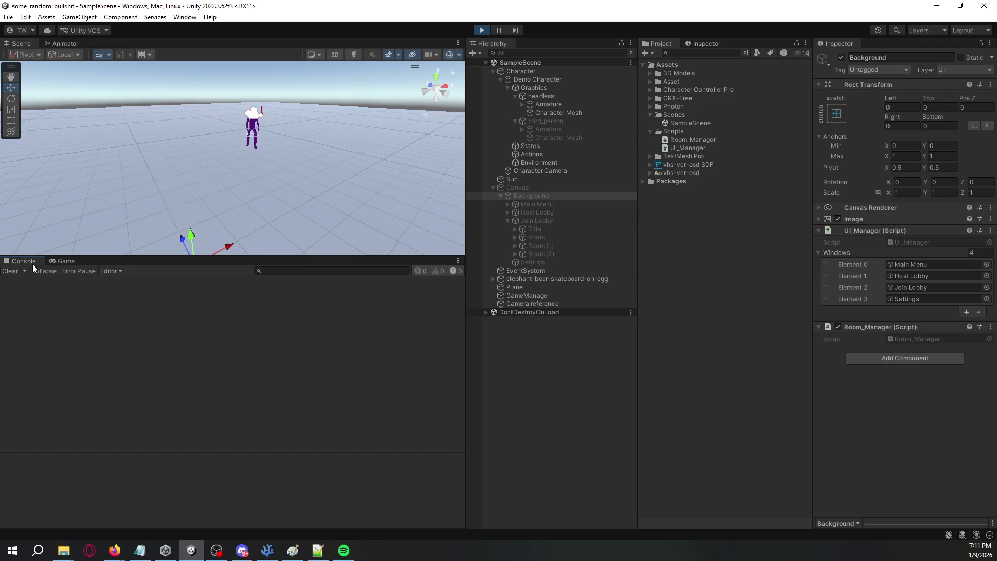
click(484, 30)
Step: Move the Room_Manager component from Background to GameManager, then start a new play test
click(547, 189)
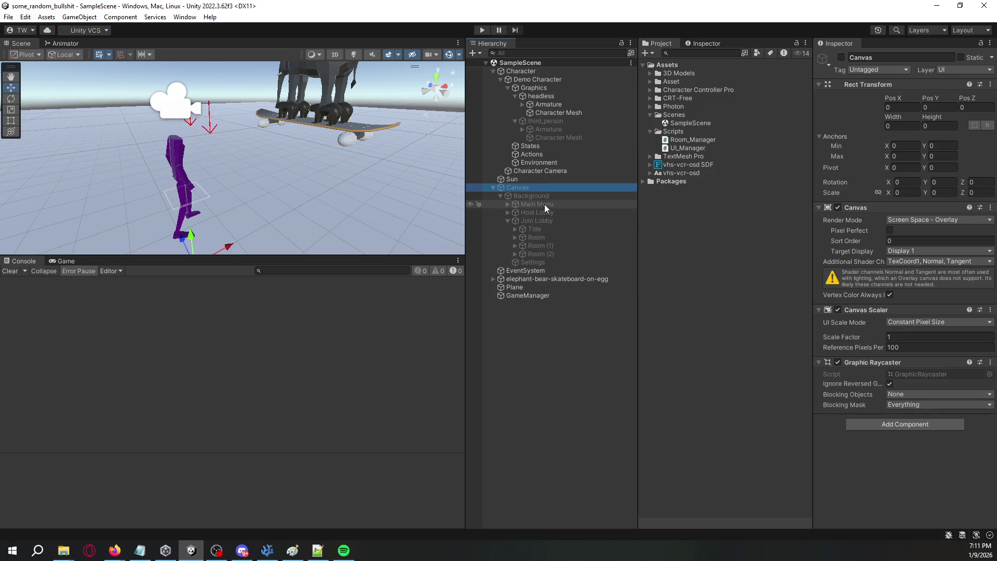
right_click(521, 323)
click(519, 294)
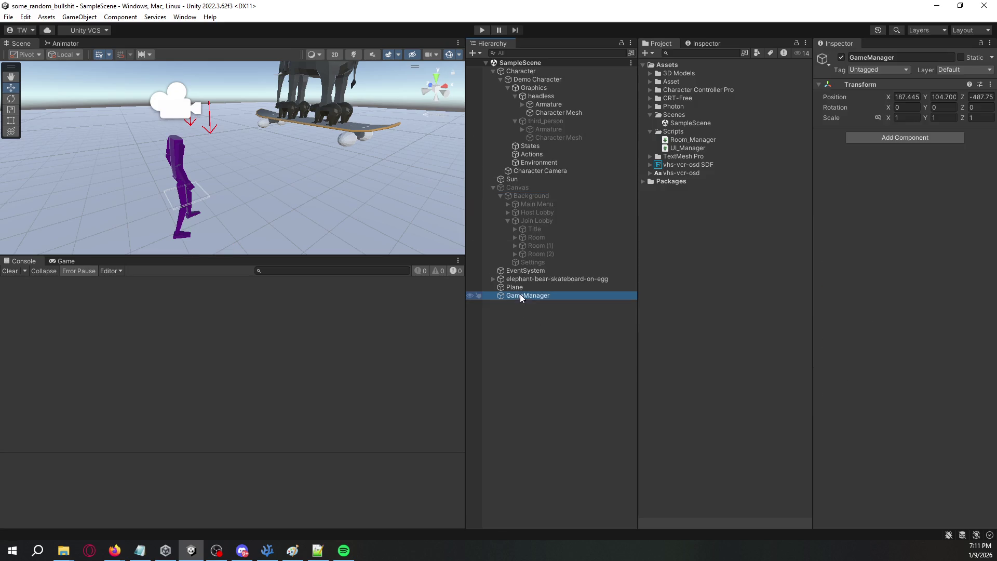
click(542, 197)
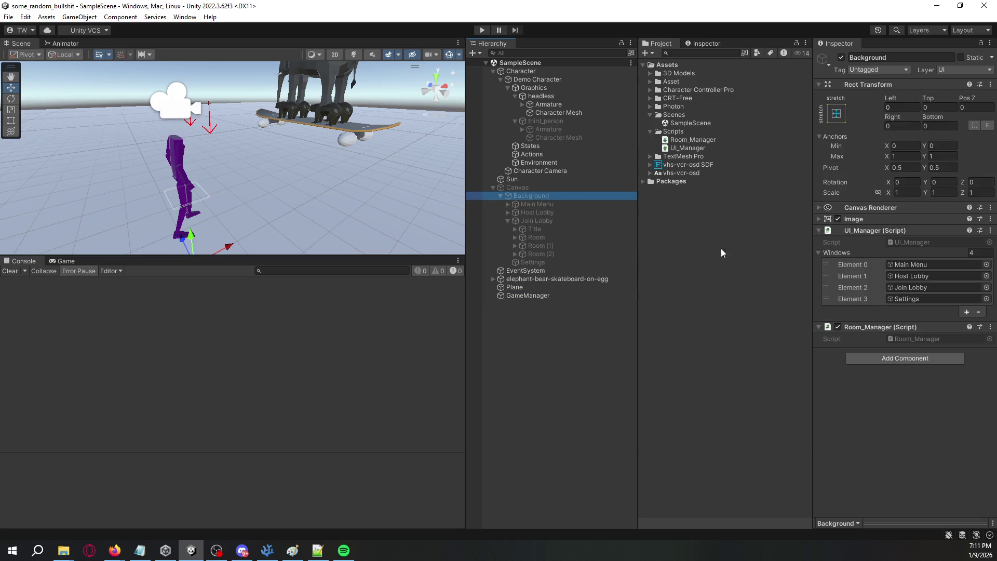
right_click(859, 327)
click(896, 349)
click(565, 296)
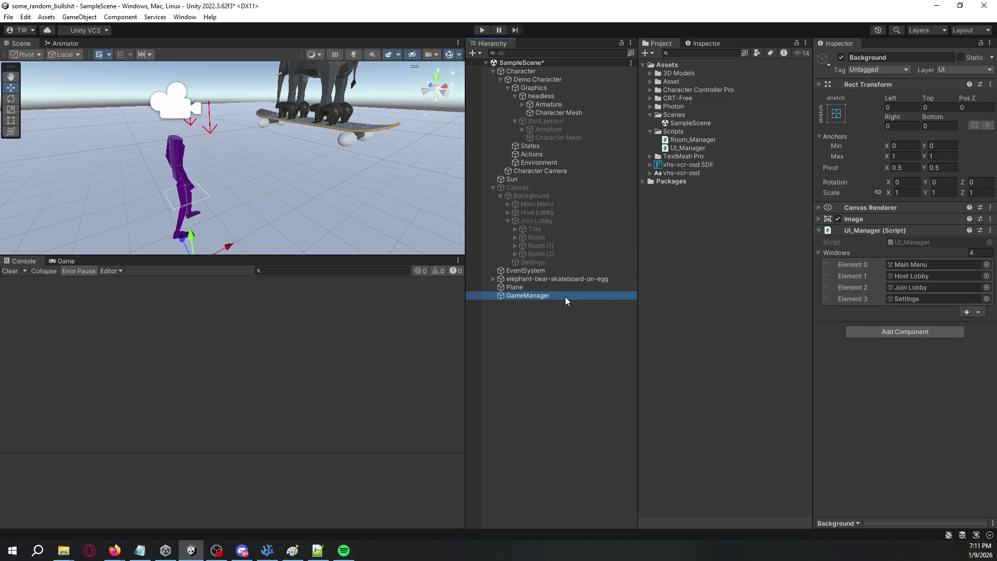
drag(675, 140, 811, 168)
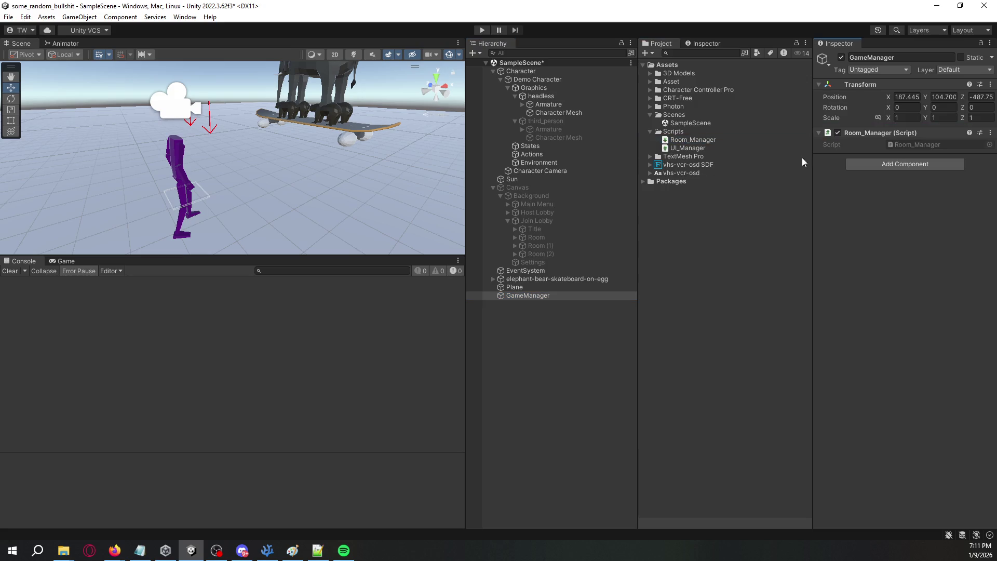
click(479, 31)
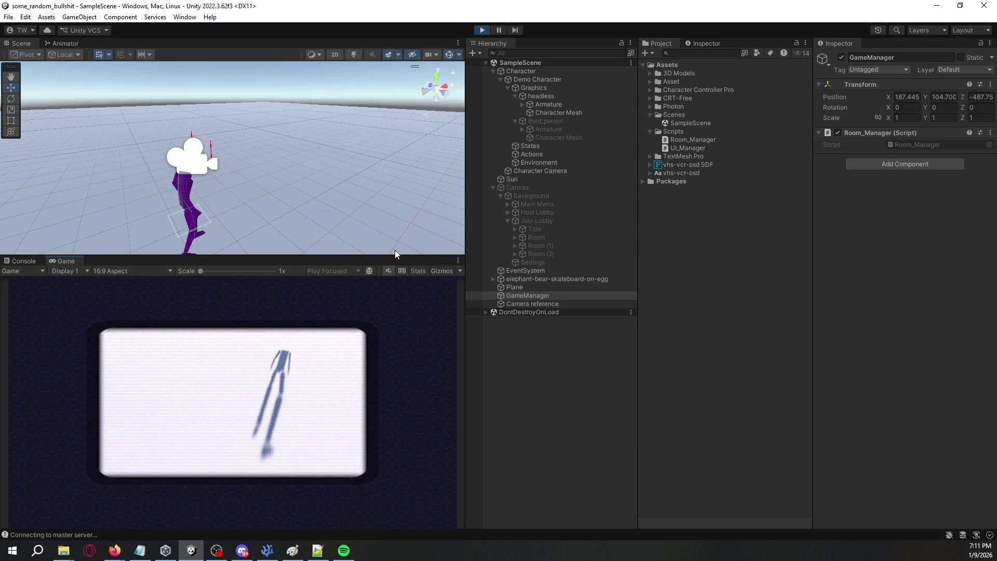
Step: Check the console for the 'Connected to master server' message against the Game view, then exit play mode
click(32, 261)
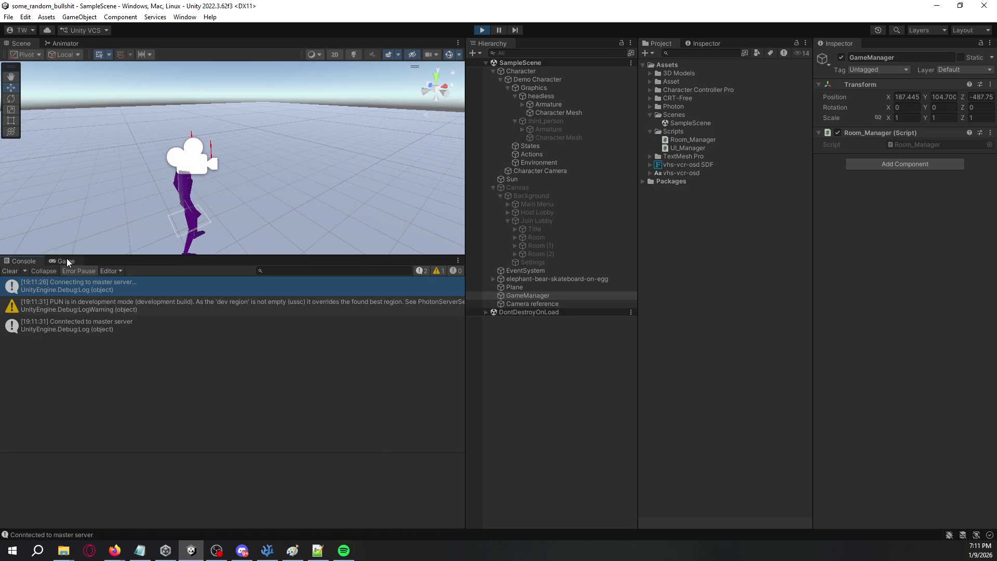
click(66, 261)
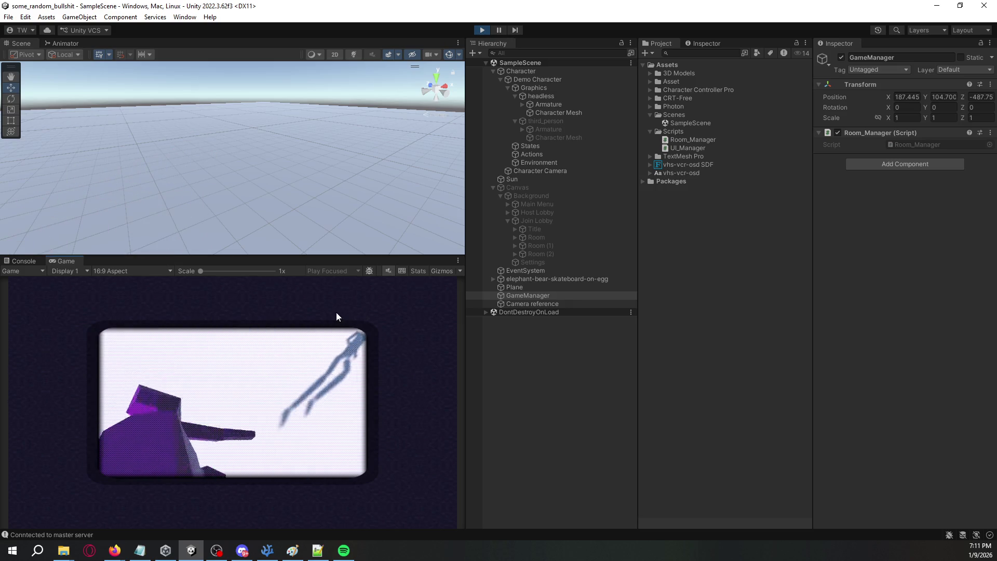
click(22, 260)
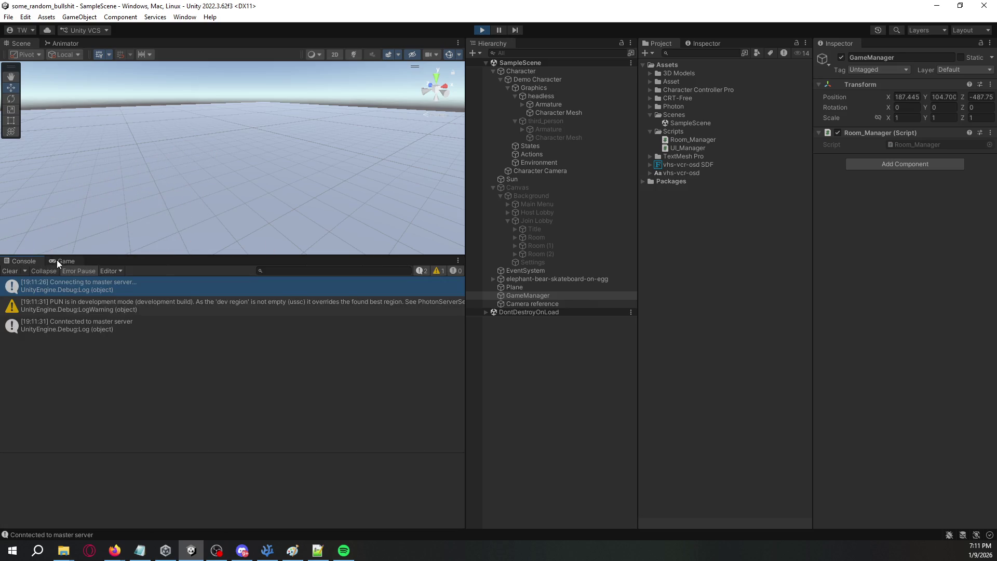
click(58, 261)
click(482, 30)
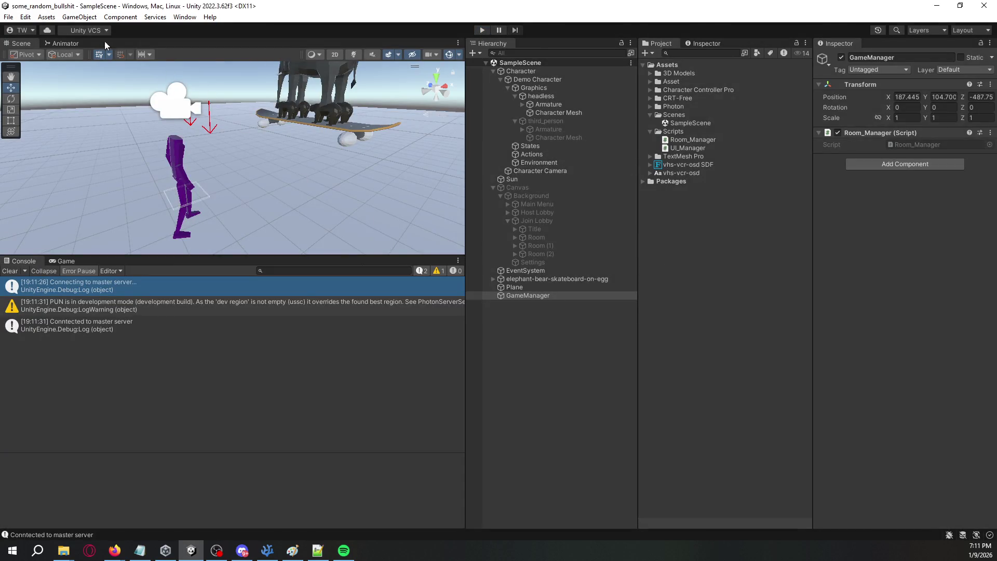
Step: Deactivate elephant-bear-skateboard-on-egg, orbit the Scene view around the character, and switch to the code editor
click(553, 279)
click(841, 57)
click(288, 152)
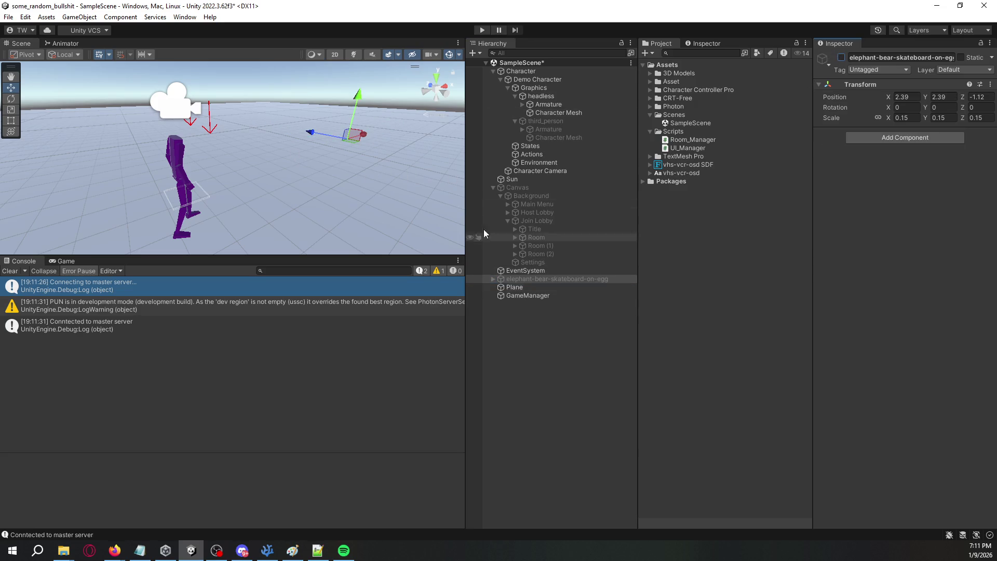
mouse_move(360, 143)
mouse_down()
mouse_move(262, 147)
mouse_move(317, 137)
mouse_up()
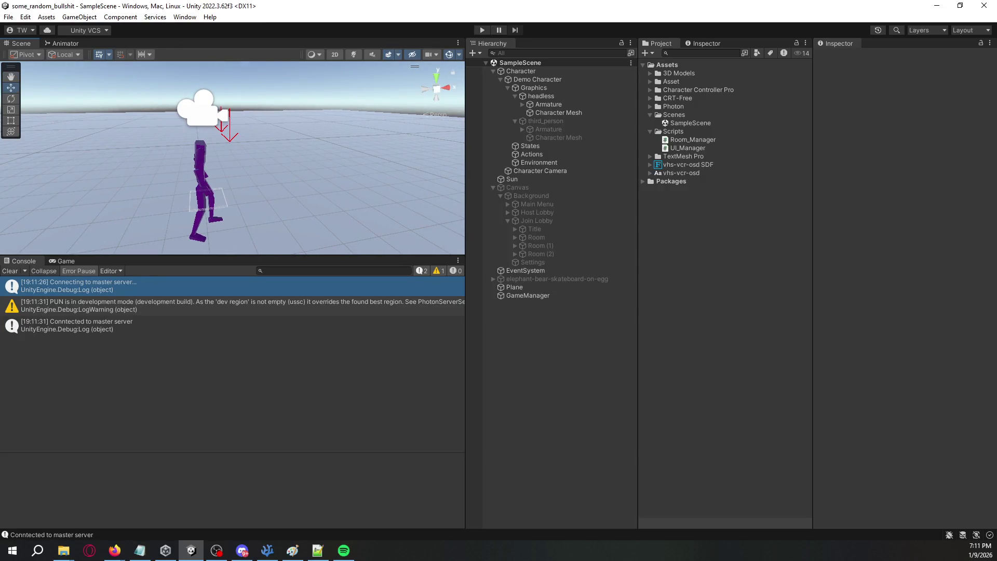
key(alt+Tab)
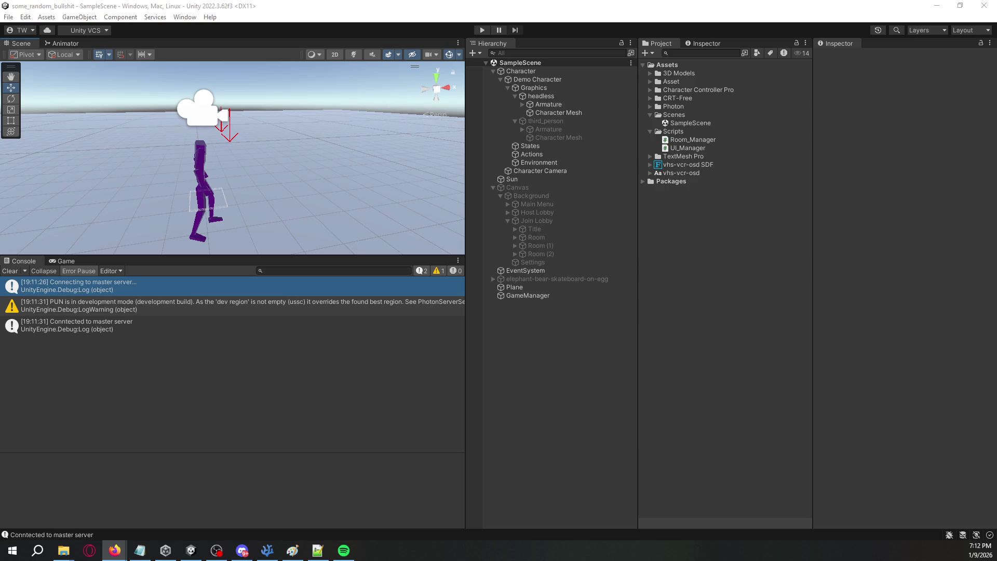
key(alt+Tab)
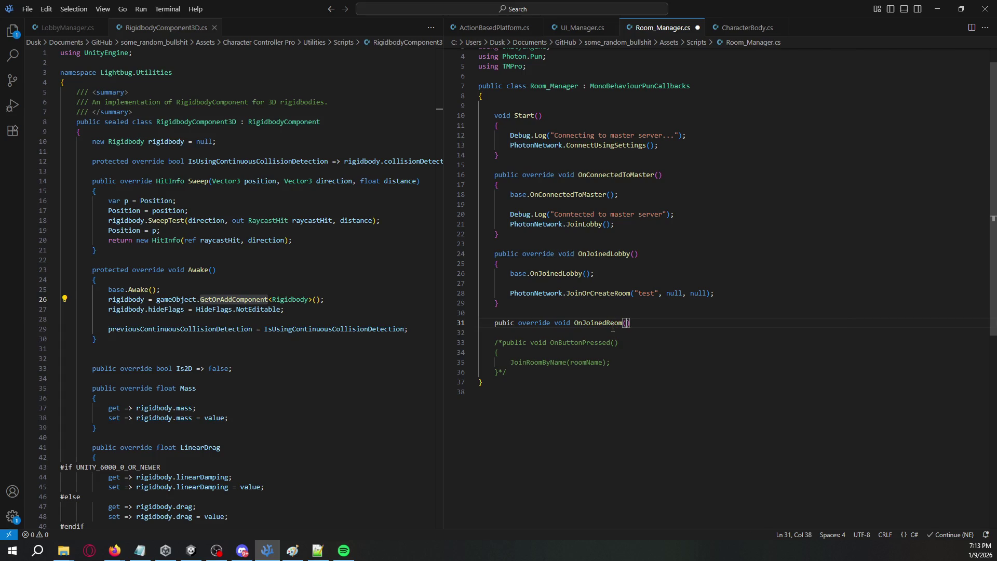
Step: Give OnJoinedRoom a body calling base.OnJoinedRoom() and logging "Connected and in room!"
key(Return)
text(Ba)
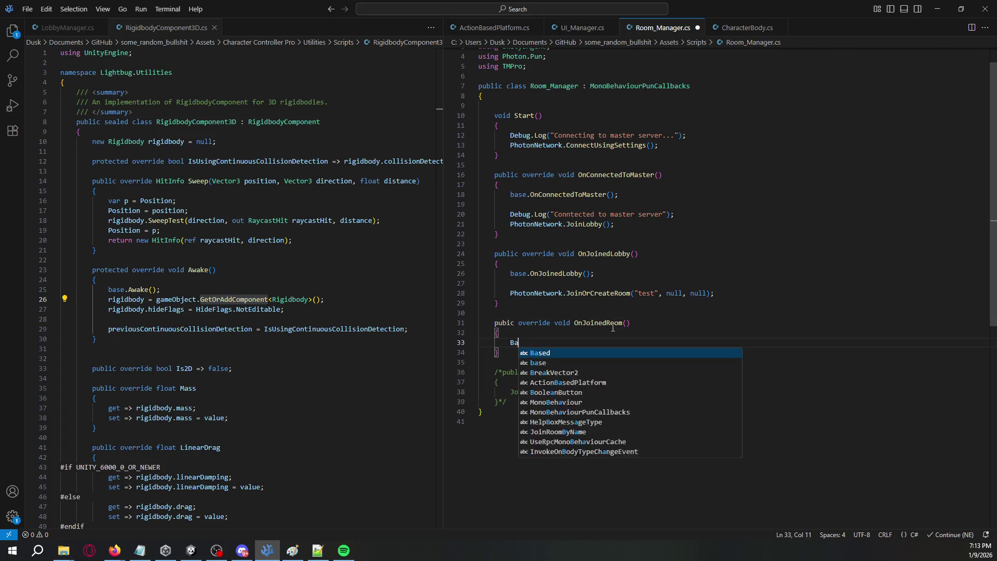
key(BackSpace)
text(base.OnJoine)
key(Down)
key(Tab)
text(();)
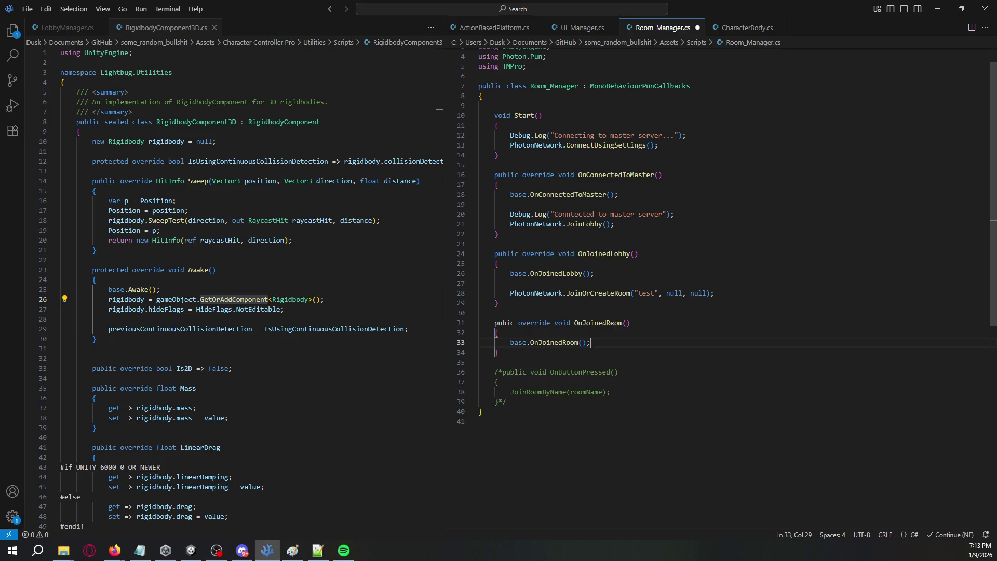
key(Return)
text(Debug.)
text(Log()
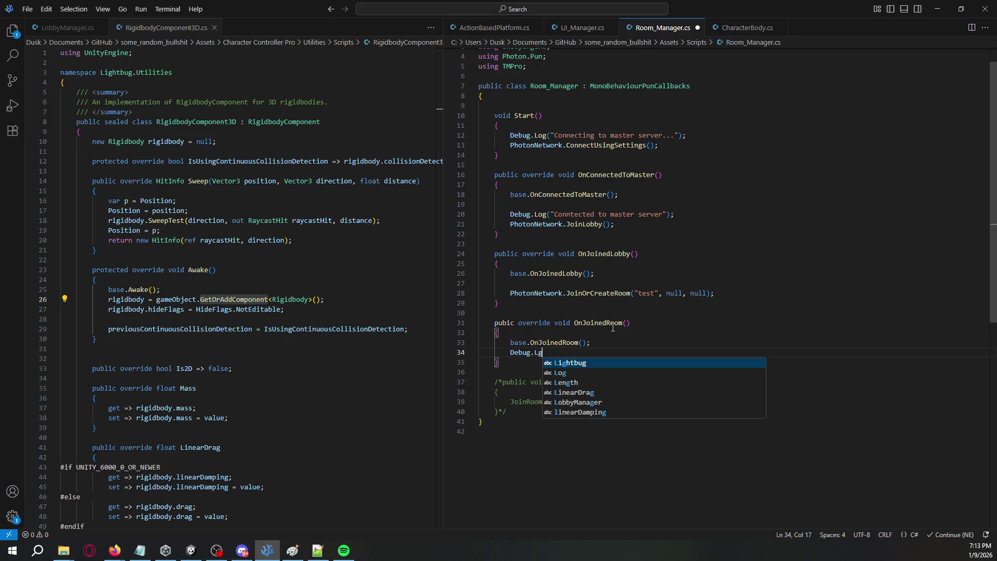
text("Connected and in)
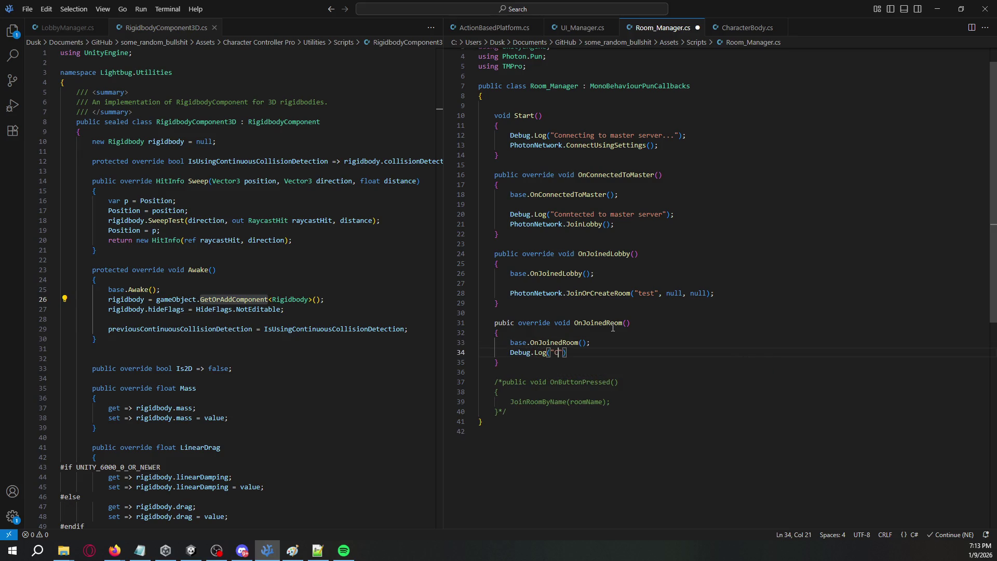
text( room!"))
text(;)
Step: Start a new 'GameObject _player =' statement at the end of OnJoinedRoom
key(Down)
key(Return)
key(Return)
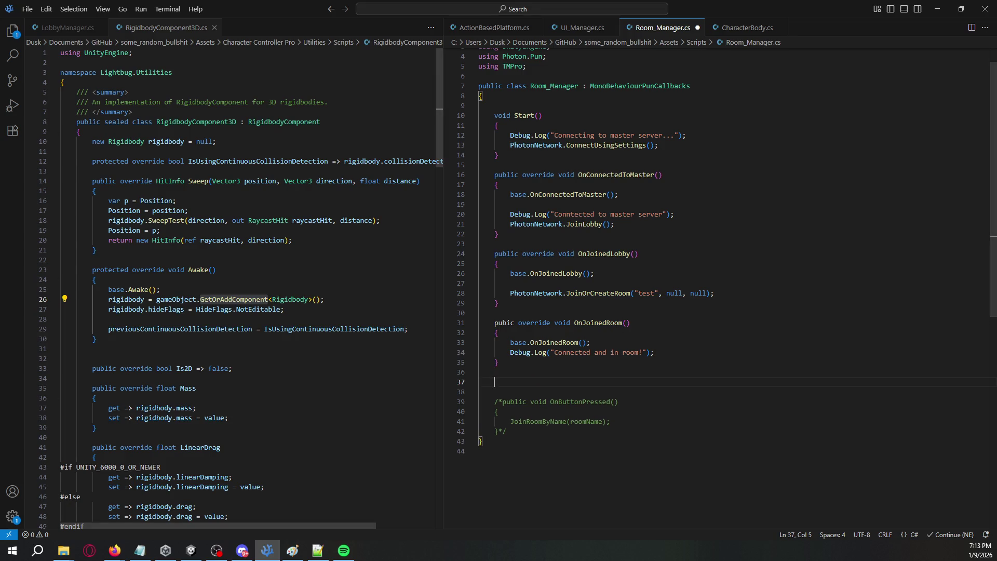
click(669, 358)
click(669, 357)
key(Return)
key(Return)
text(gameObject _)
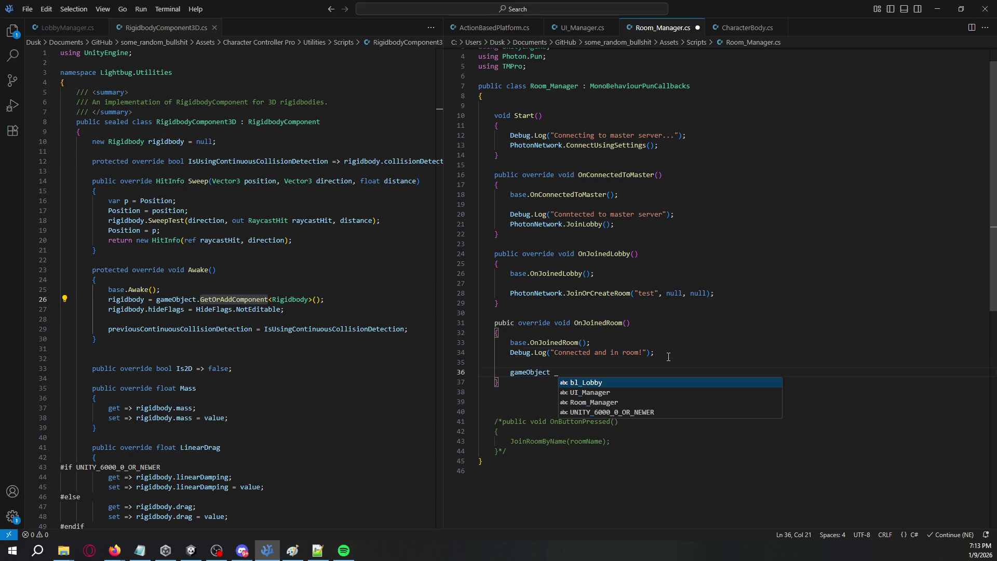
key(BackSpace)
key(BackSpace)
key(BackSpace)
text(GameObject _player =)
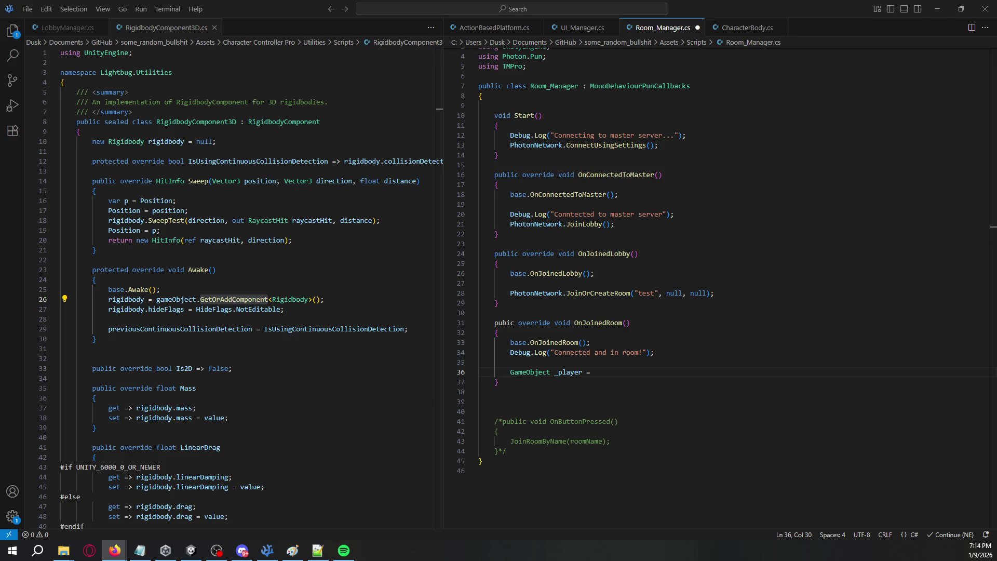
Step: Declare public GameObject player and public Transform spawnPoint fields in Room_Manager and save
click(624, 96)
key(Return)
key(Return)
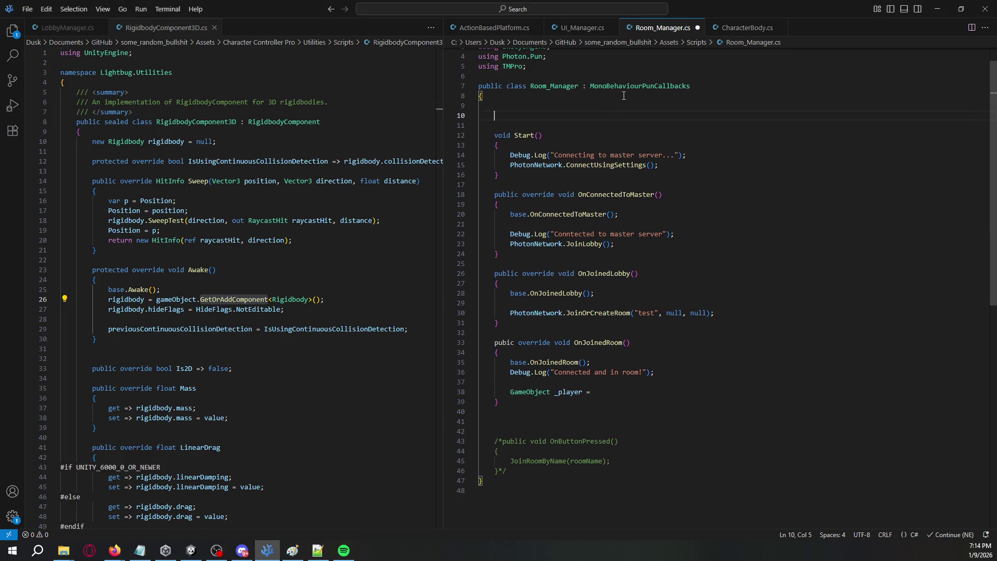
text(public GameO)
text(bject play)
text(er;)
key(Return)
text(public)
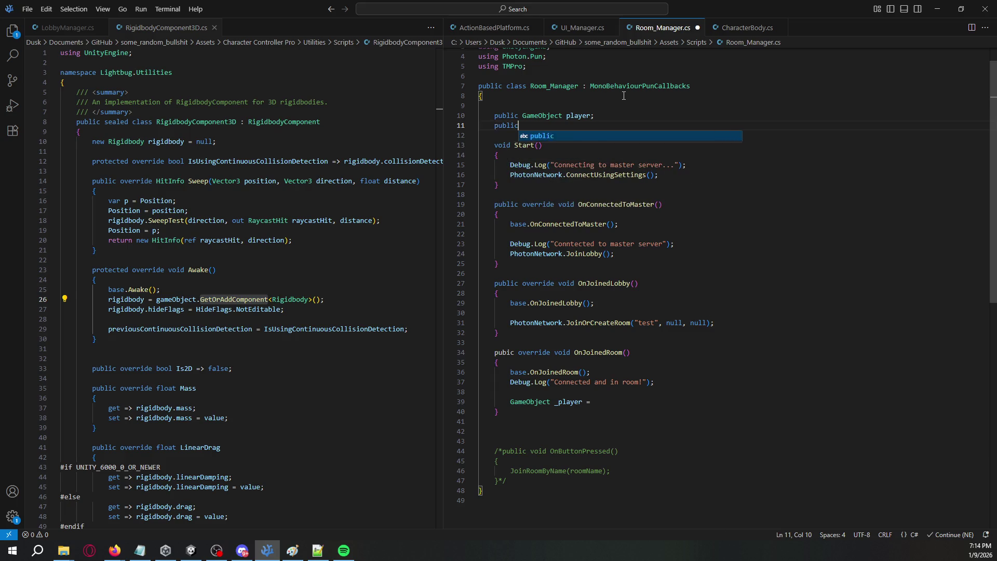
text( Transform spawnPoint;)
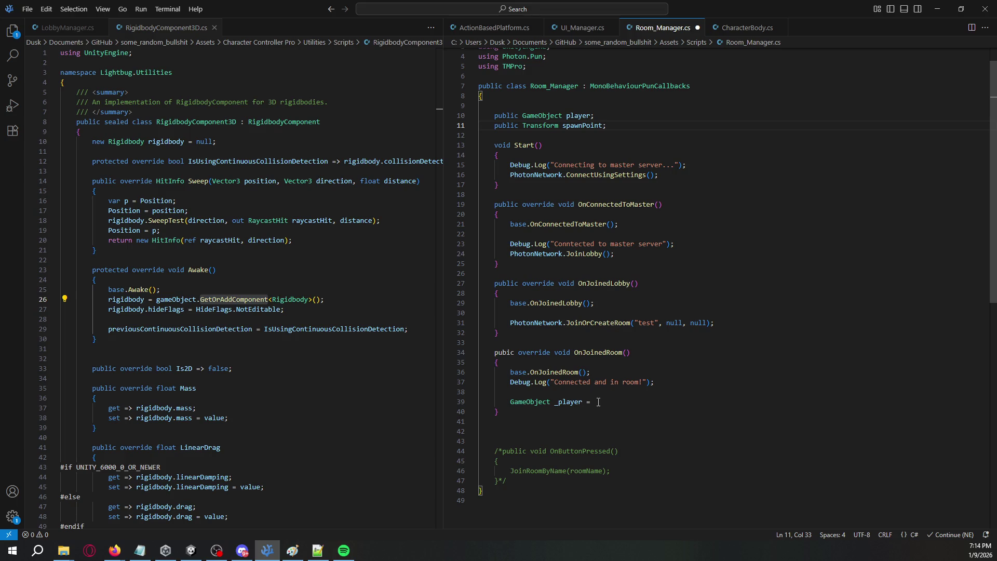
key(ctrl+s)
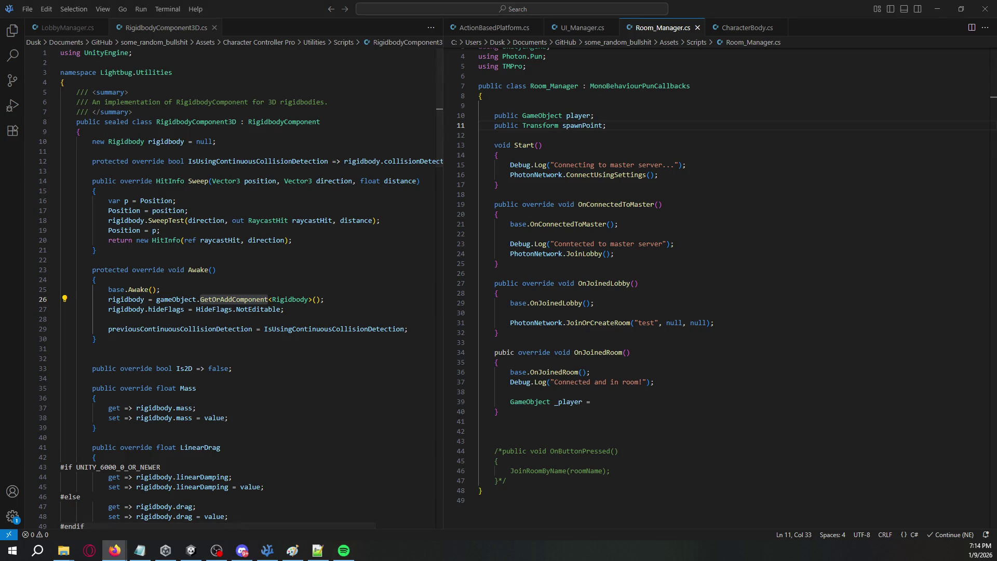
click(115, 550)
Step: Complete _player as PhotonNetwork.Instantiate(player.name, spawnPoint, Quaternion.identity), save, and return to Unity
click(666, 404)
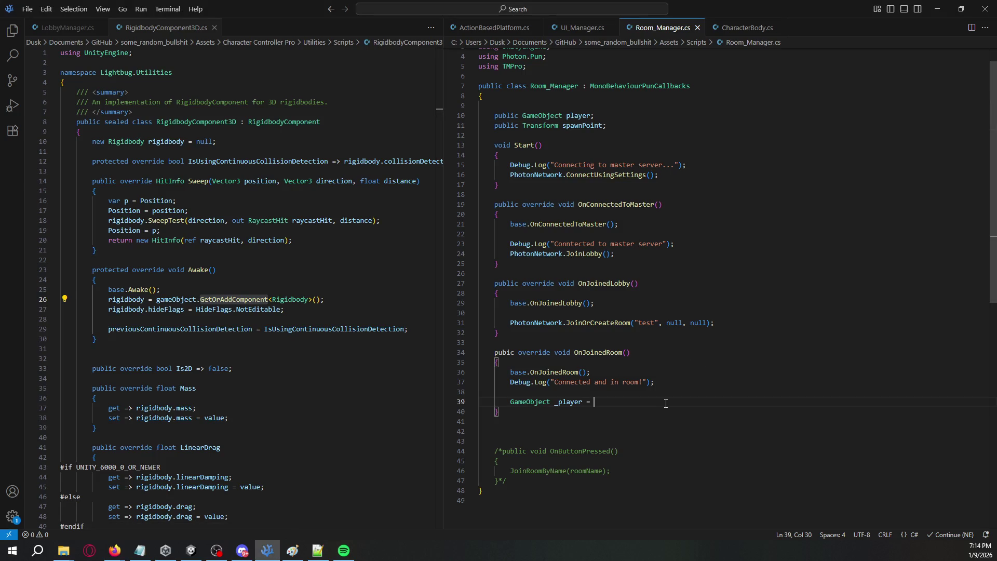
text(Photon)
key(Tab)
text(.Inst)
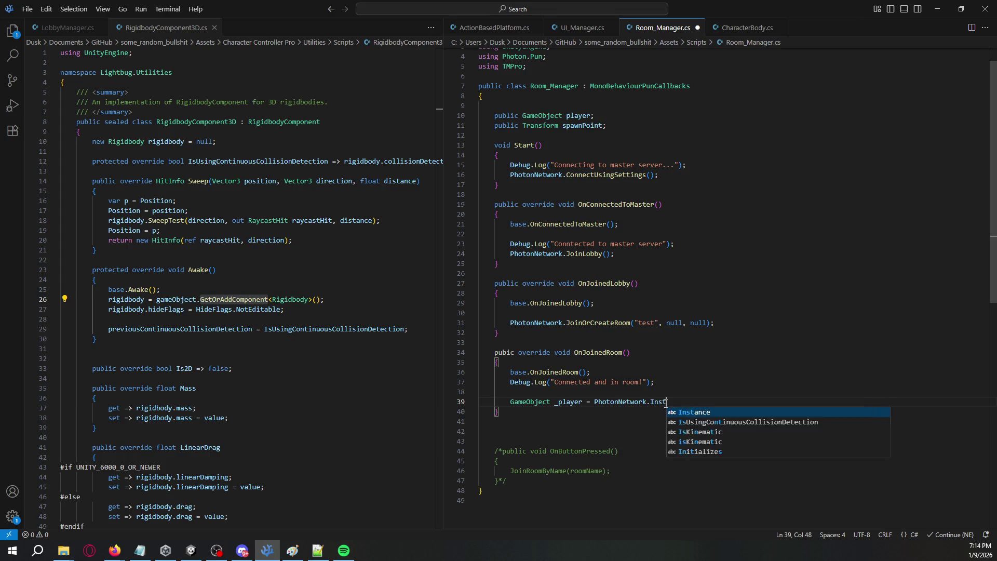
text(antiate()
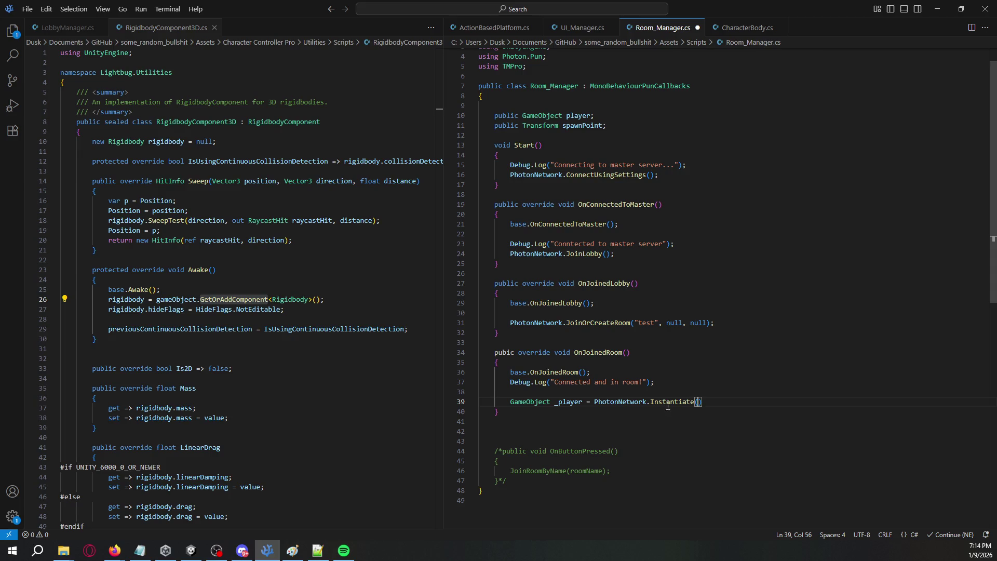
click(730, 405)
text(player,)
key(BackSpace)
key(BackSpace)
text(.name, sp)
text(awnPoint, Qua)
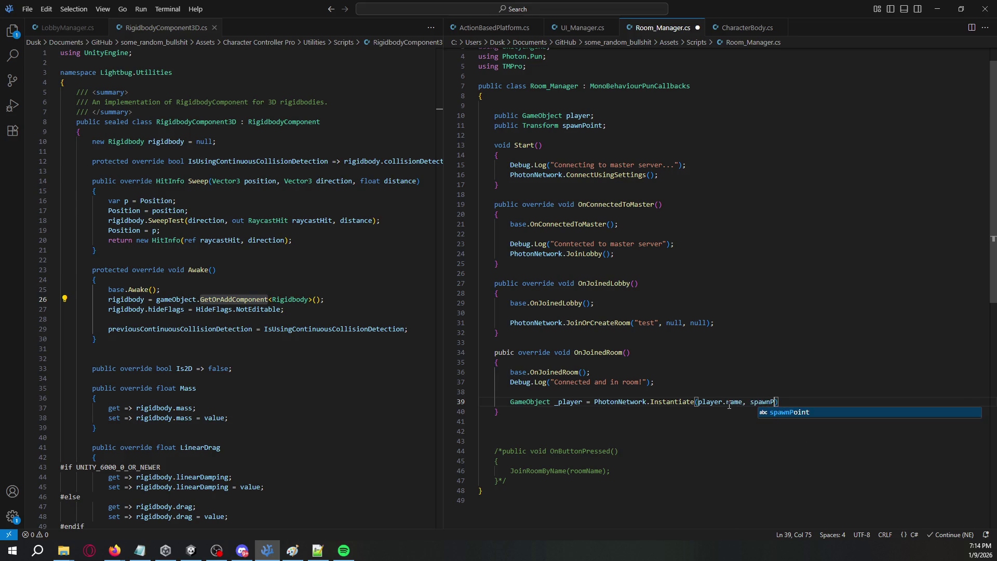
text(t)
key(Tab)
text(.)
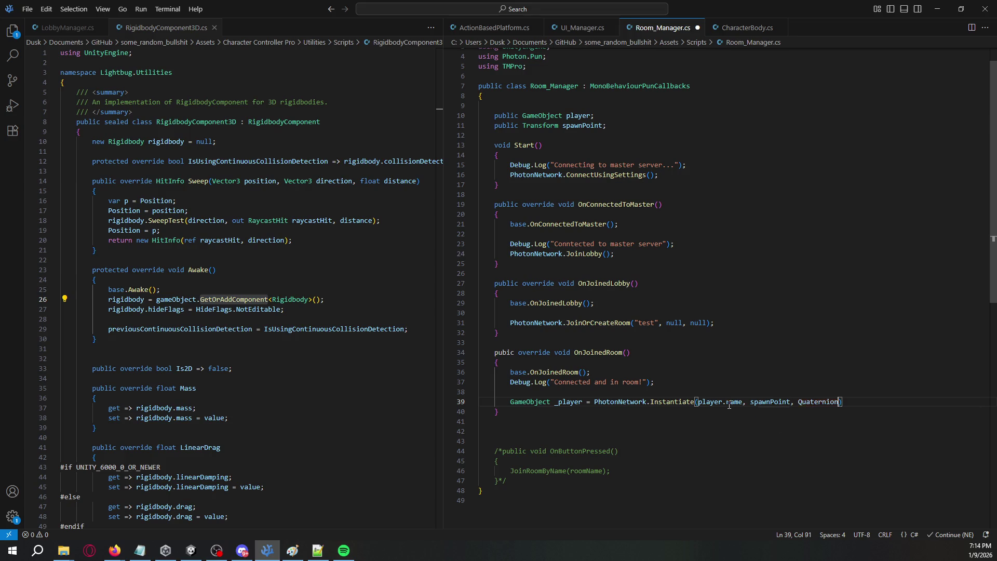
text(identity))
key(ctrl+s)
key(alt+Tab)
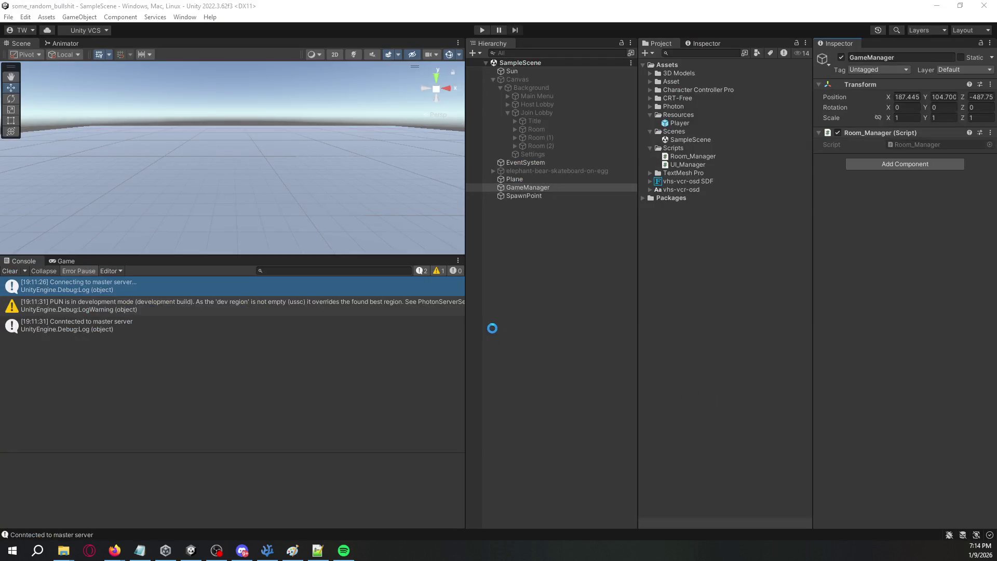
Step: Open the compile error in Room_Manager.cs, keep the override keyword, and save the script
click(263, 347)
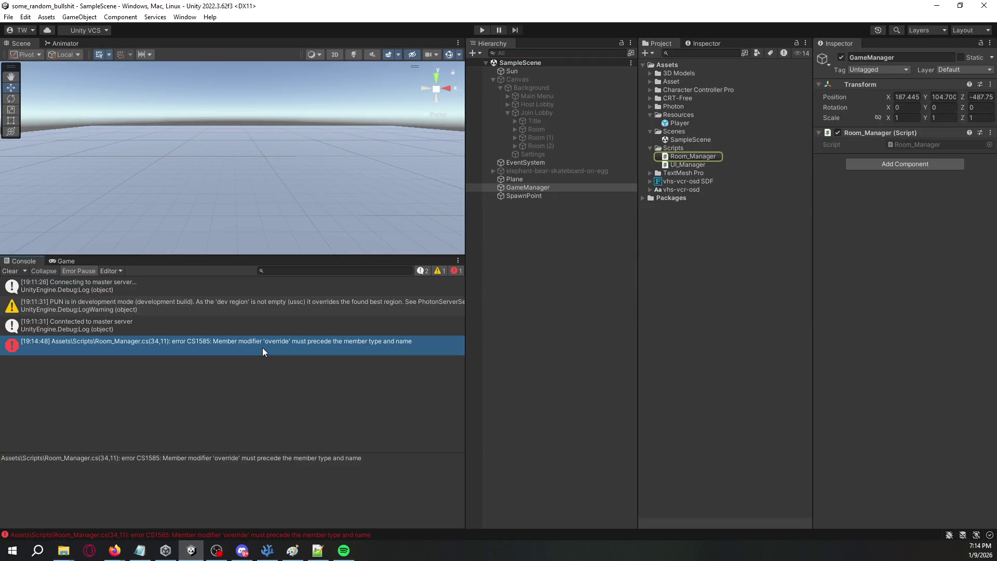
double_click(263, 347)
double_click(537, 353)
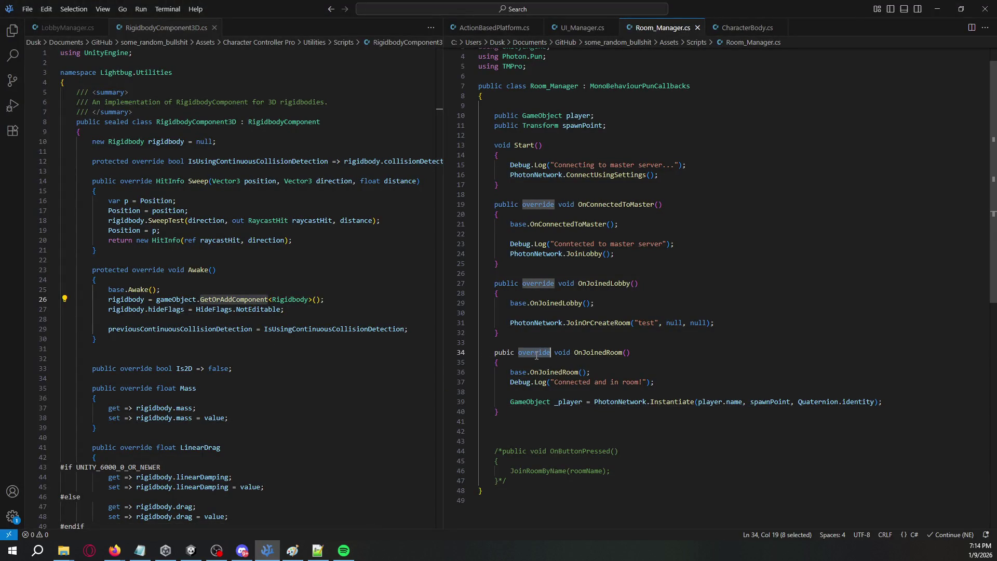
key(BackSpace)
key(ctrl+z)
key(Home)
key(ctrl+s)
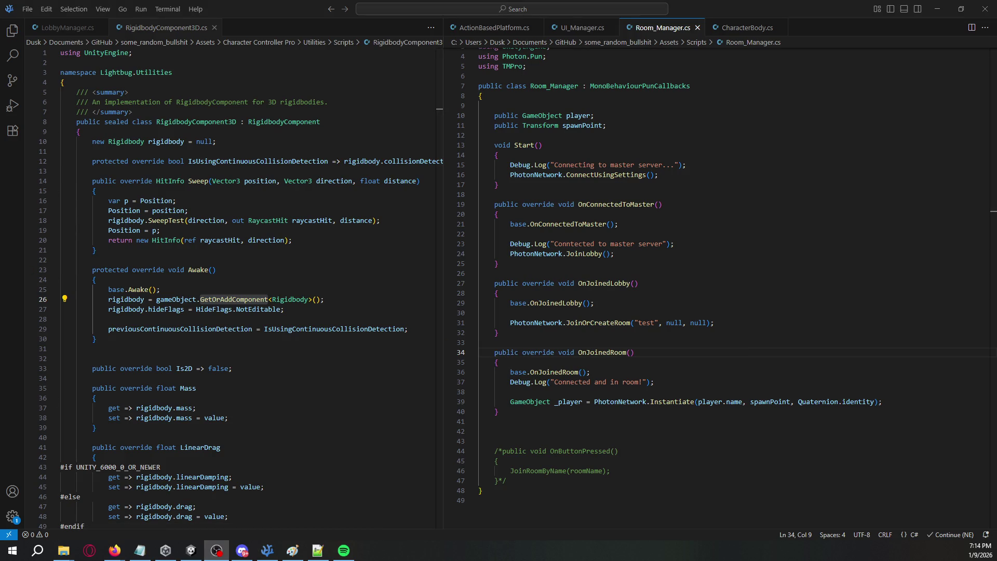
click(723, 480)
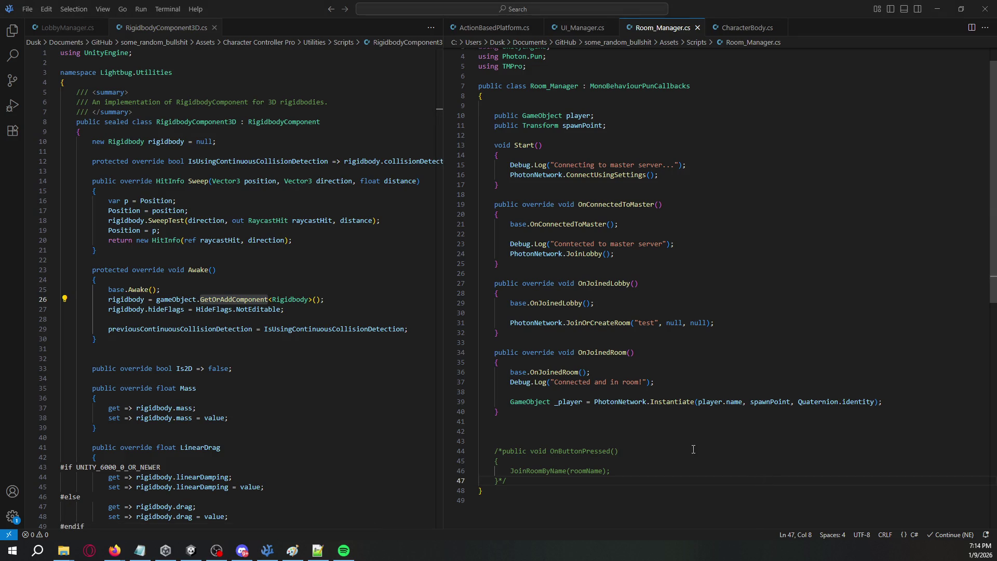
key(alt+Tab)
Step: Change the Instantiate position argument to spawnPoint.position, save, and return to Unity to recompile
double_click(305, 350)
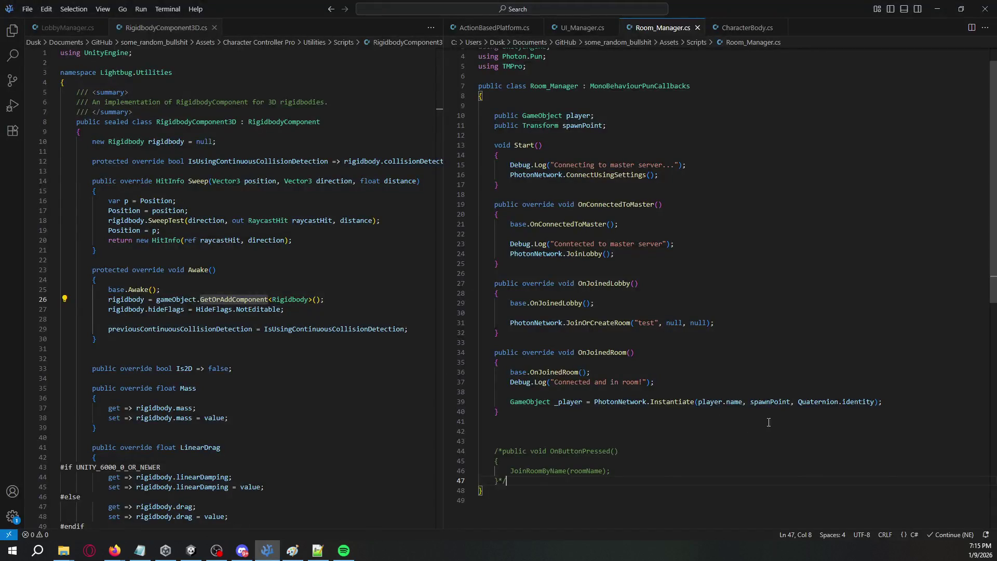
click(790, 403)
text(.posit)
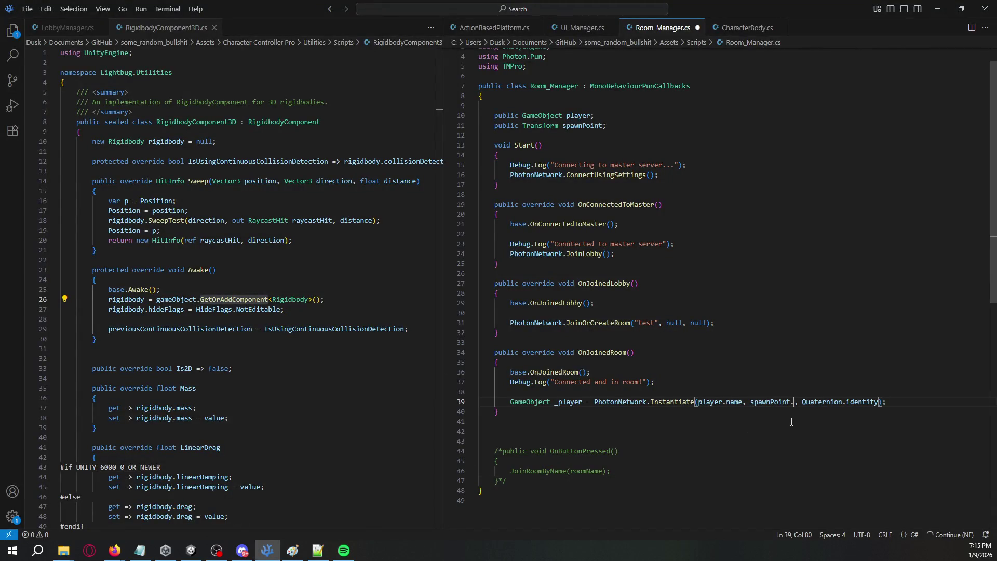
text(ion)
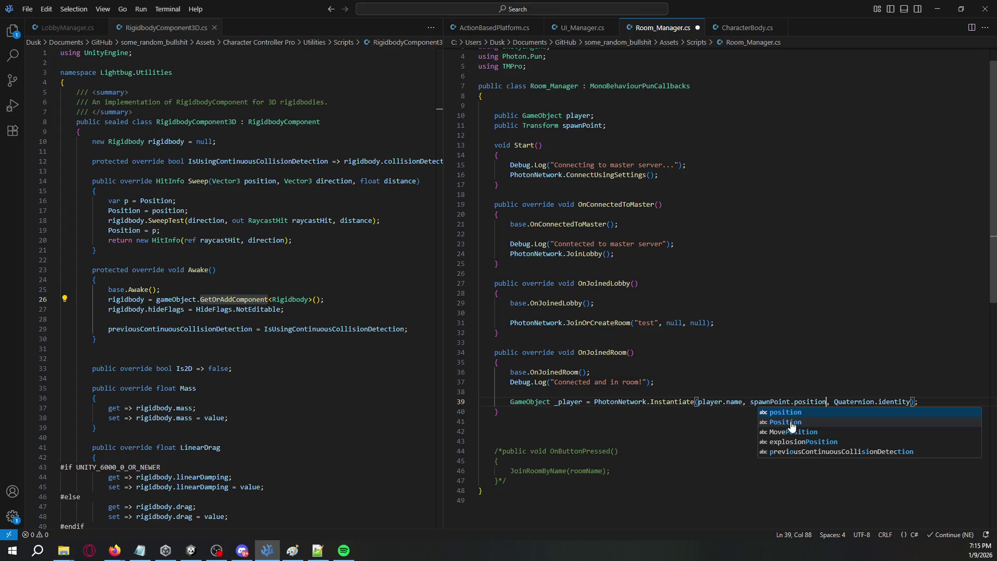
key(Tab)
key(ctrl+s)
key(alt+Tab)
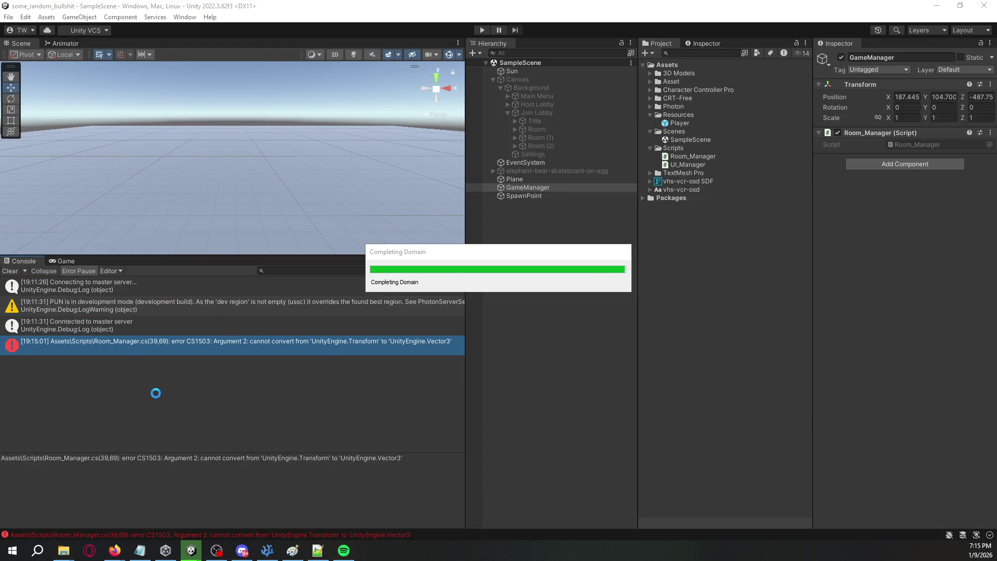
Step: Clear the console, assign SpawnPoint and the Player prefab on GameManager's Room_Manager, save, and run the game
click(10, 271)
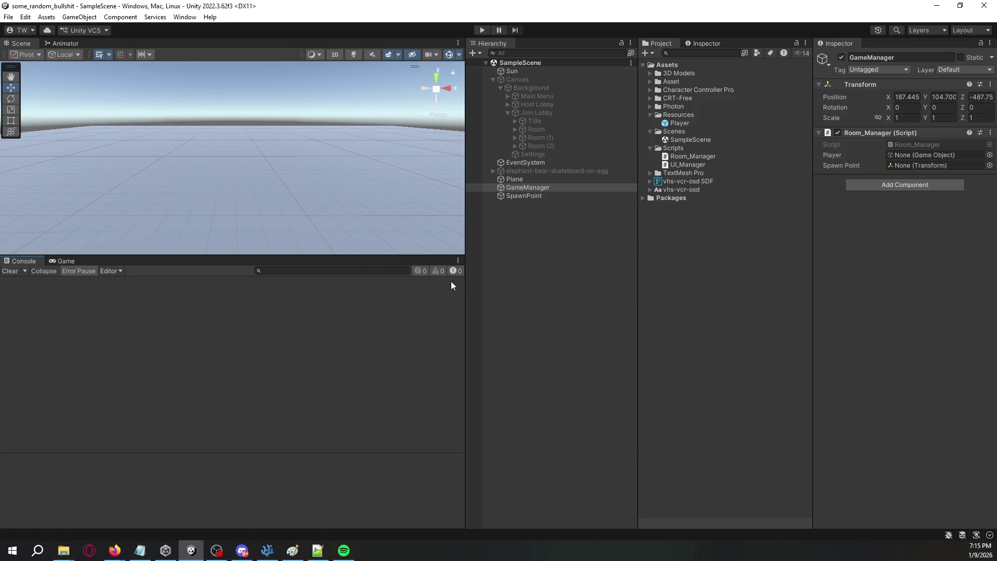
click(547, 186)
mouse_move(546, 196)
mouse_down()
mouse_move(909, 183)
mouse_move(922, 167)
mouse_up()
drag(681, 124, 935, 155)
key(ctrl+s)
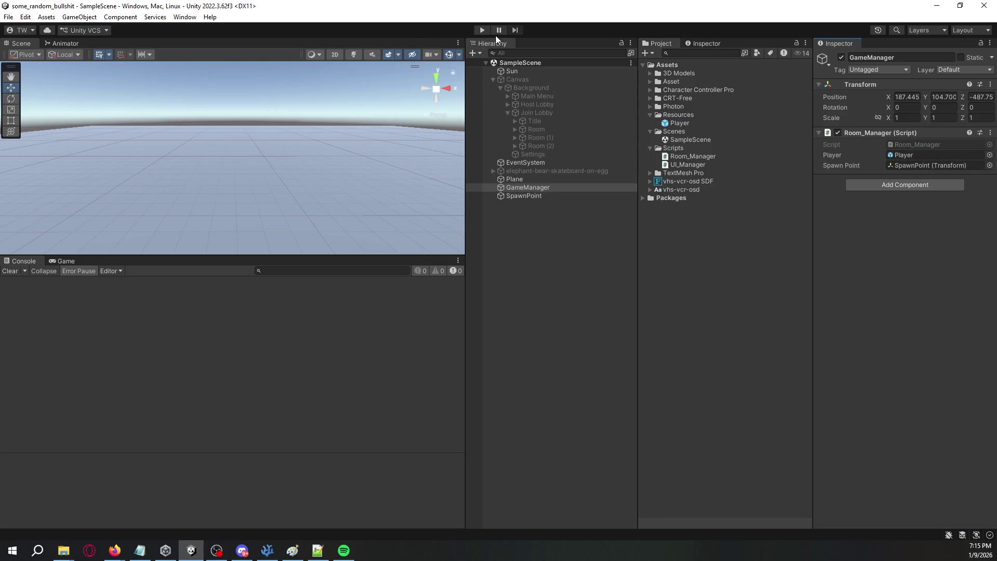
click(484, 29)
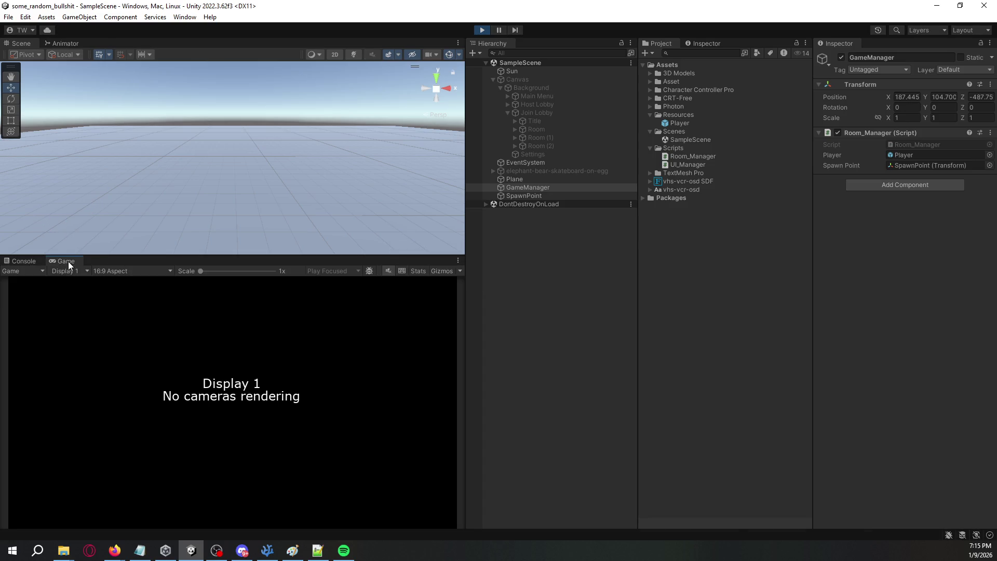
key(ctrl+shift+c)
click(237, 333)
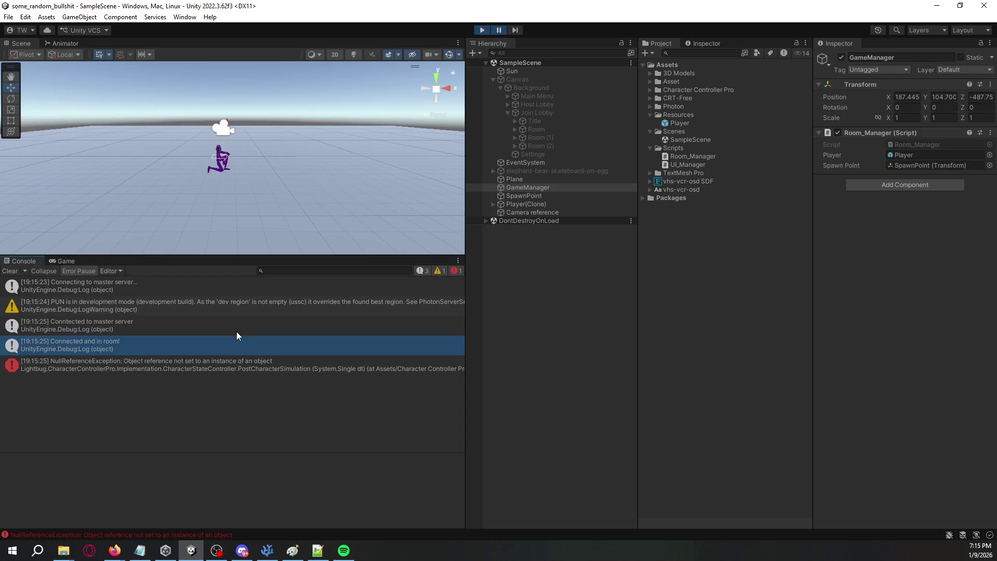
Step: Trace the NullReferenceException to Demo Character, check the Game view, then pause and select Character Camera
click(166, 361)
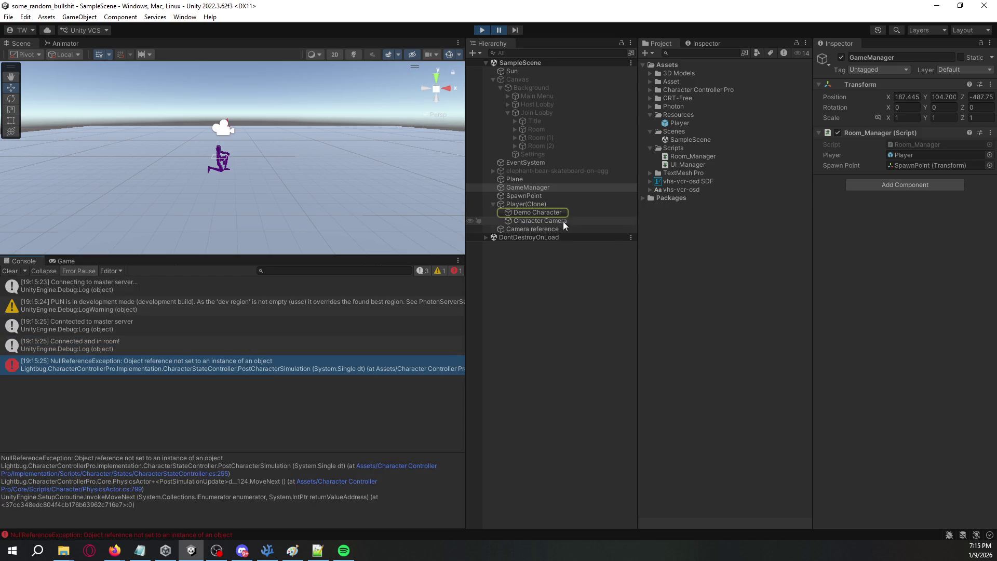
click(557, 212)
scroll(857, 291, down, 10)
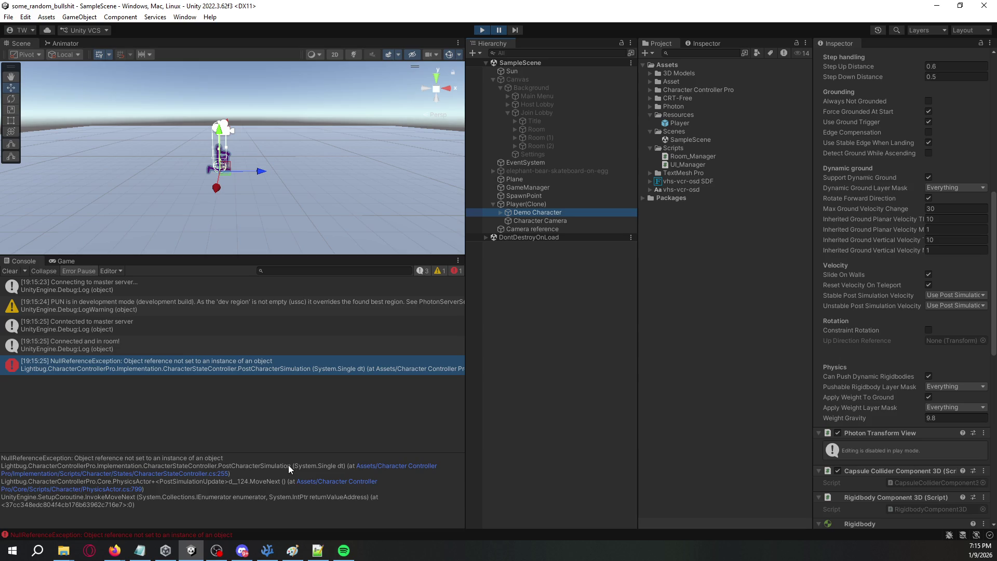
click(206, 477)
click(208, 371)
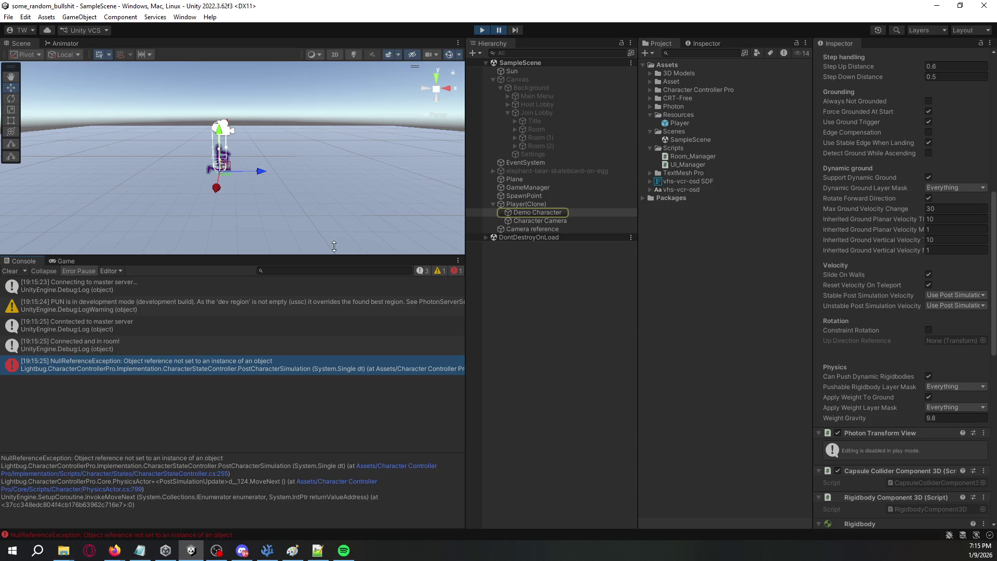
click(501, 29)
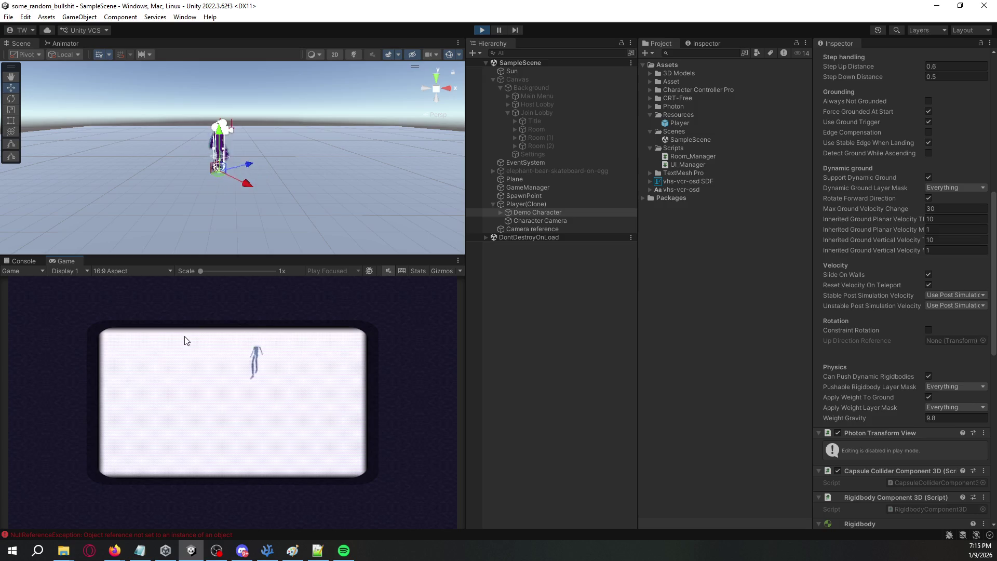
click(34, 260)
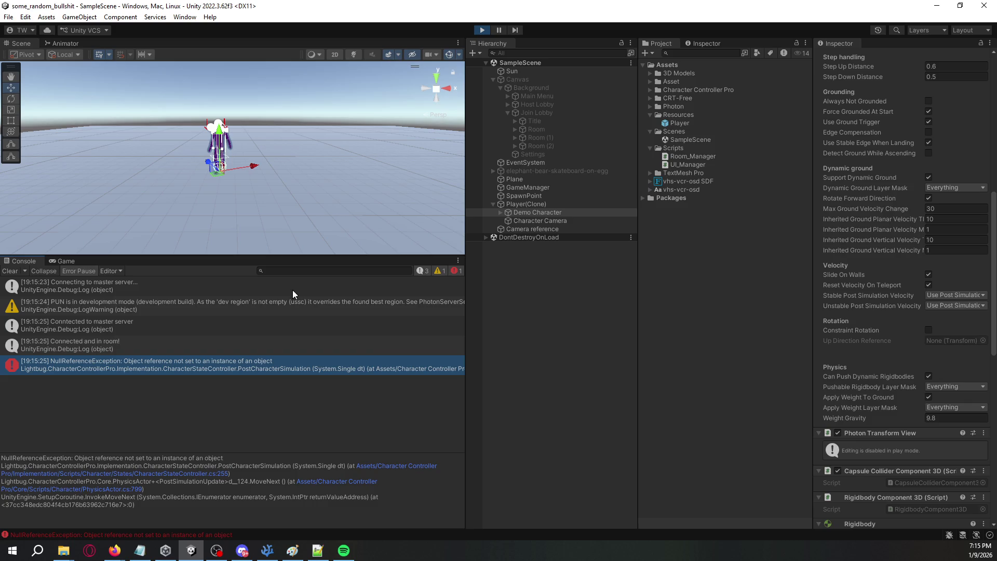
click(499, 29)
click(574, 221)
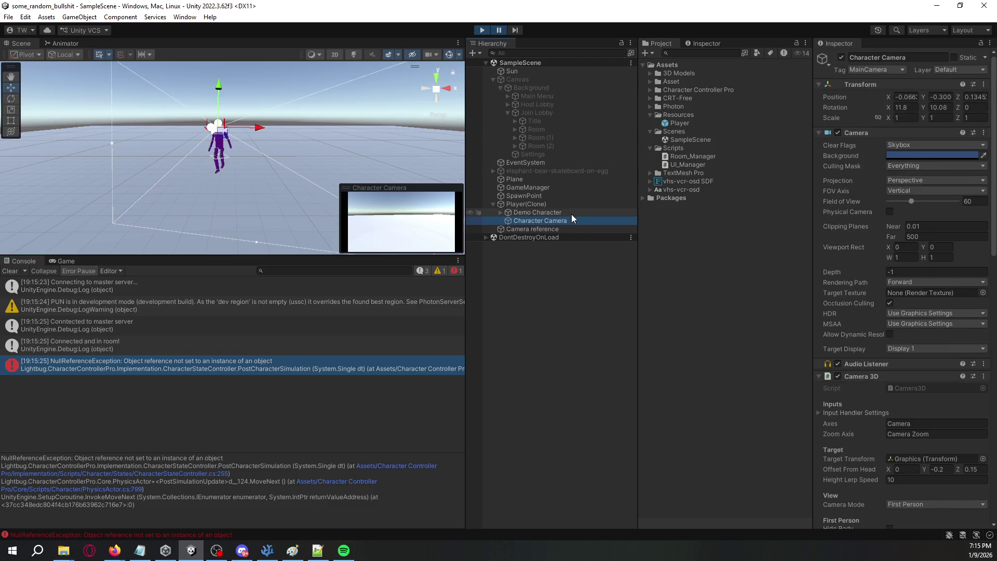
Step: Select and expand Demo Character and scroll through its components in the Inspector
click(571, 214)
click(381, 360)
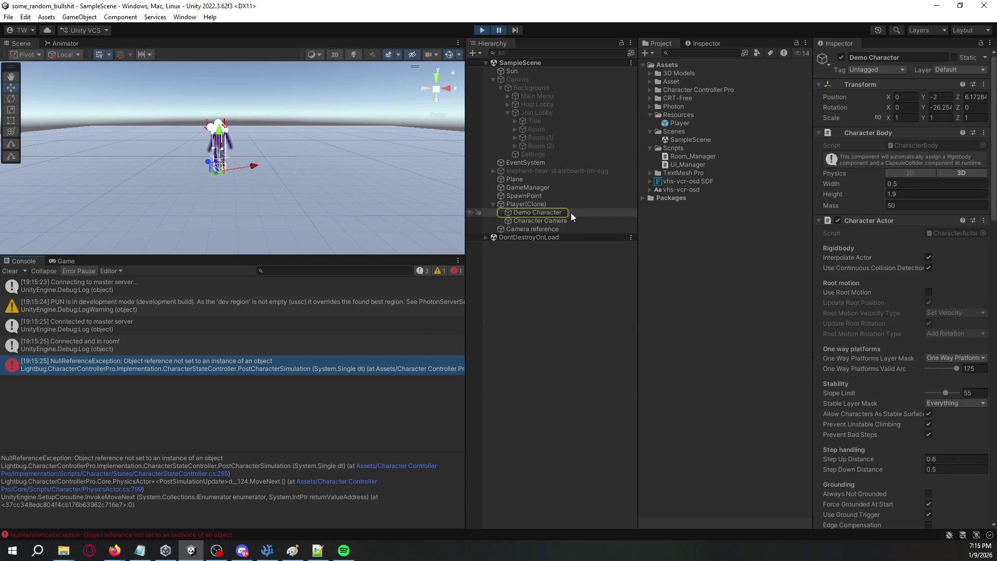
click(572, 213)
click(501, 213)
click(404, 364)
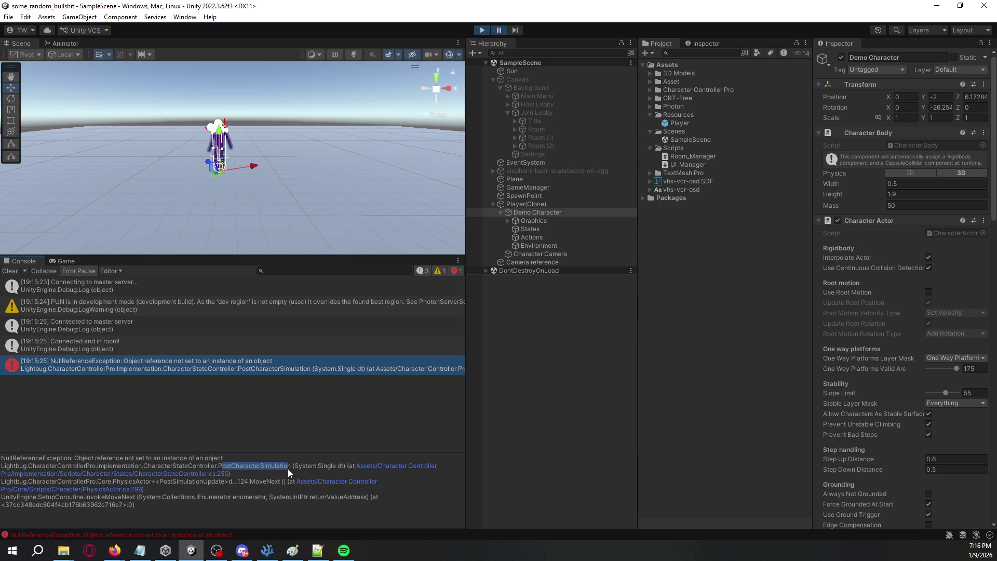
scroll(857, 214, down, 15)
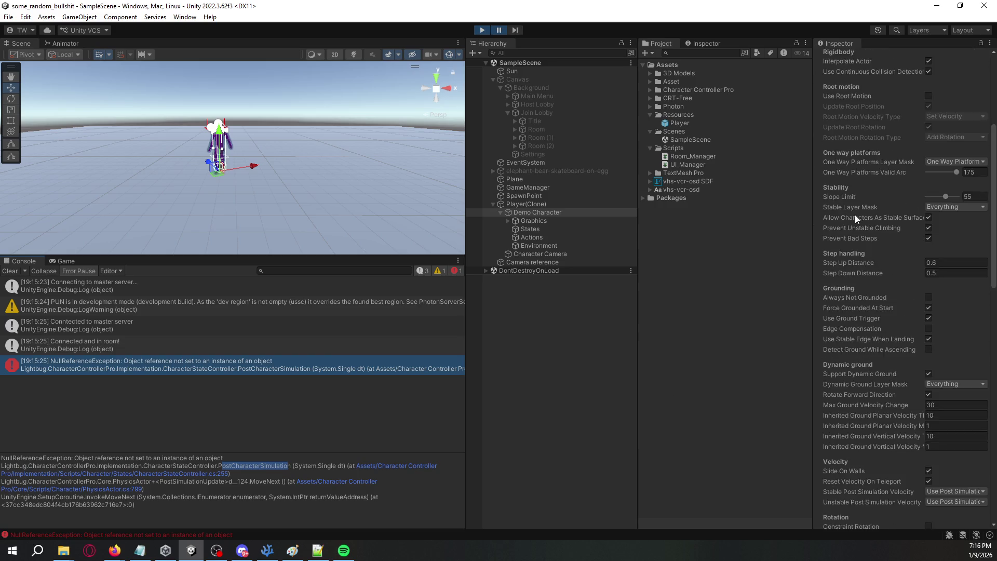
scroll(870, 329, down, 12)
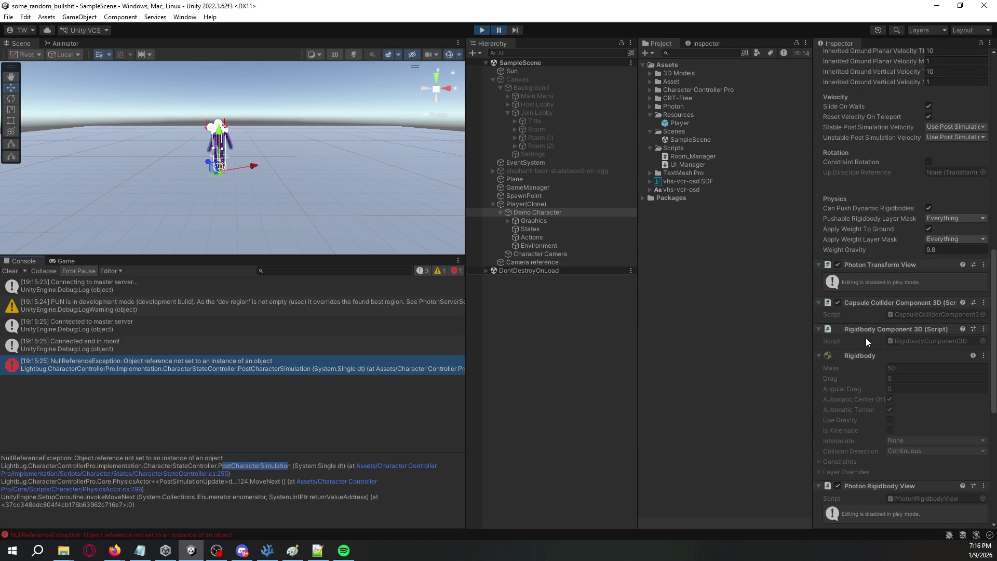
scroll(866, 338, down, 1)
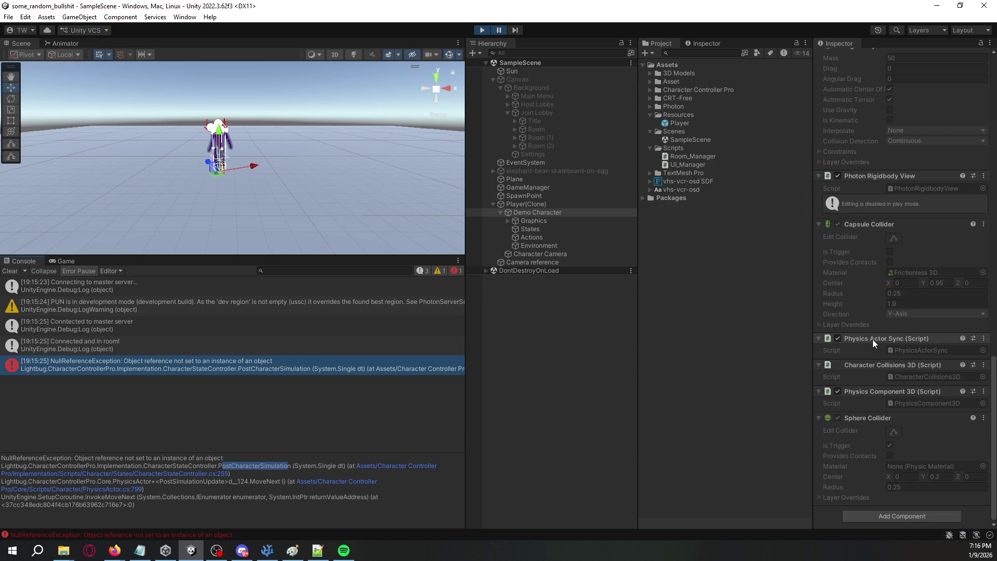
scroll(873, 339, up, 10)
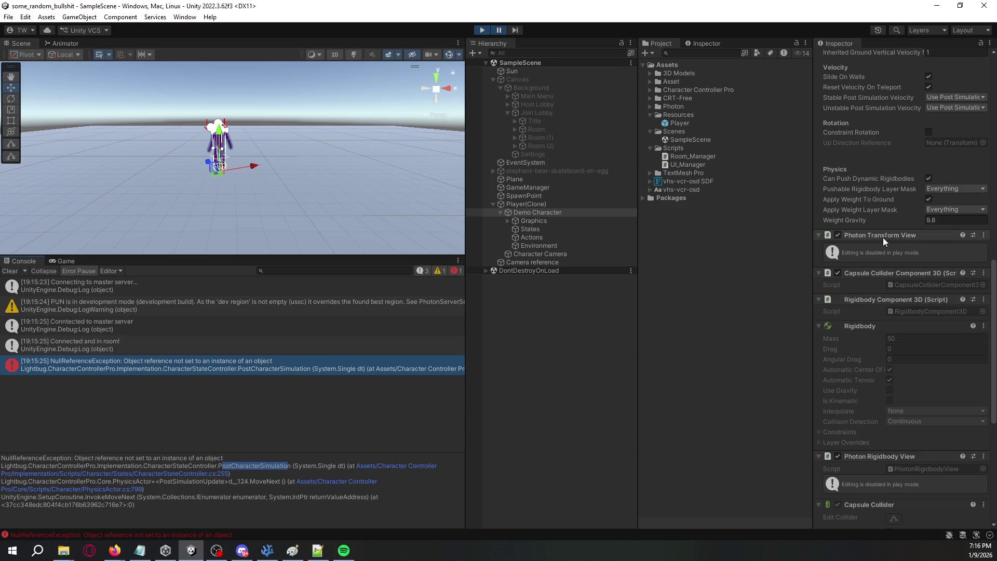
scroll(883, 237, up, 7)
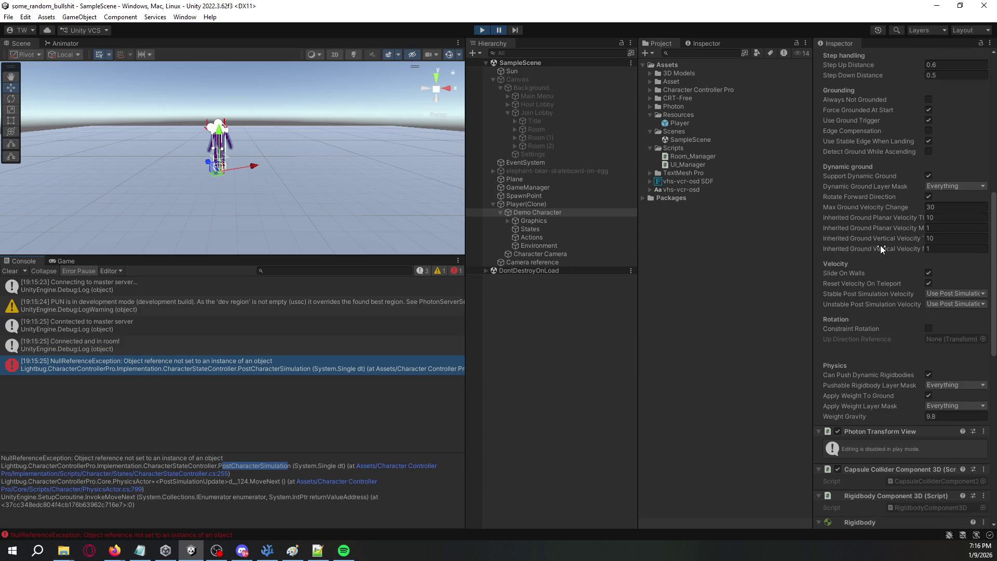
scroll(874, 344, up, 5)
scroll(874, 344, up, 8)
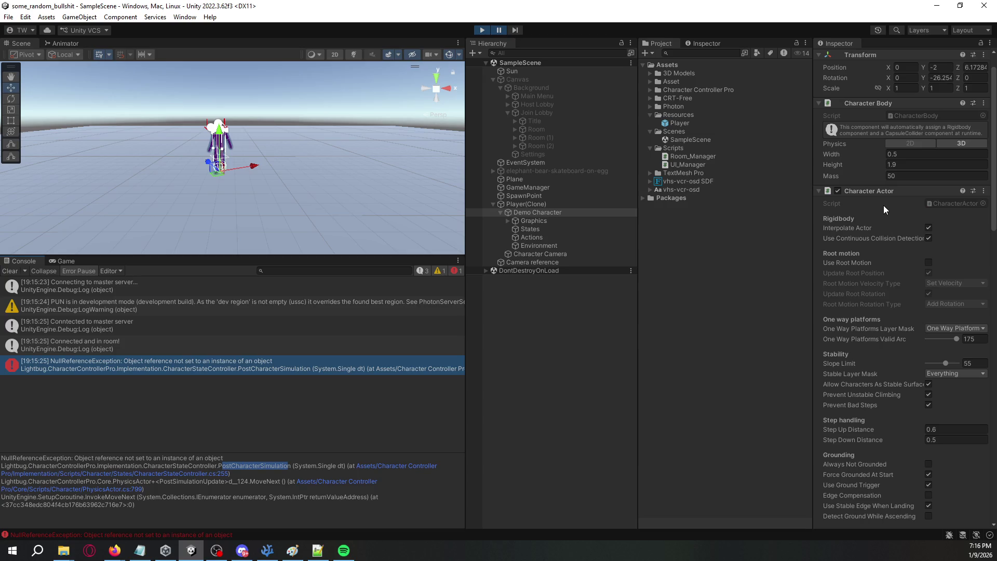
Step: Open CharacterStateController.cs at line 255 from the error's stack trace link
click(327, 362)
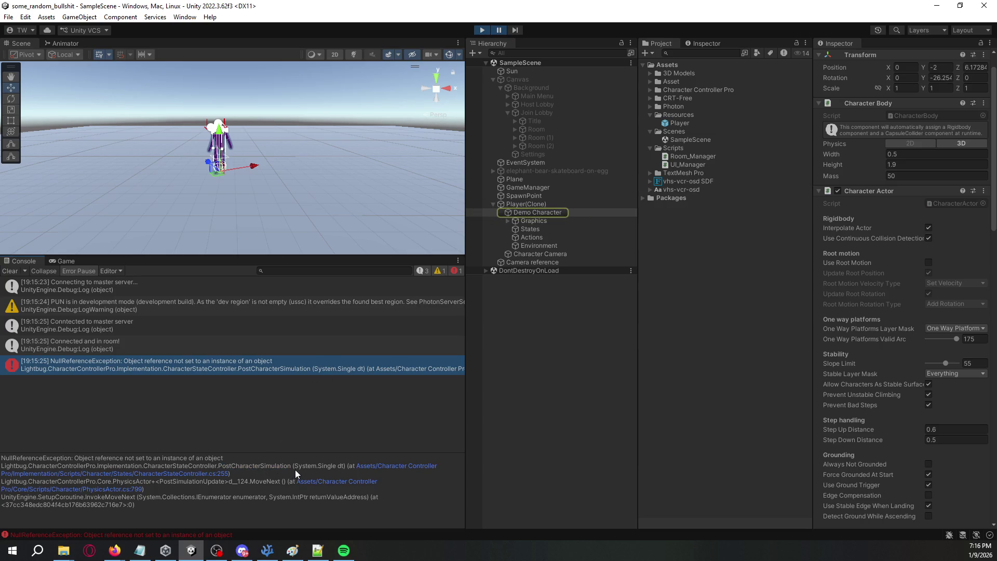
click(214, 474)
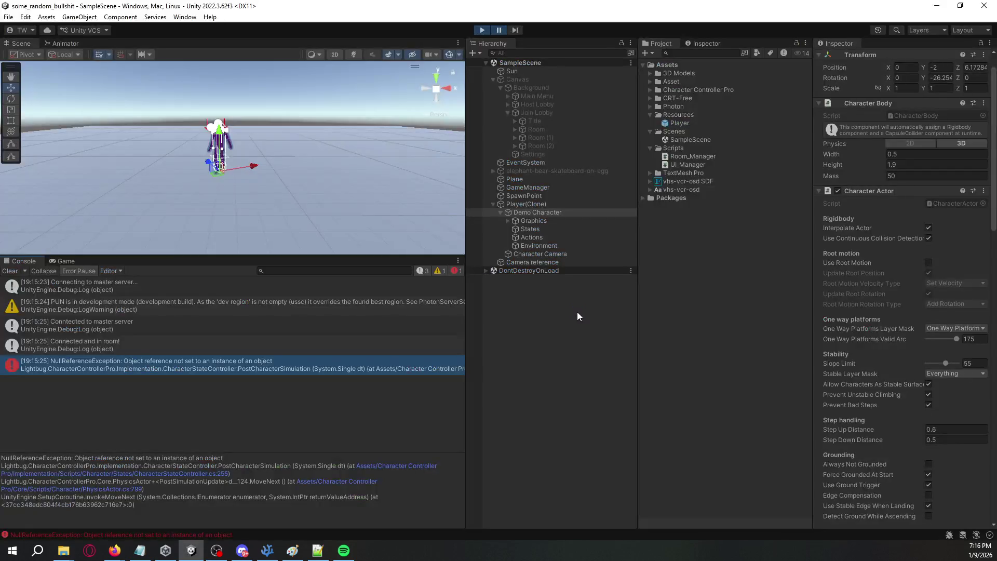
scroll(579, 326, down, 20)
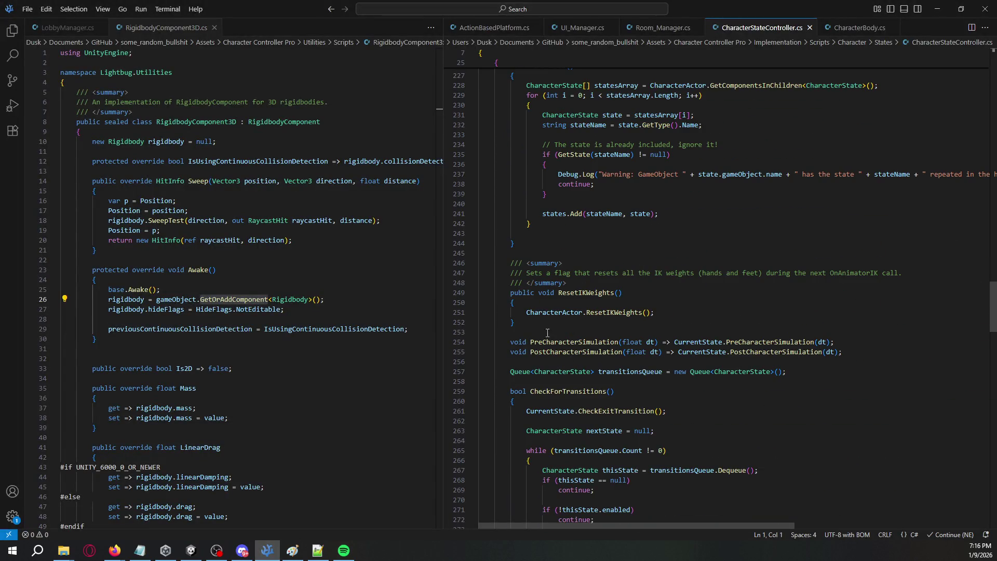
Step: Select CurrentState in the PostCharacterSimulation call on line 255
double_click(547, 353)
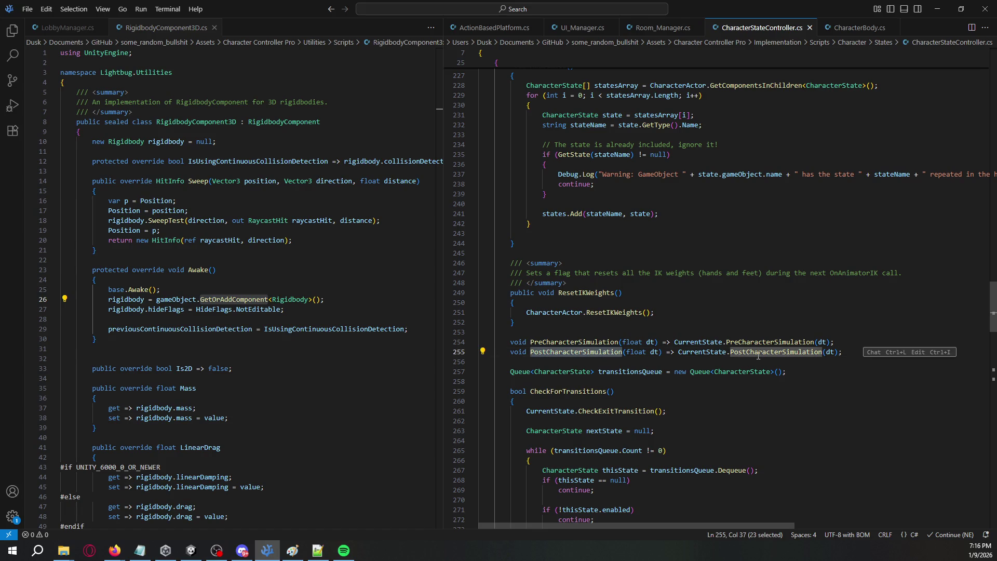
double_click(701, 353)
key(alt+Tab)
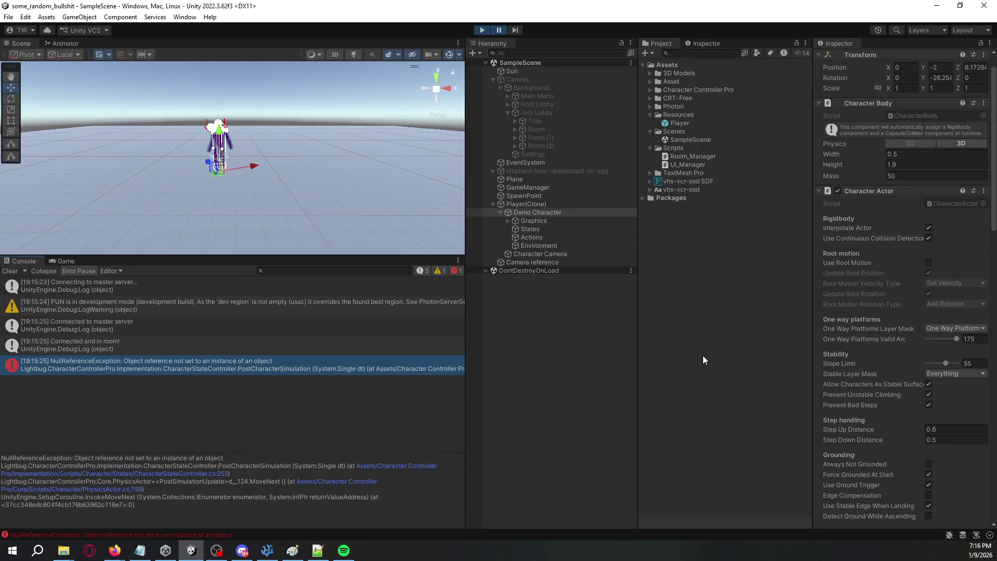
key(alt+Tab)
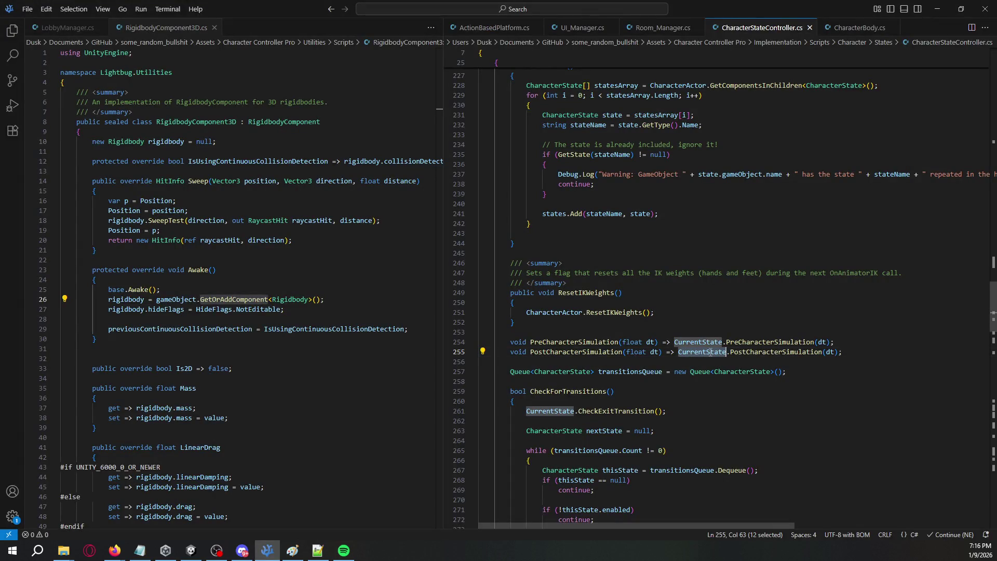
right_click(710, 353)
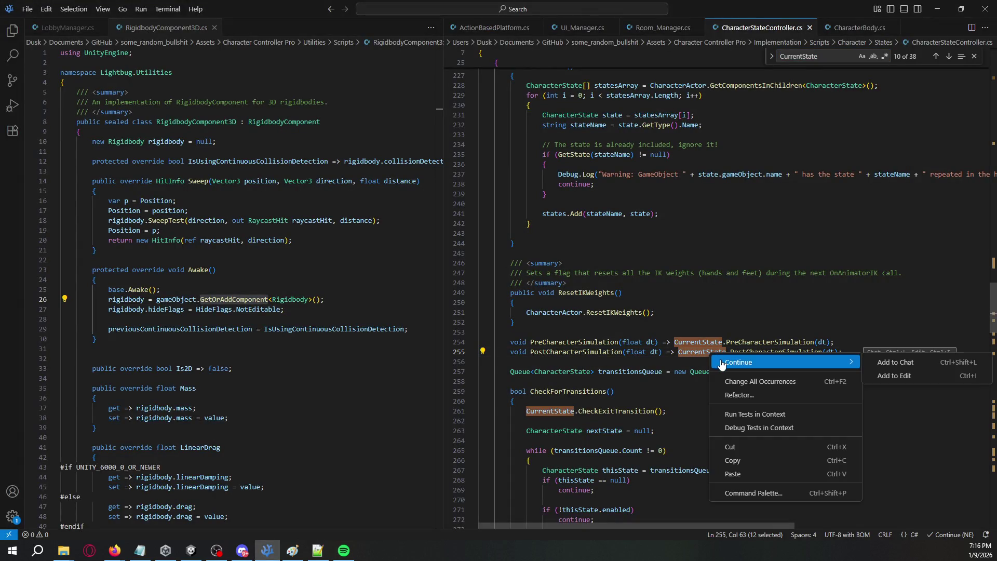
key(Escape)
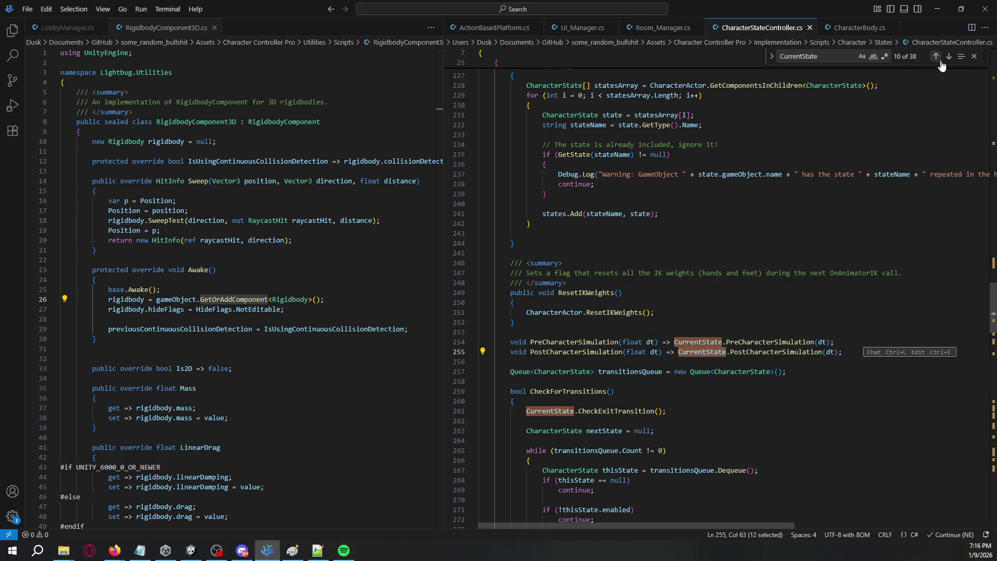
Step: Step back through matches to CurrentState's line-91 declaration, select its CharacterState type, and return to Unity
click(936, 57)
click(936, 57)
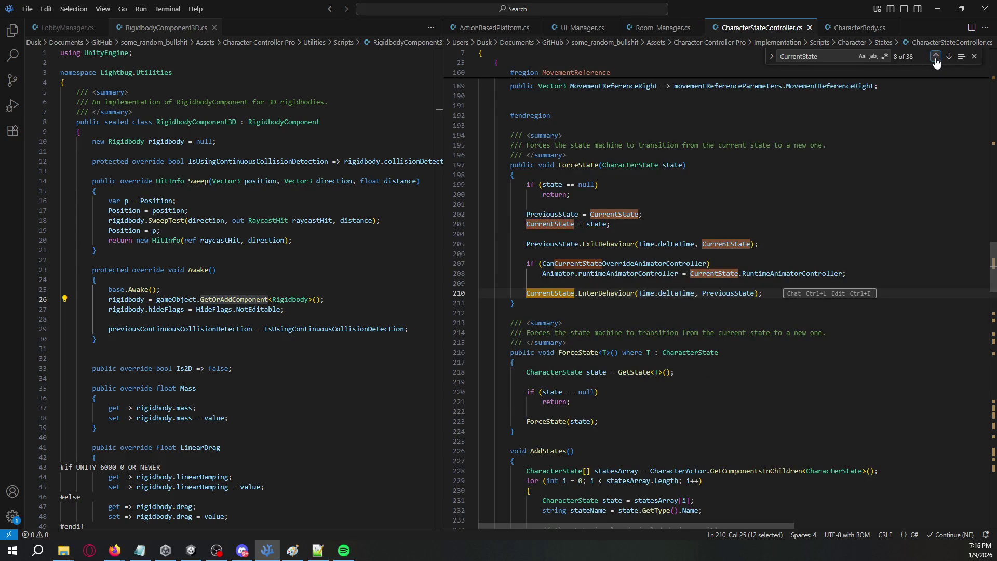
click(936, 57)
click(936, 57)
click(936, 57)
click(936, 57)
click(936, 58)
click(935, 57)
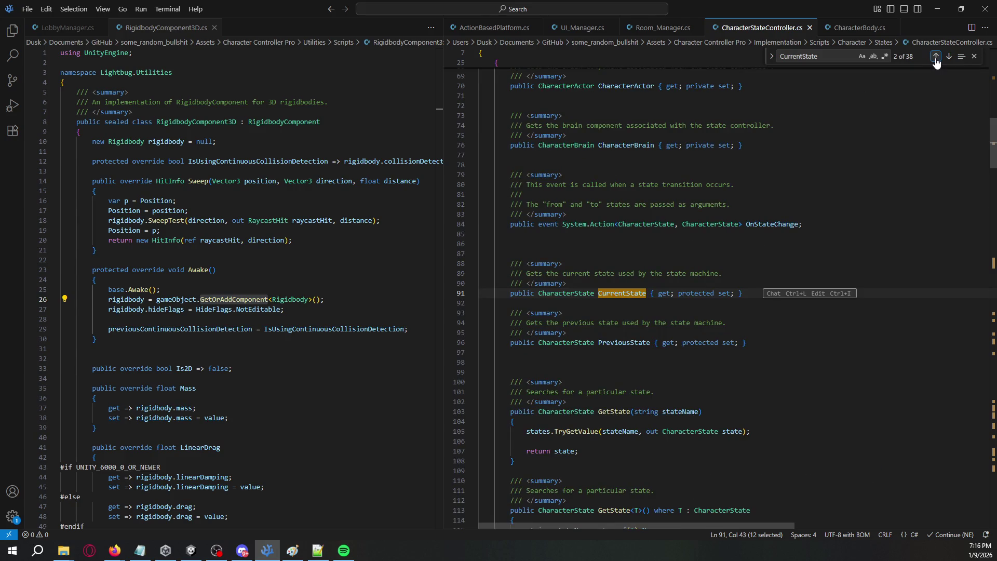
double_click(586, 293)
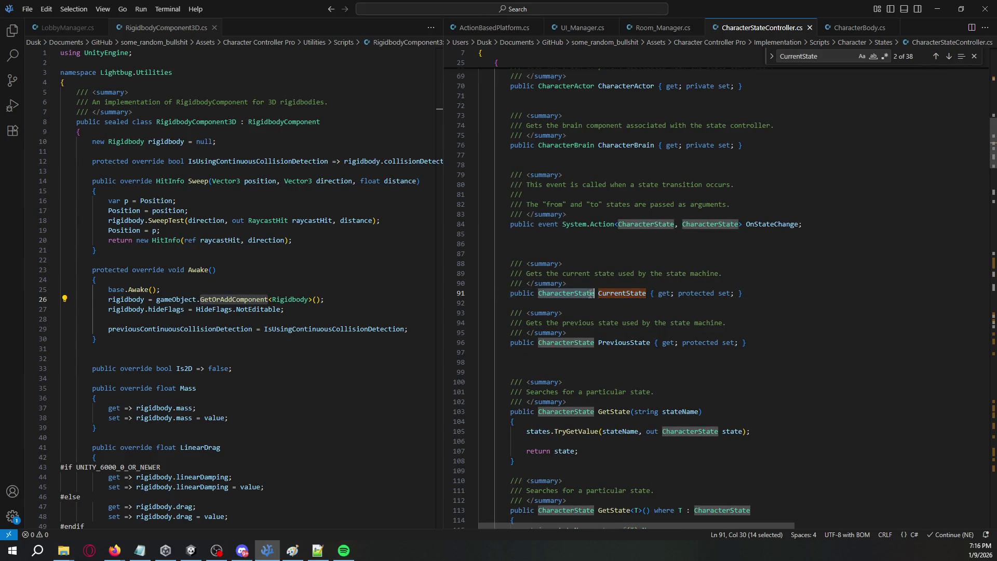
key(alt+Tab)
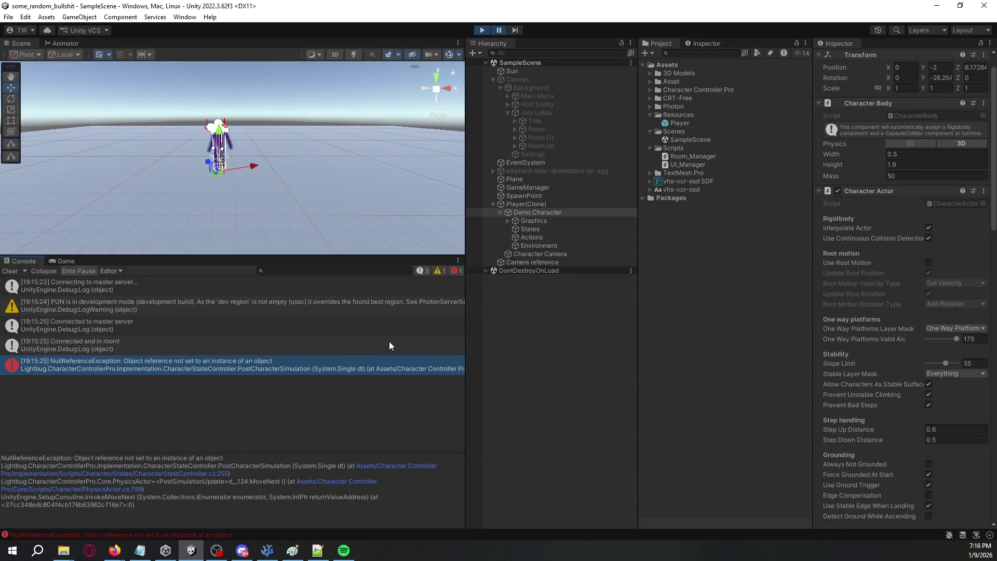
Step: Review the States object's state controller components and its movement reference options, leaving them unchanged
click(558, 246)
click(555, 229)
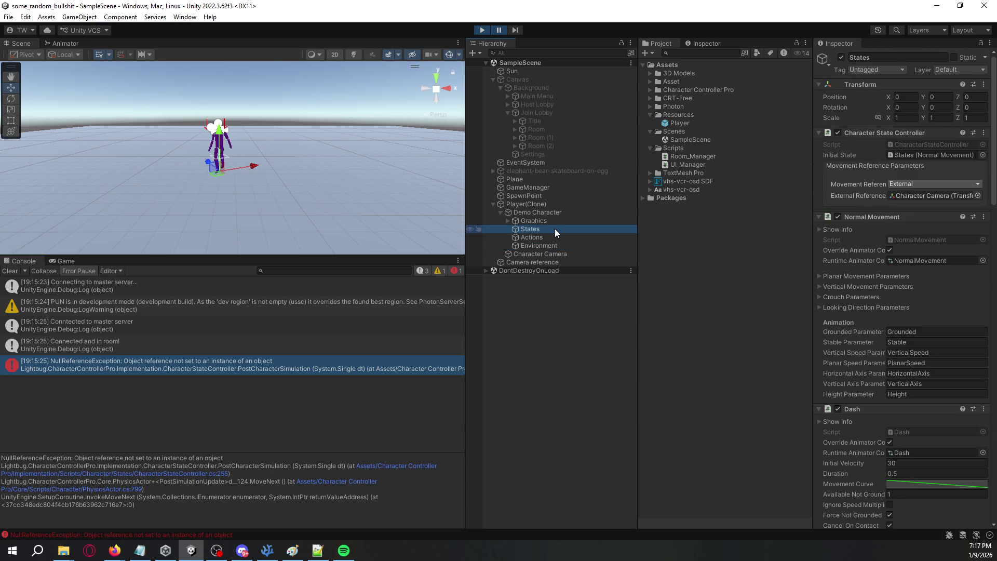
scroll(874, 261, down, 3)
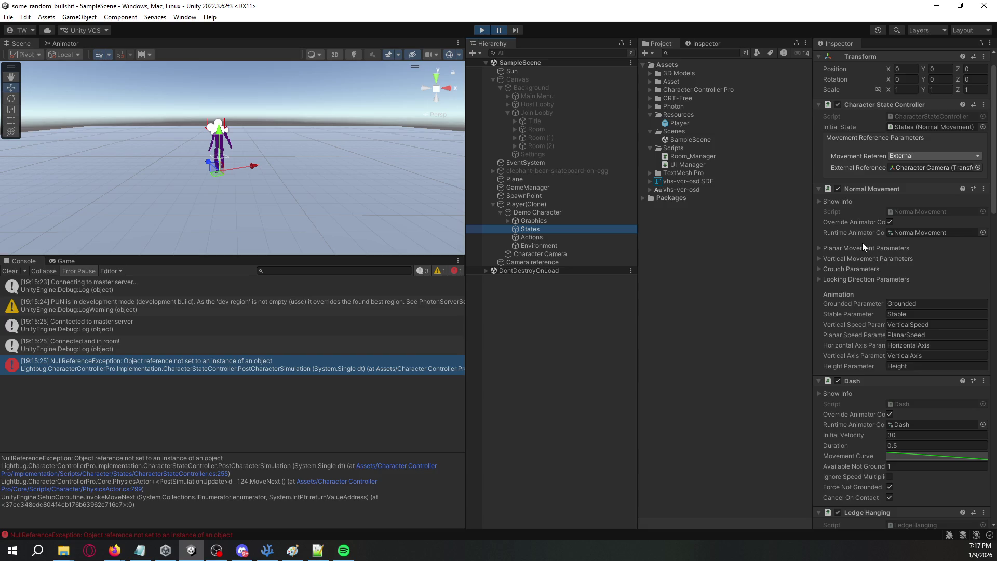
click(916, 156)
click(913, 178)
Step: Inspect the spawned Player(Clone), its Demo Character and the Graphics child
click(526, 204)
click(541, 213)
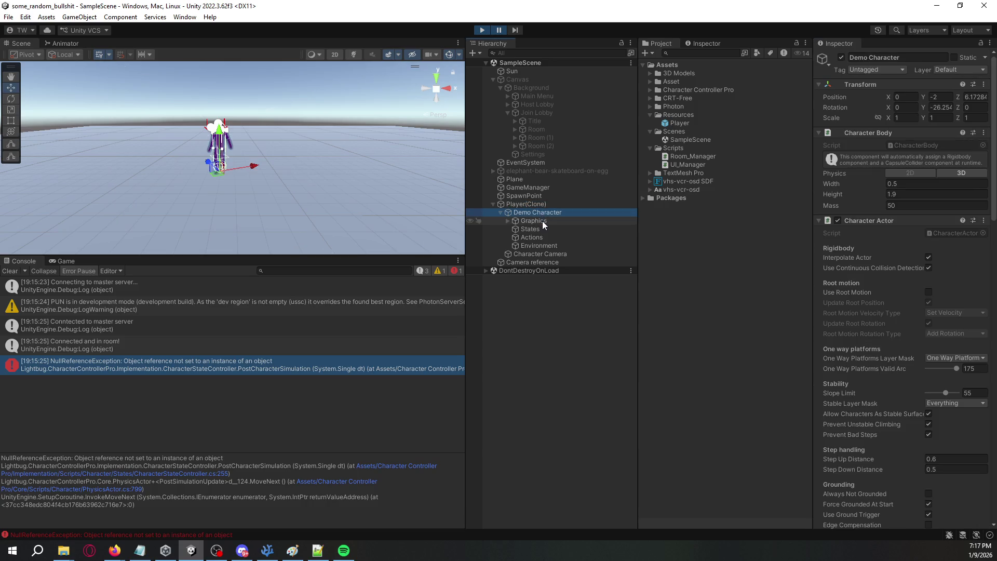
click(542, 220)
click(544, 213)
Step: Trace the Console stack trace to its PhysicsActor line and open that source in Visual Studio Code
drag(126, 466, 297, 469)
drag(71, 481, 176, 483)
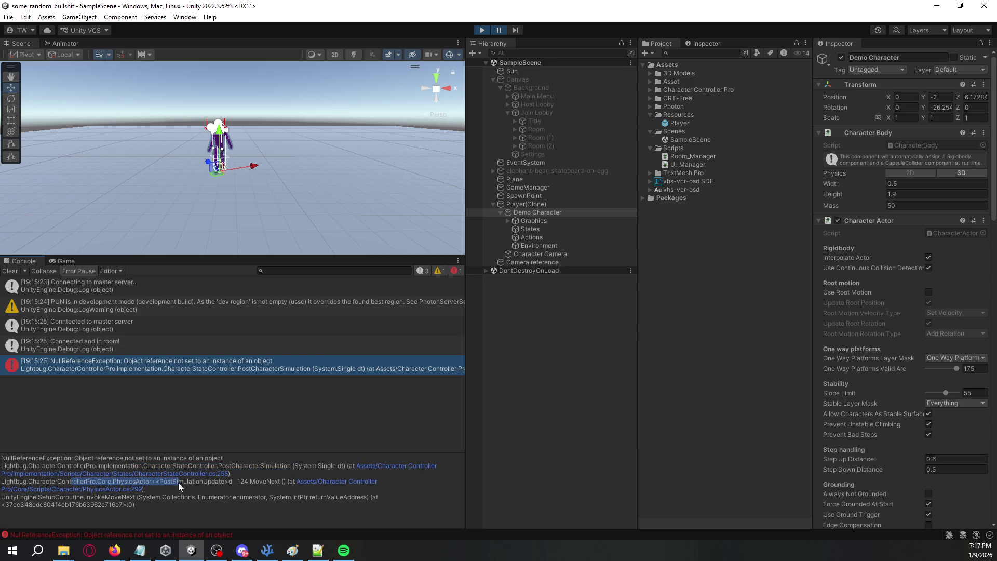
mouse_move(60, 503)
mouse_down()
mouse_move(43, 501)
mouse_move(172, 497)
mouse_up()
click(125, 494)
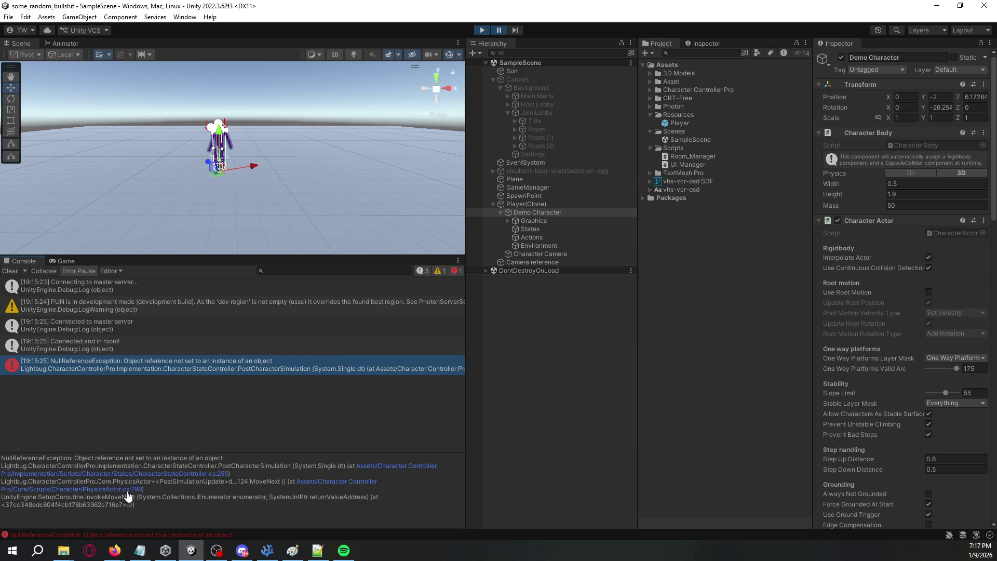
click(127, 491)
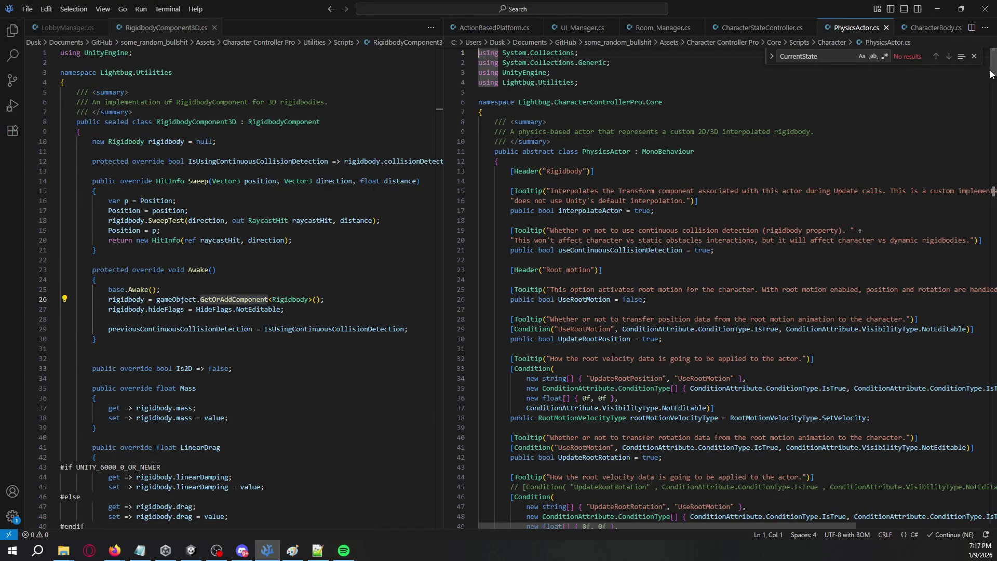
Step: Follow line 799's OnPostSimulation call to its line-100 declaration, then reselect Unity's error stack trace
click(975, 56)
mouse_move(993, 66)
mouse_down()
mouse_move(988, 314)
mouse_move(961, 438)
mouse_move(962, 491)
mouse_up()
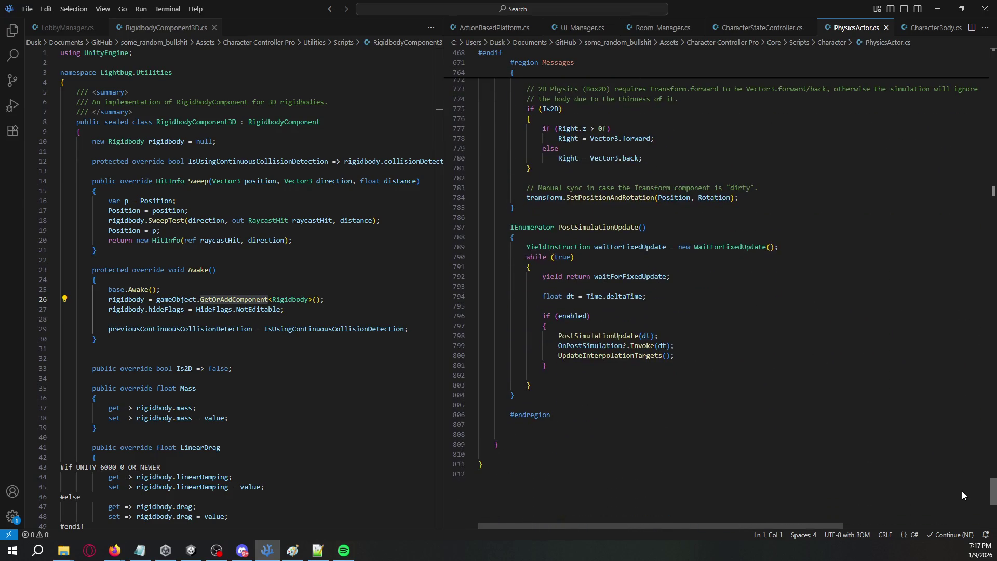
double_click(597, 345)
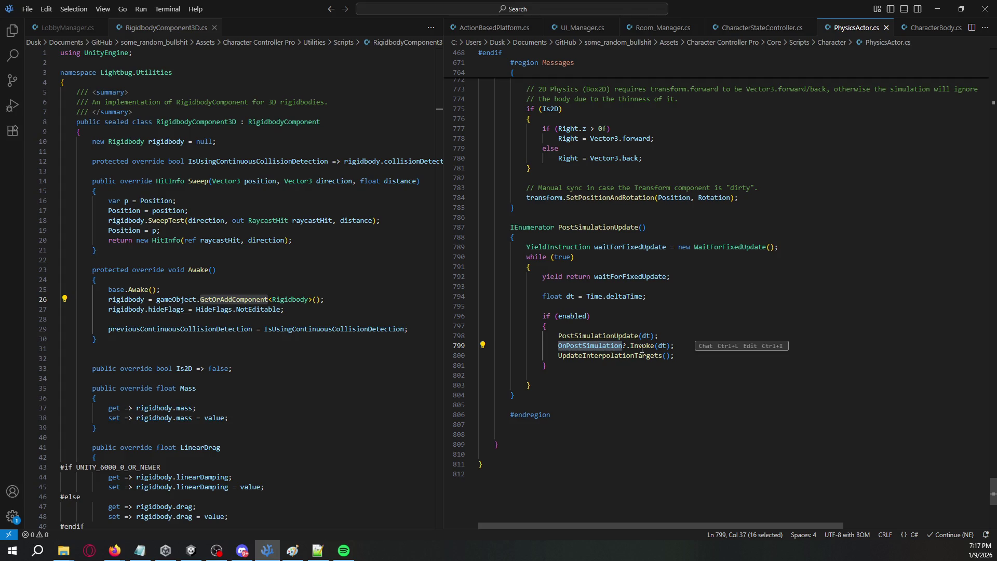
key(F12)
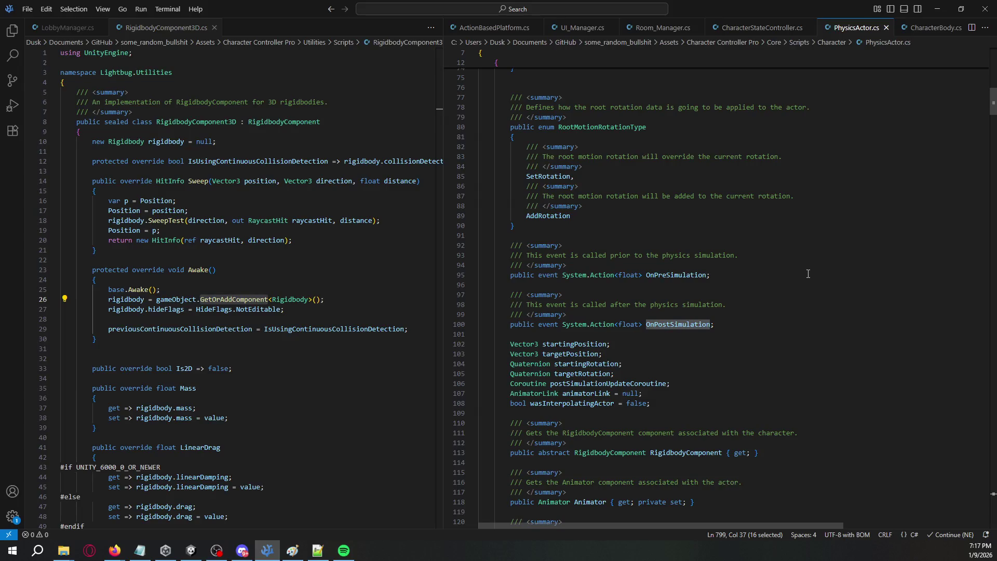
key(alt+Tab)
mouse_move(178, 506)
mouse_down()
mouse_move(63, 485)
mouse_move(1, 457)
mouse_move(11, 453)
mouse_up()
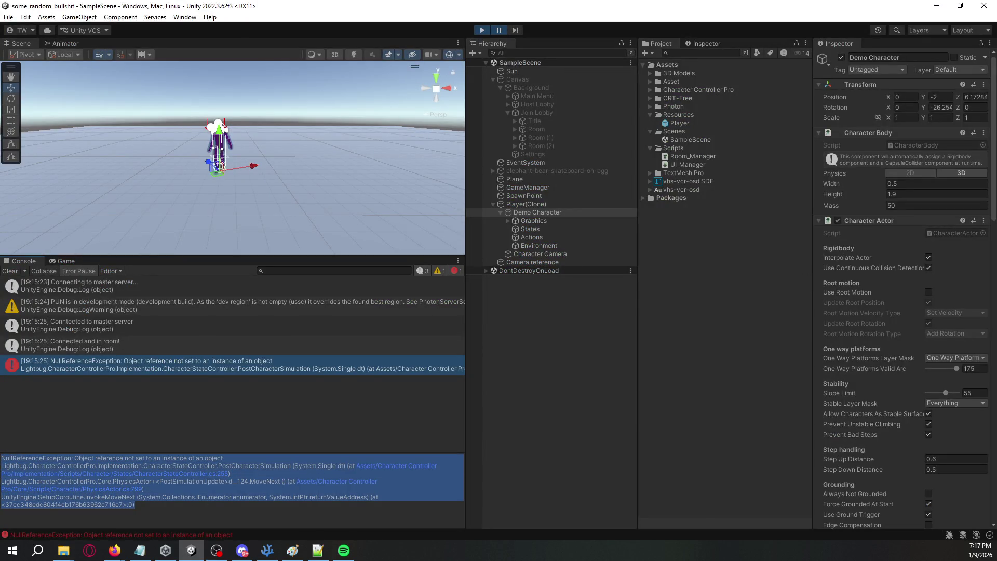
key(alt+Tab)
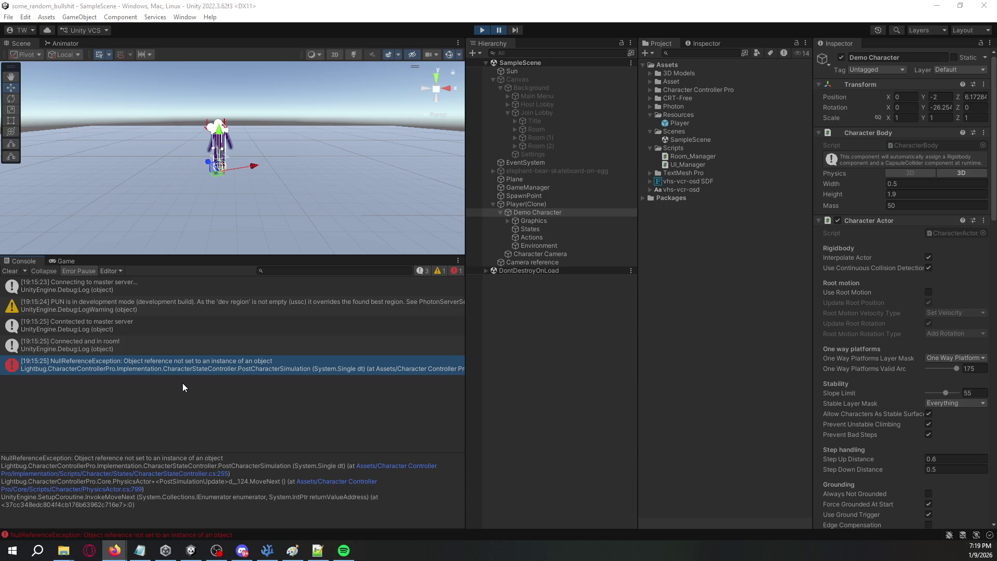
click(370, 430)
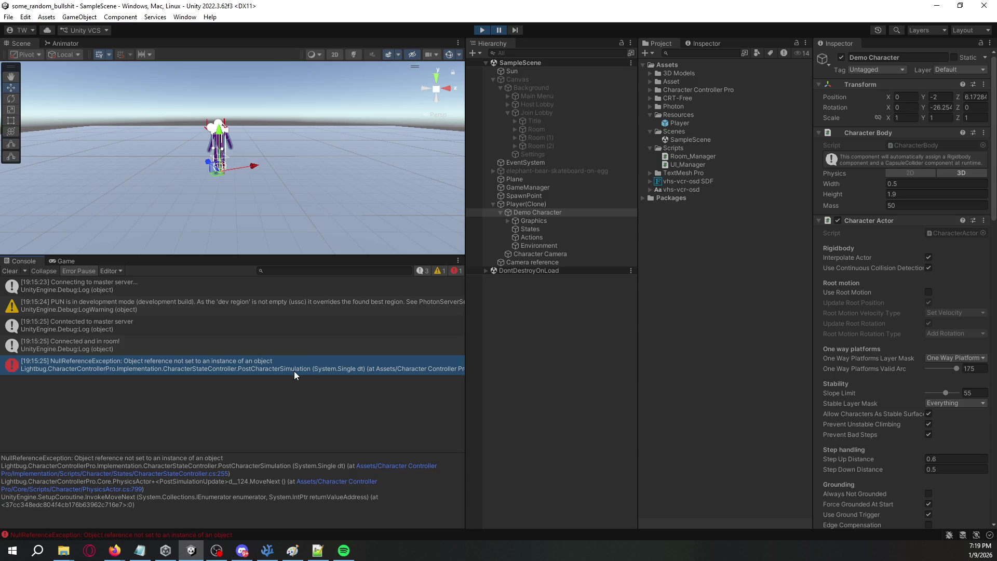
Step: Stop and restart play mode so Player(Clone) respawns
click(482, 30)
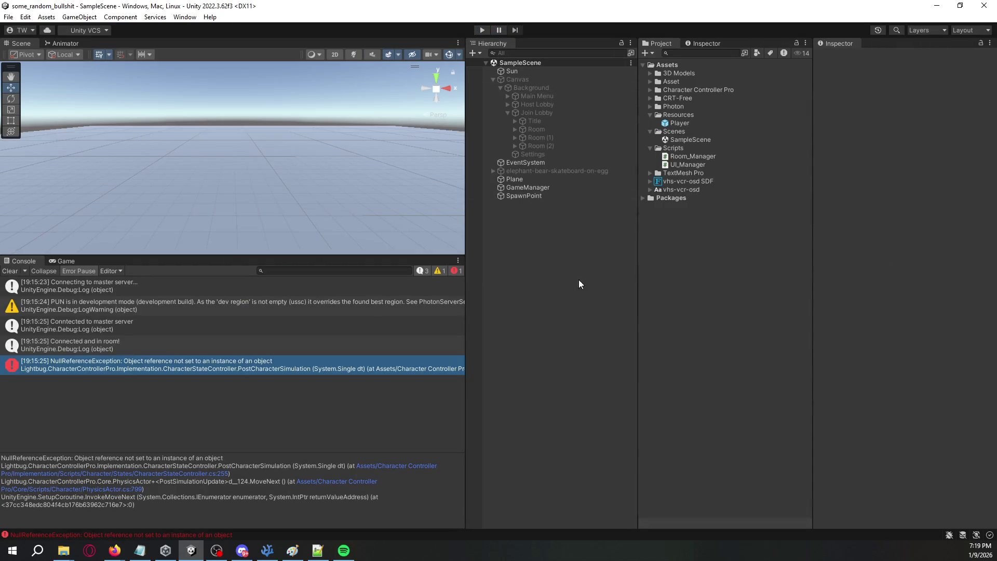
click(484, 29)
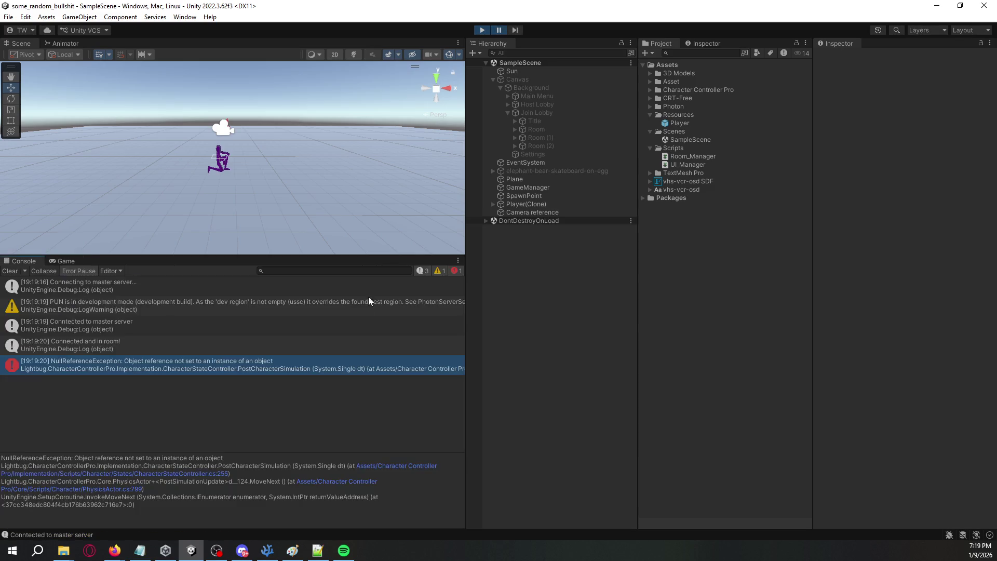
scroll(229, 139, up, 5)
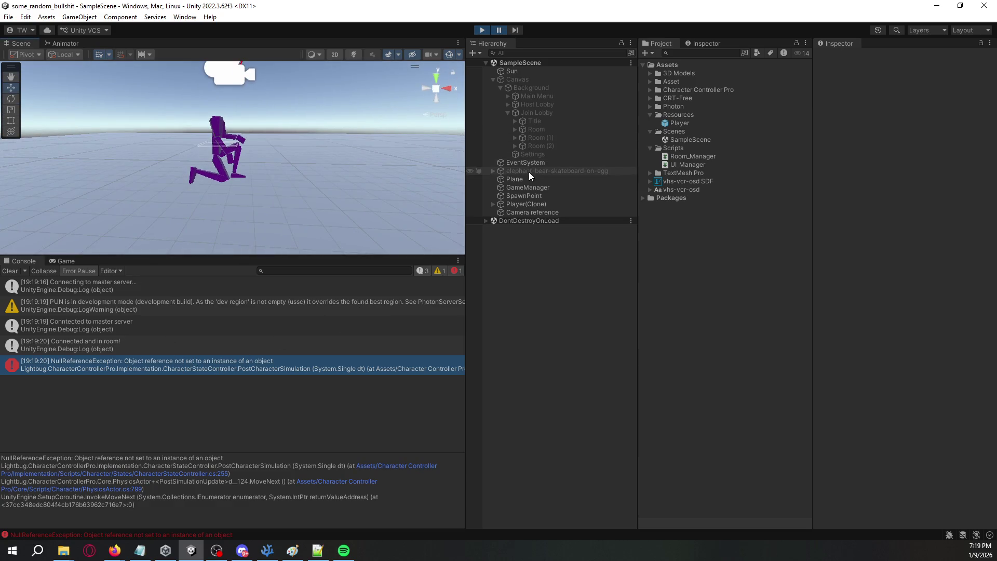
Step: Expand the respawned Player(Clone) and its Demo Character, and orbit the Scene view around the player
click(528, 204)
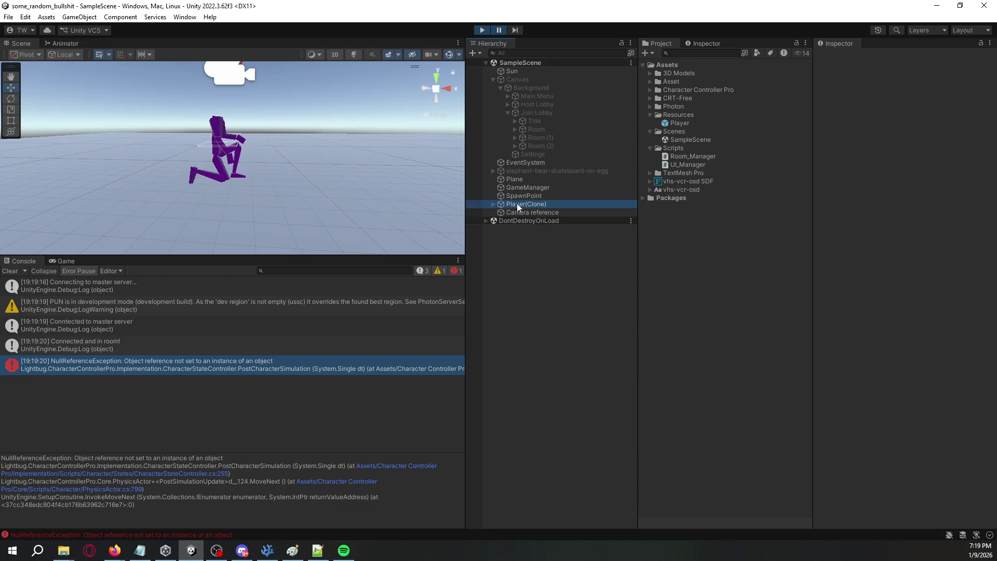
click(492, 203)
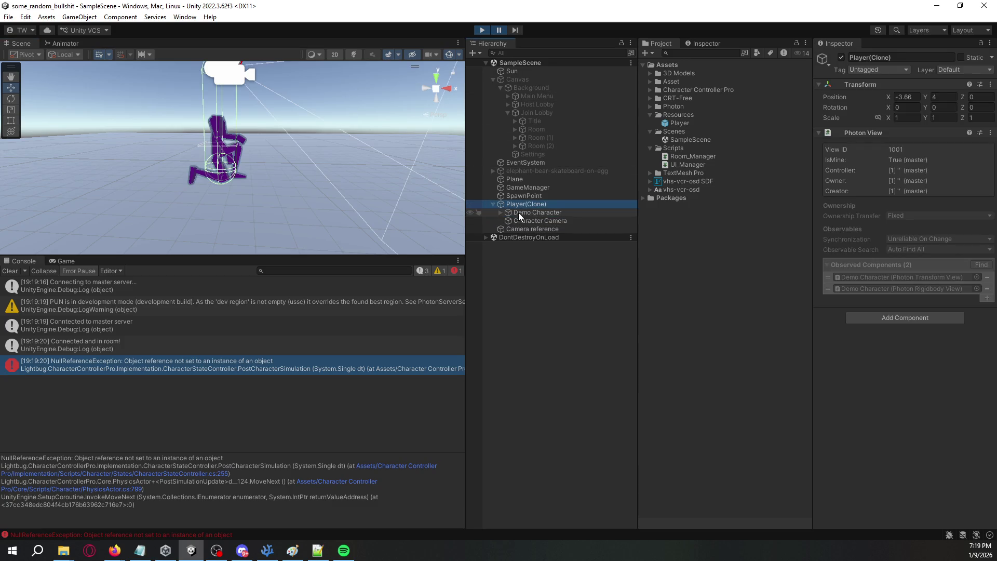
click(519, 213)
click(500, 211)
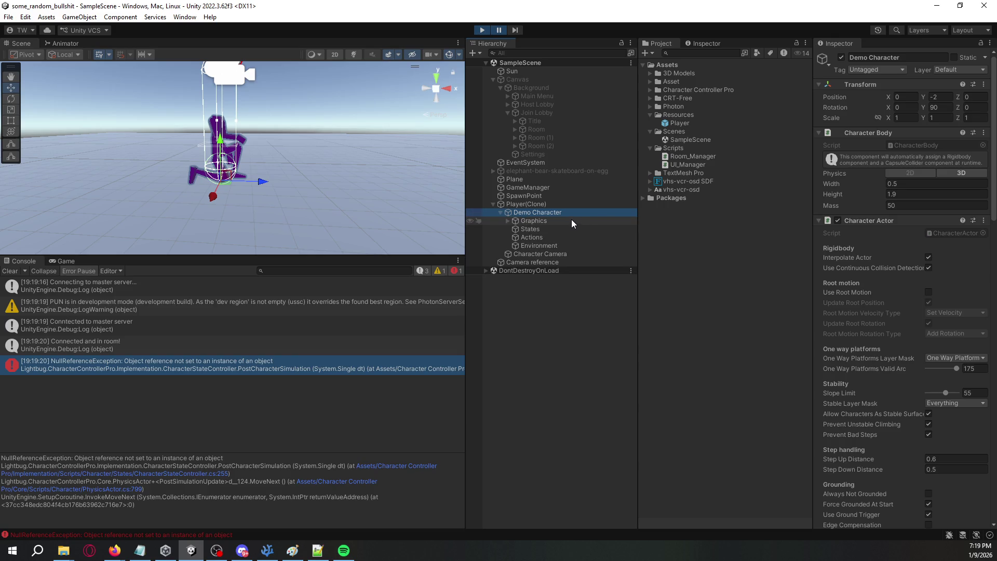
mouse_move(340, 176)
mouse_down()
mouse_move(332, 167)
mouse_move(342, 161)
mouse_move(374, 162)
mouse_move(341, 165)
mouse_up()
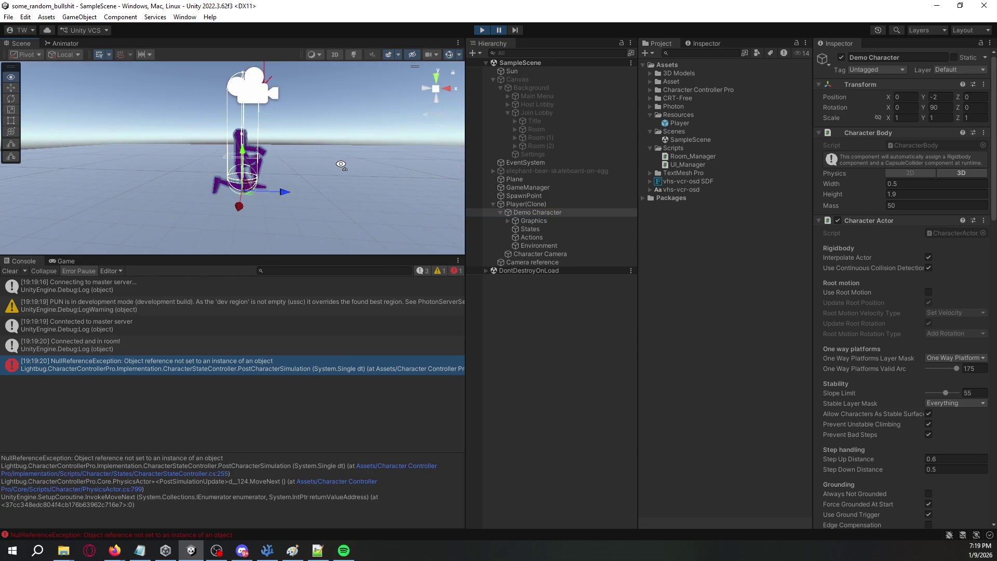
key(alt+Tab)
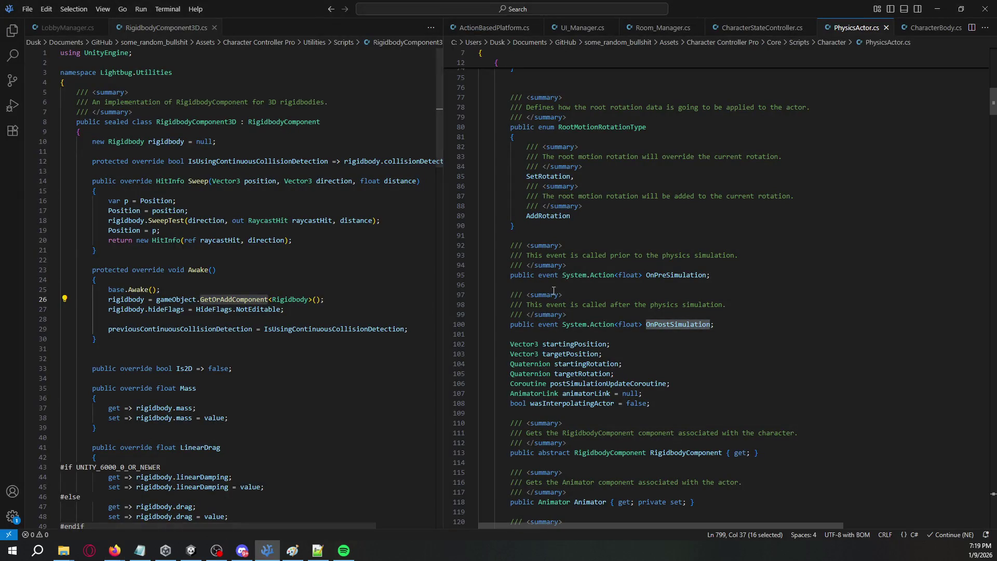
Step: In CharacterStateController.cs, highlight line 255's CurrentState.PostCharacterSimulation(dt) call
click(775, 27)
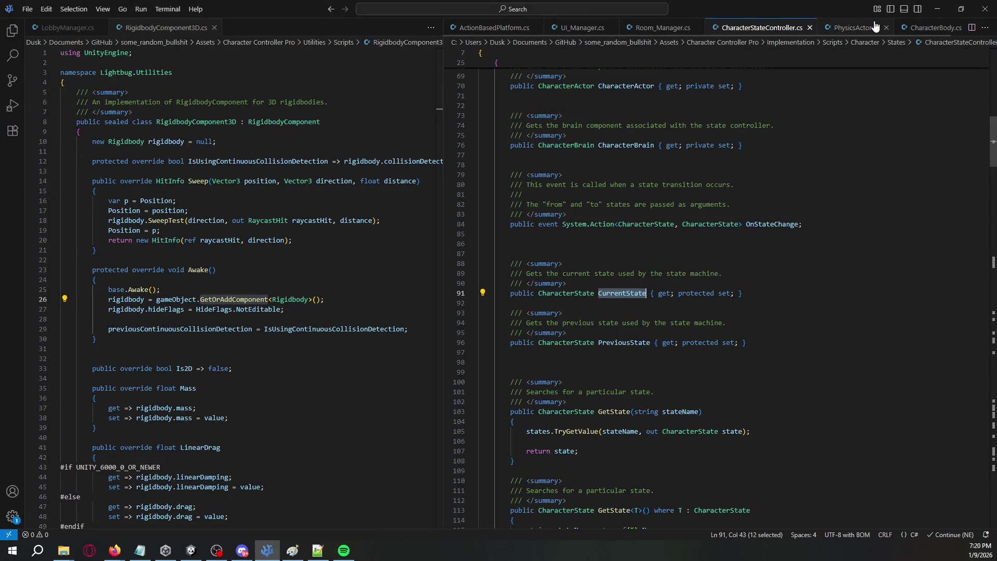
scroll(556, 311, down, 15)
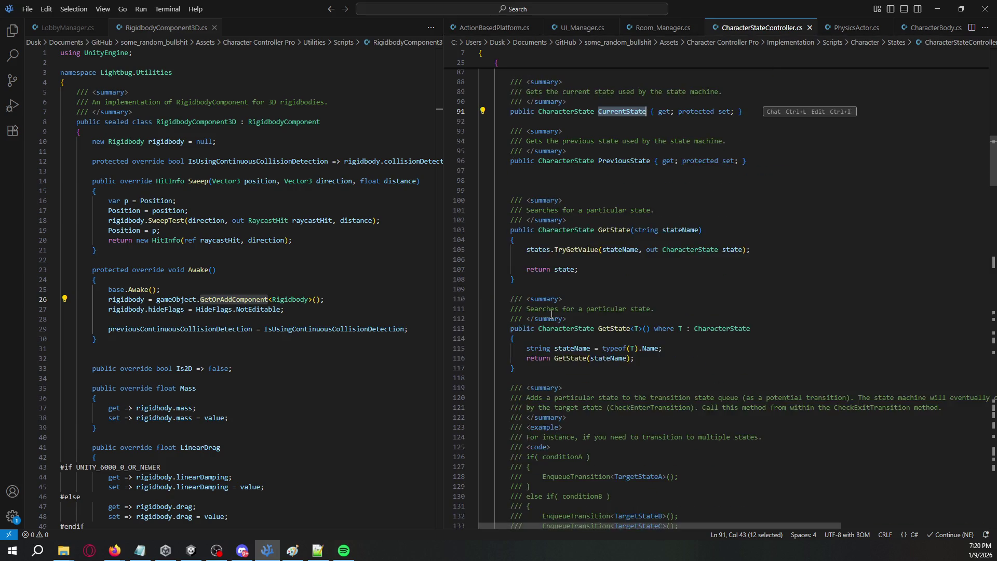
scroll(561, 341, down, 10)
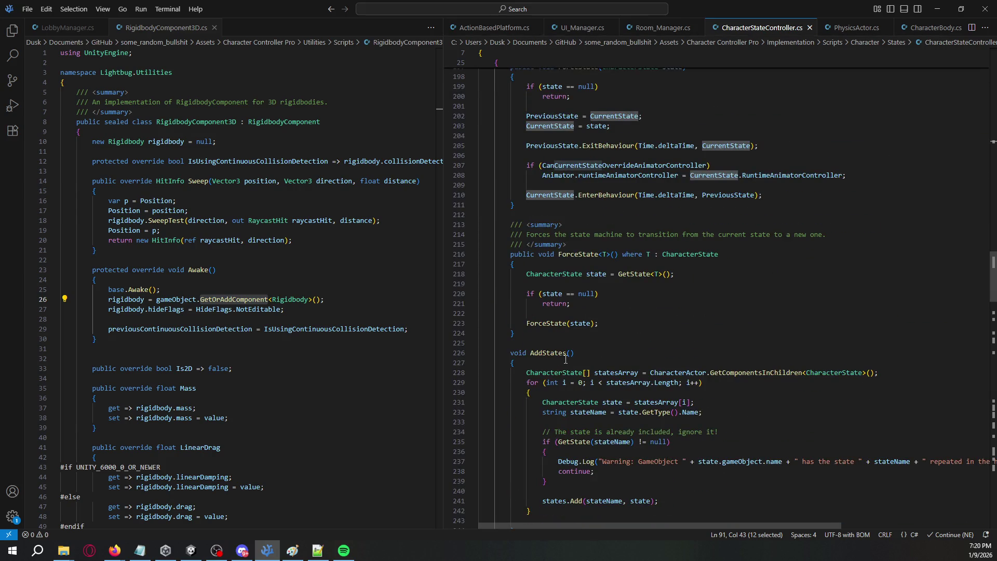
scroll(592, 307, down, 6)
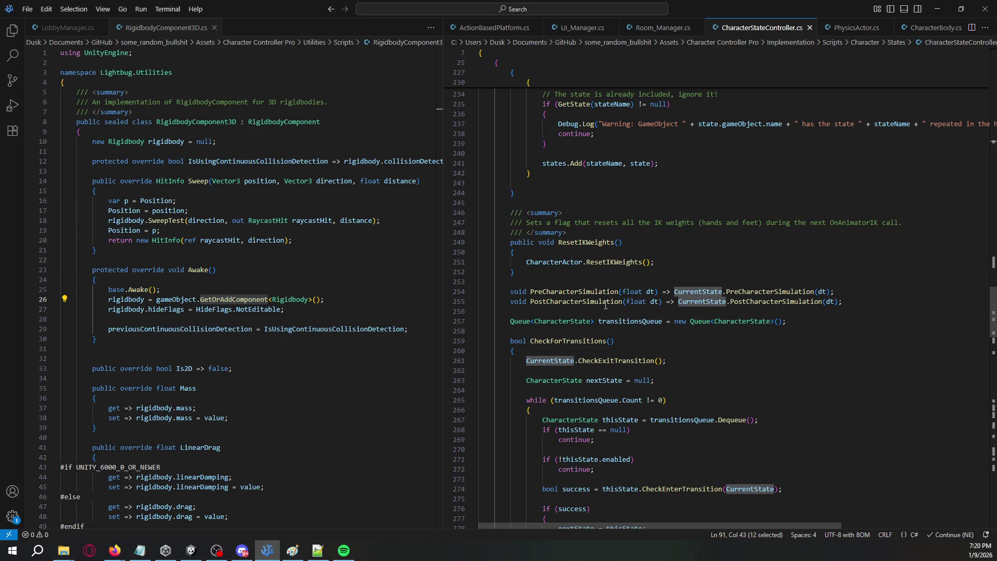
drag(856, 297, 512, 301)
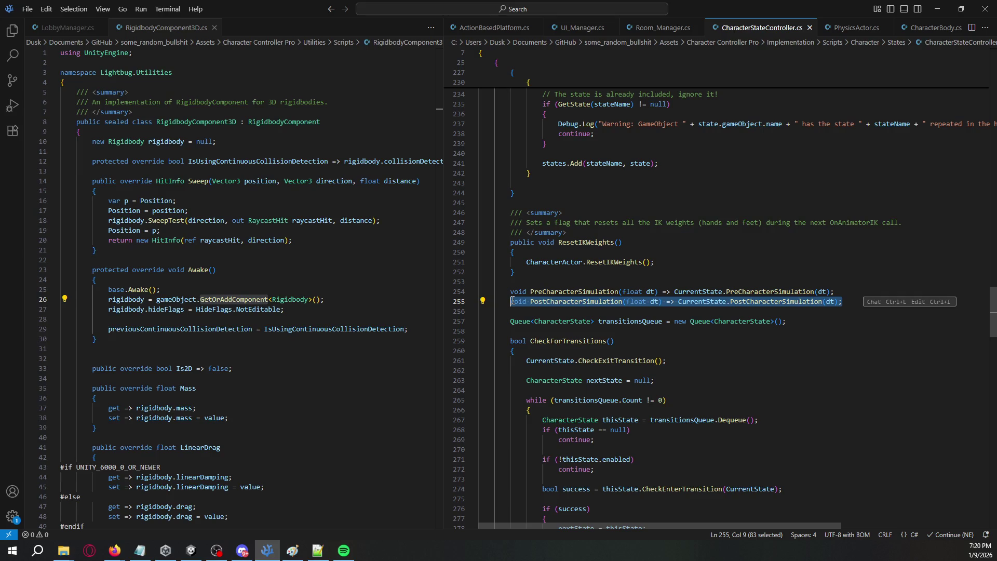
key(alt+Tab)
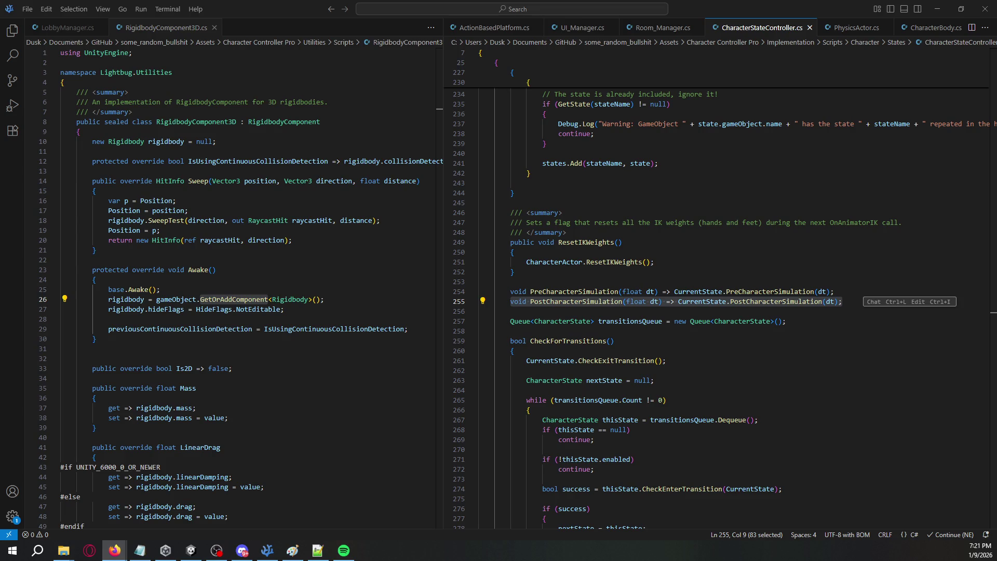
Step: Minimize Visual Studio Code to bring the Unity editor back into view
click(941, 9)
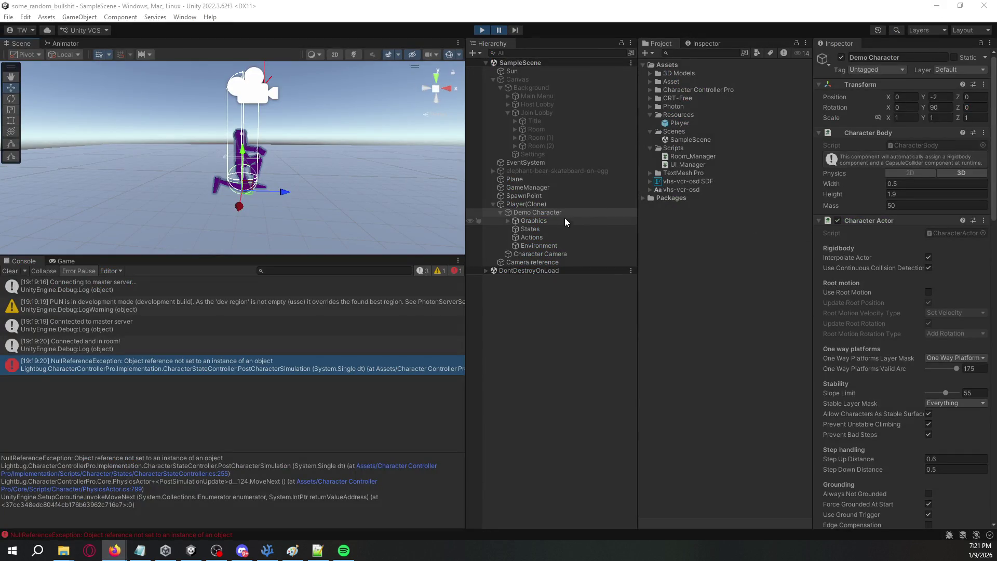
Step: Stop the game, open the Player prefab, and select its Demo Character
click(482, 30)
click(679, 124)
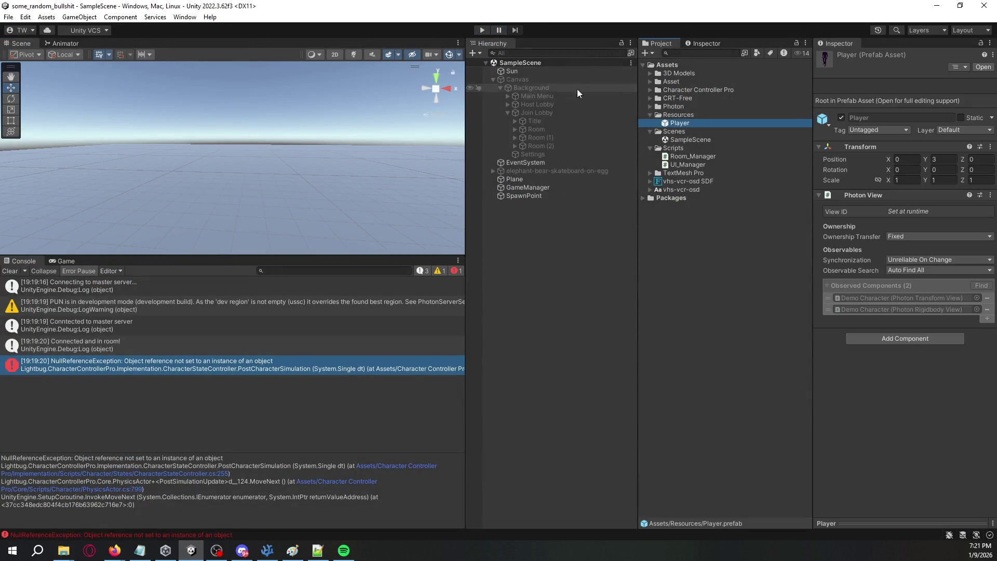
double_click(712, 123)
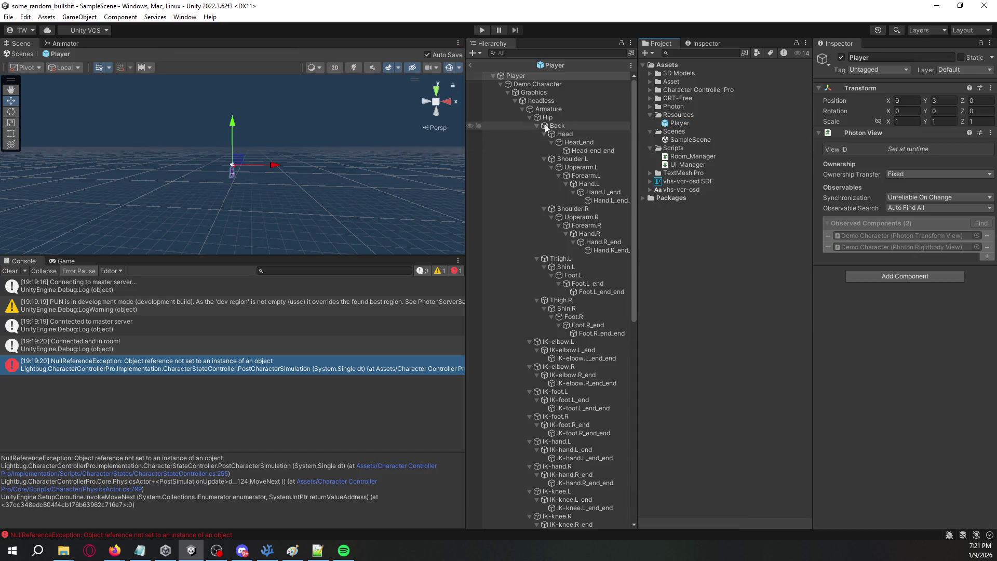
click(500, 84)
click(501, 84)
alt+click(507, 92)
click(508, 93)
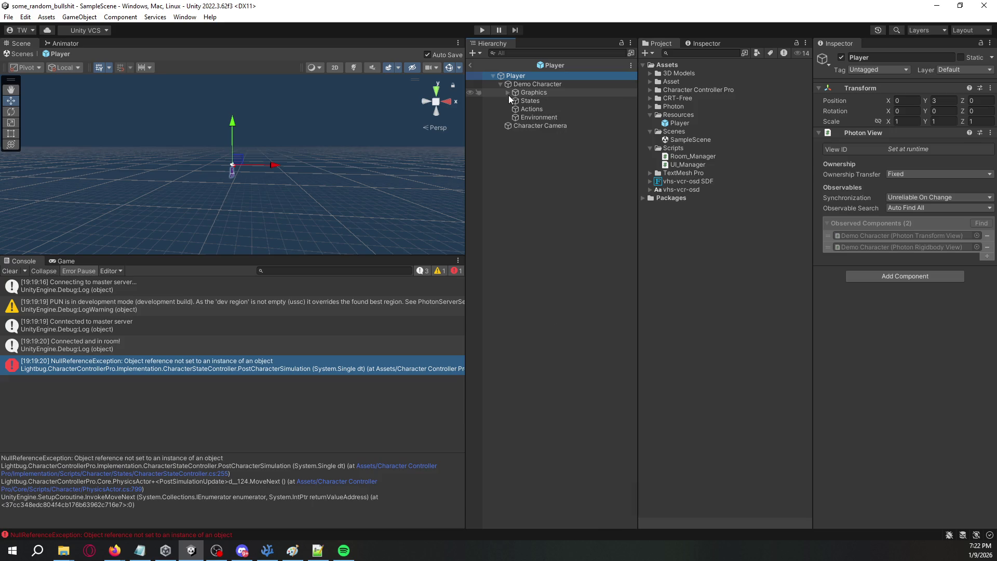
click(540, 125)
click(539, 84)
scroll(874, 260, down, 10)
scroll(875, 260, down, 10)
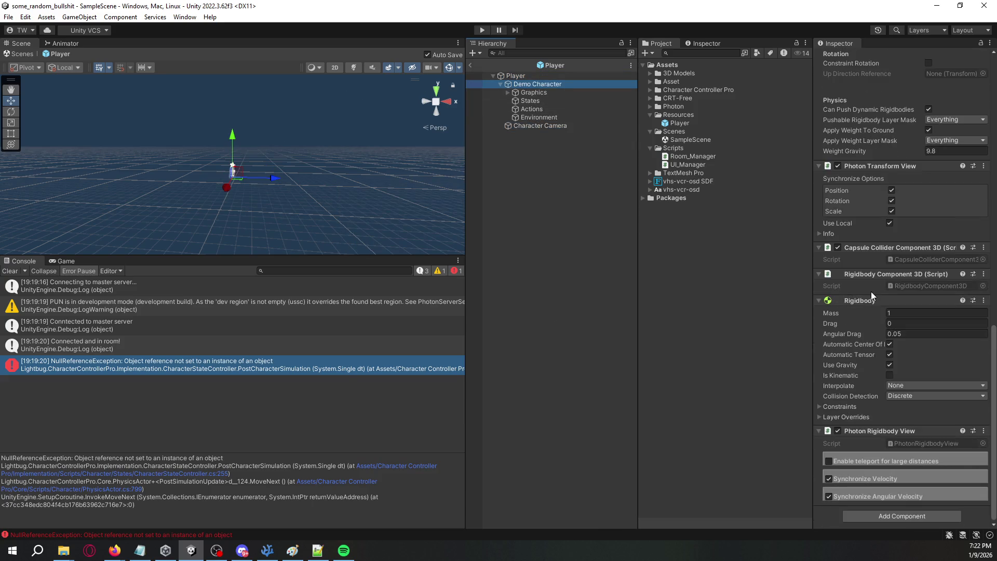
Step: Remove Photon Rigidbody View, Rigidbody, Rigidbody Component 3D and Capsule Collider Component 3D, then exit the prefab
right_click(883, 430)
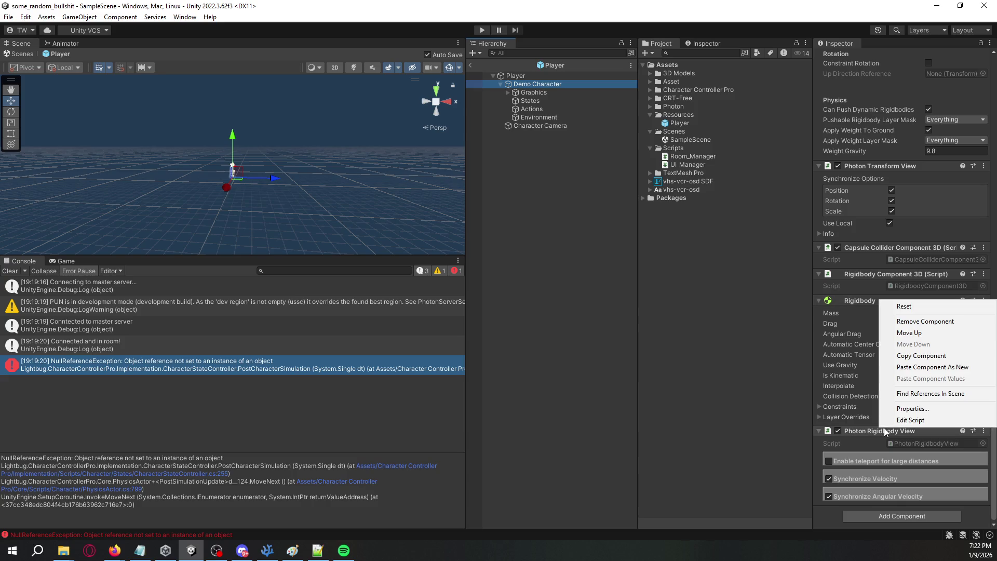
click(901, 318)
right_click(878, 398)
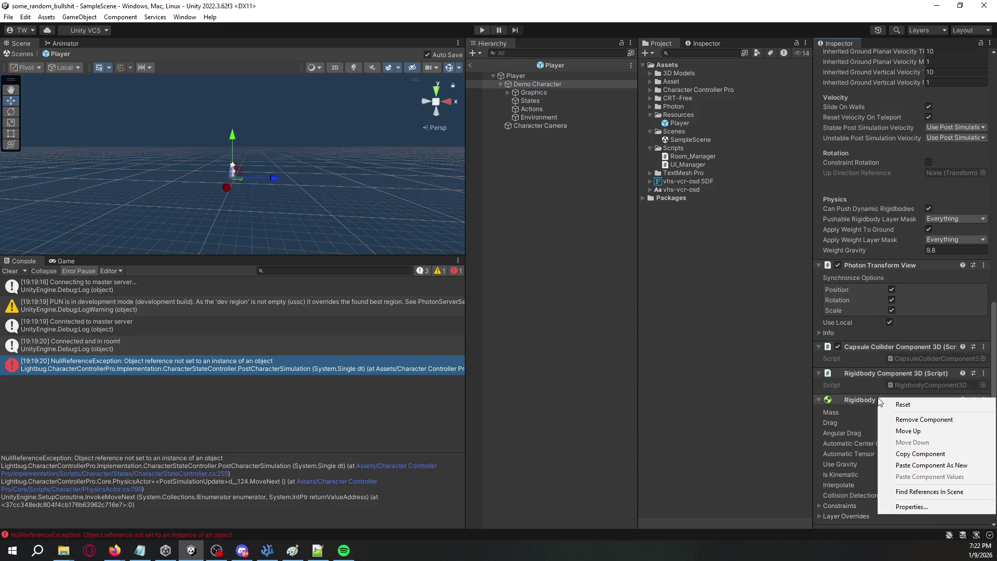
click(898, 420)
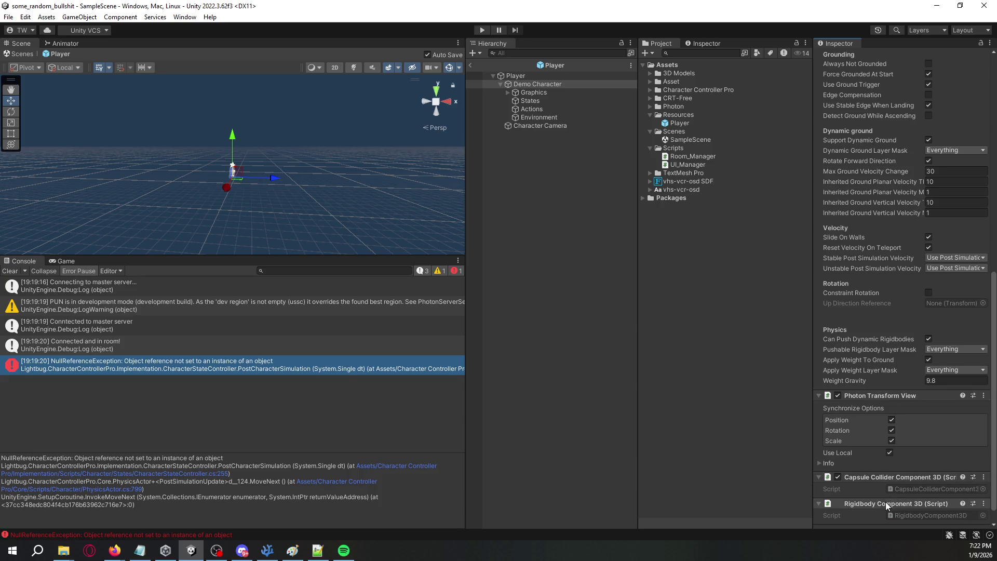
right_click(888, 504)
click(901, 396)
right_click(878, 503)
click(904, 412)
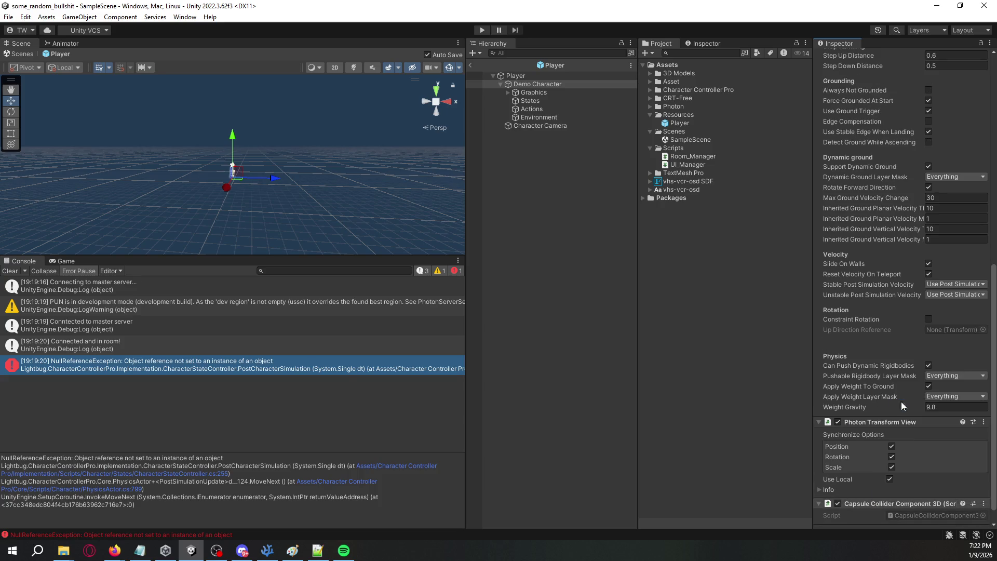
click(470, 65)
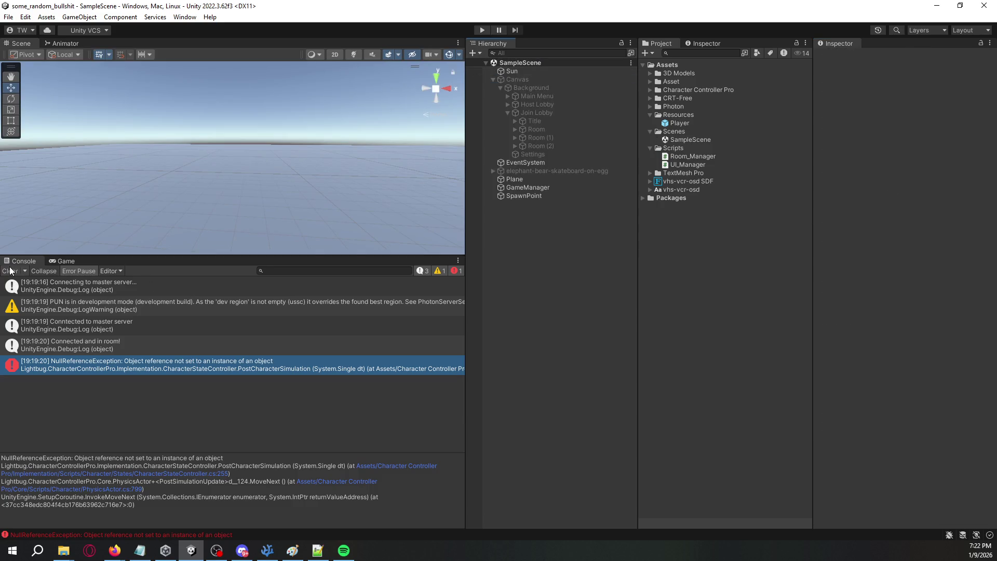
Step: Clear the Console, run the game, and inspect the spawned Demo Character's runtime collider and rigidbody
click(11, 271)
click(483, 31)
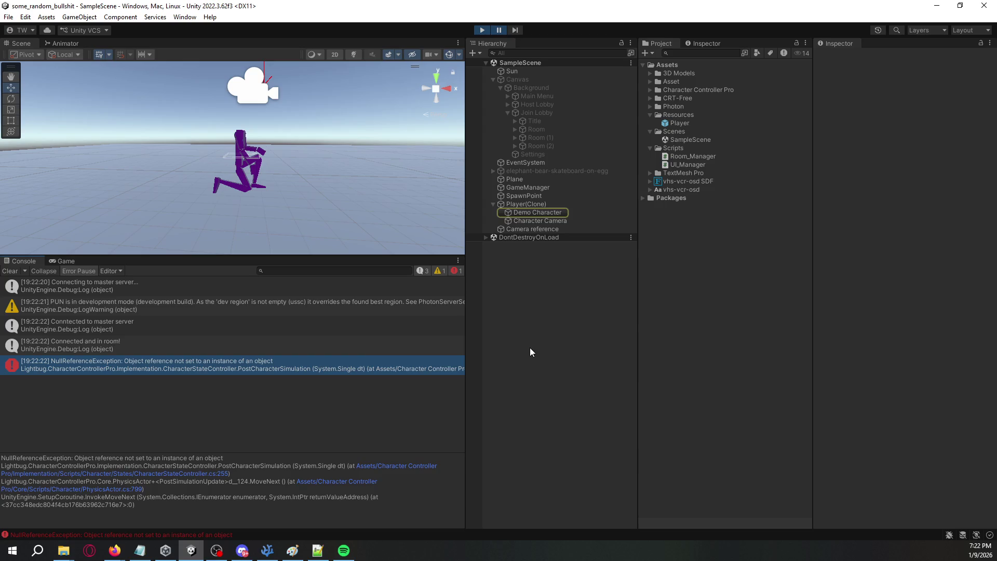
click(544, 213)
scroll(865, 241, down, 15)
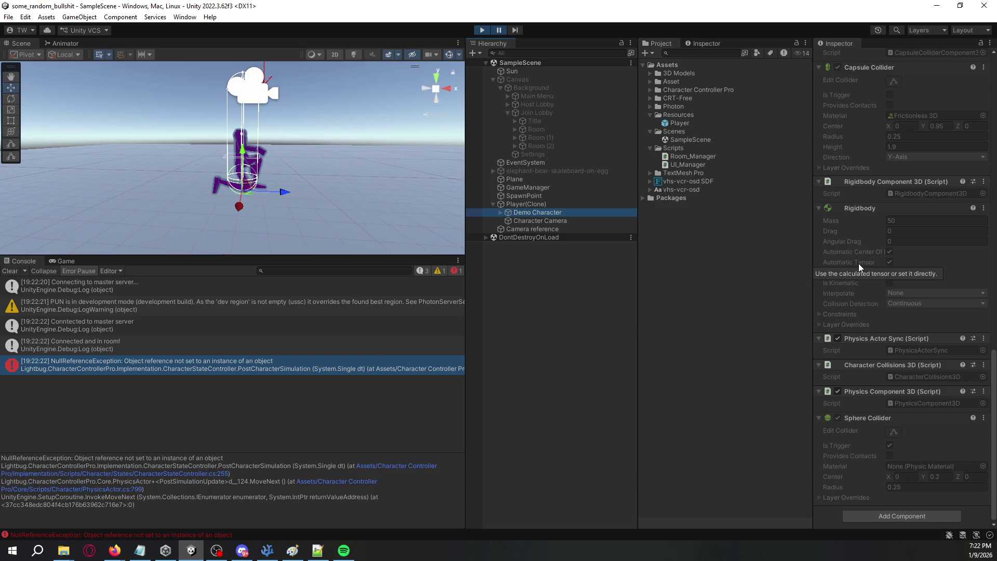
key(alt+Tab)
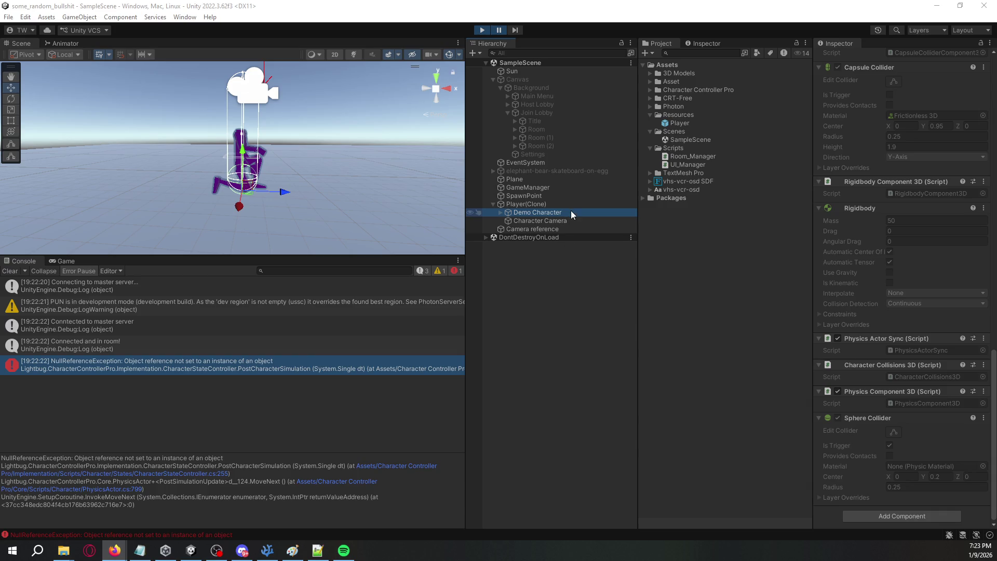
Step: Uncheck Character Actor on Demo Character in the Player prefab, then run the game and view the scene
click(486, 30)
double_click(680, 123)
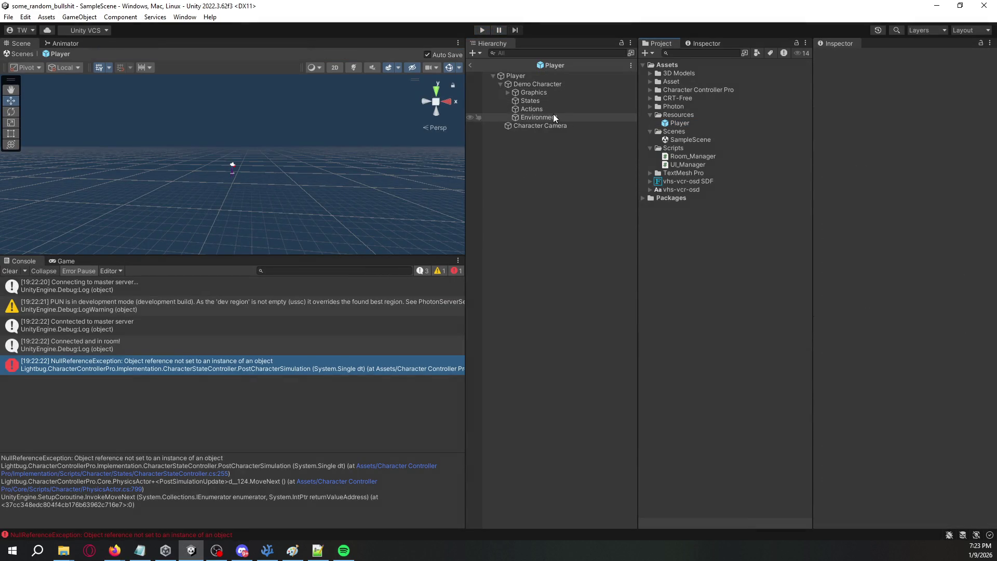
click(553, 79)
click(553, 85)
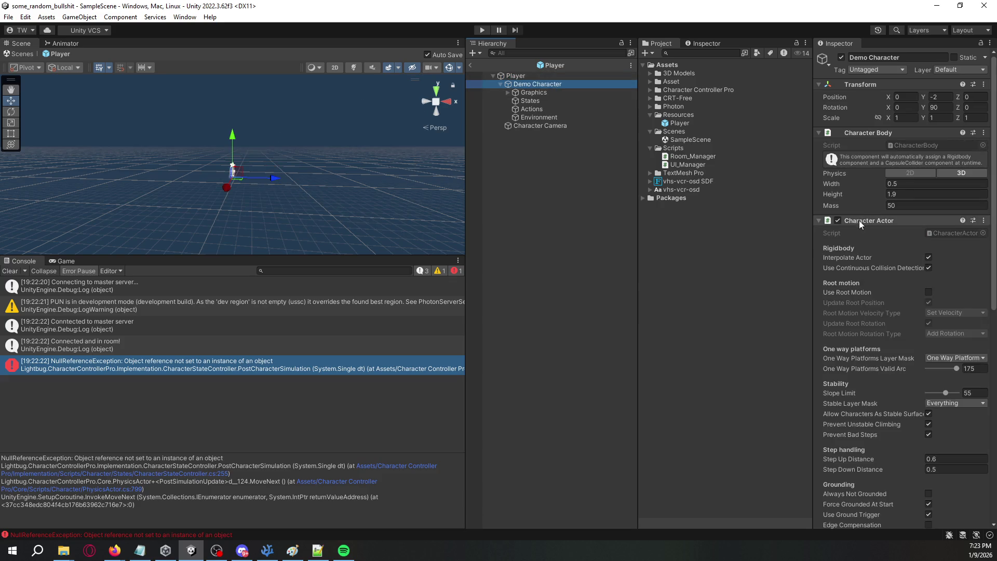
click(839, 220)
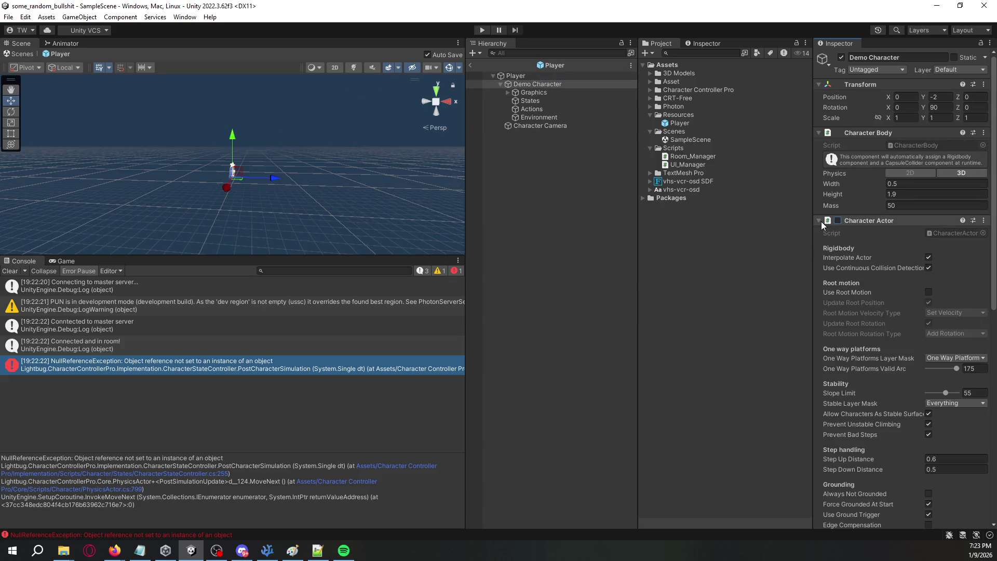
click(822, 222)
click(482, 29)
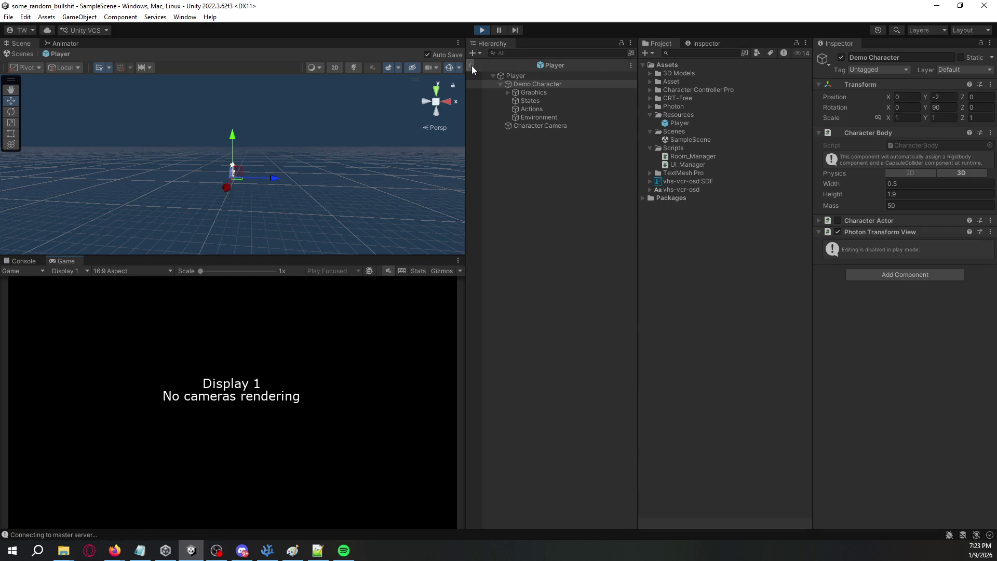
click(472, 66)
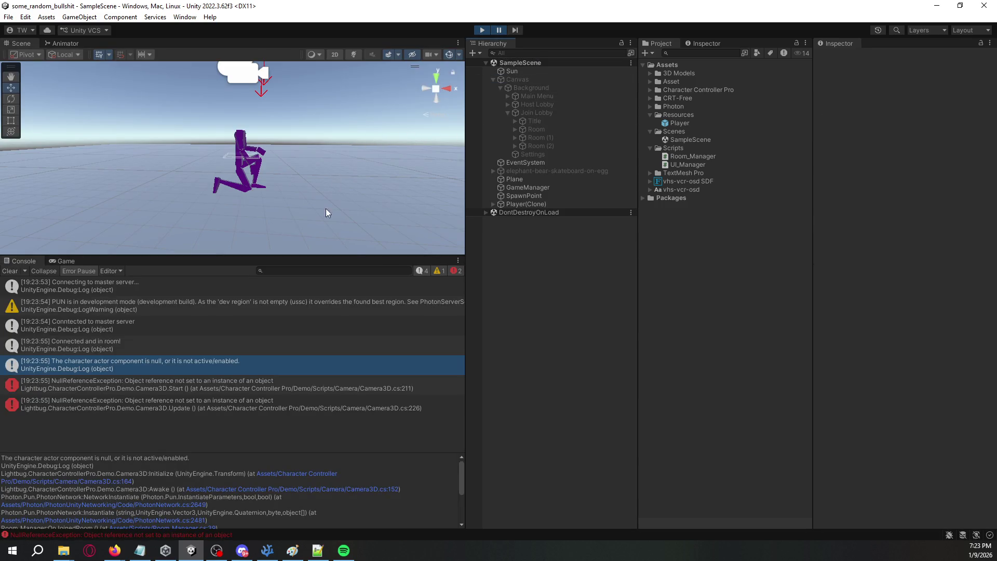
Step: Re-enable Character Actor on the spawned Demo Character and resume the paused game
click(308, 384)
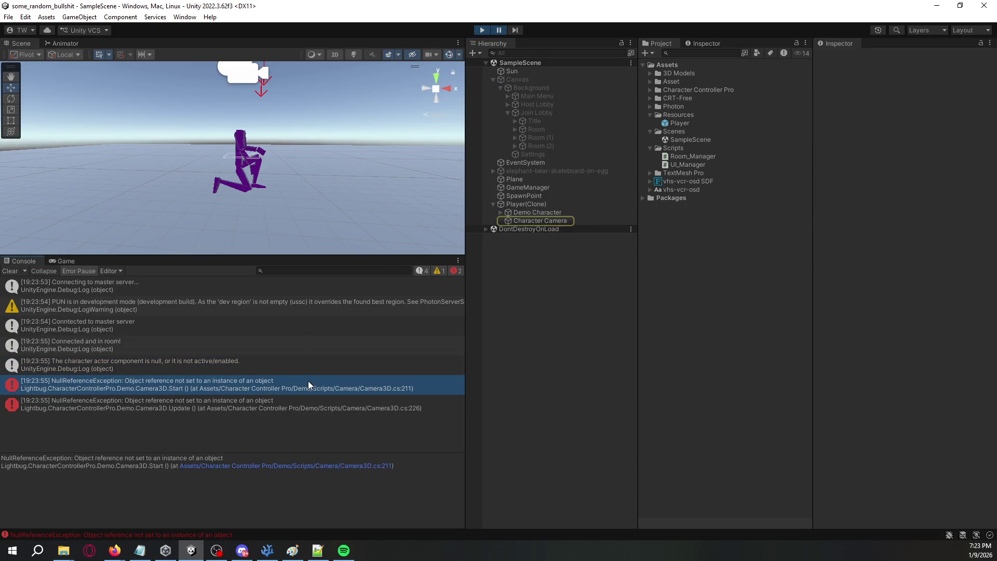
click(523, 212)
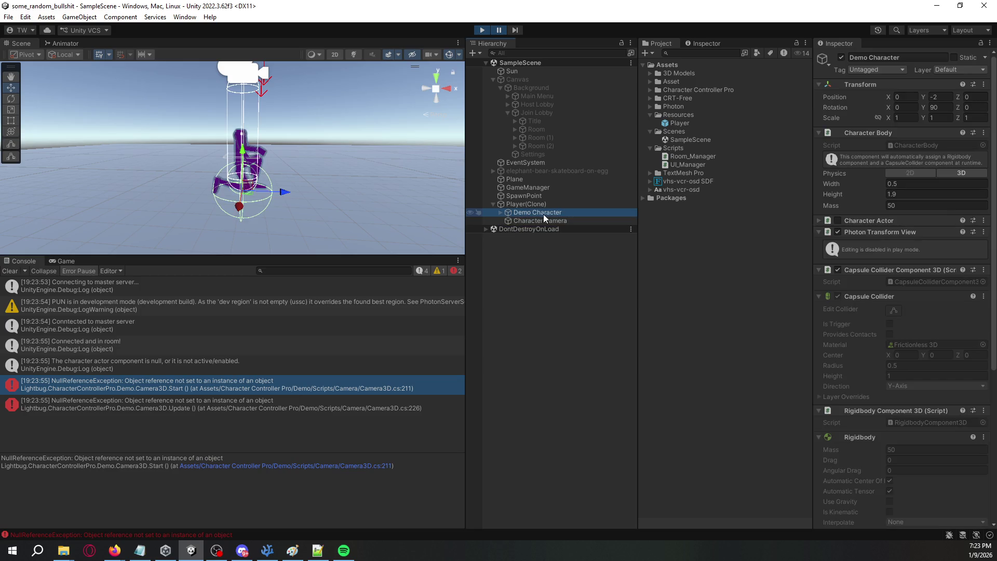
click(837, 220)
click(495, 30)
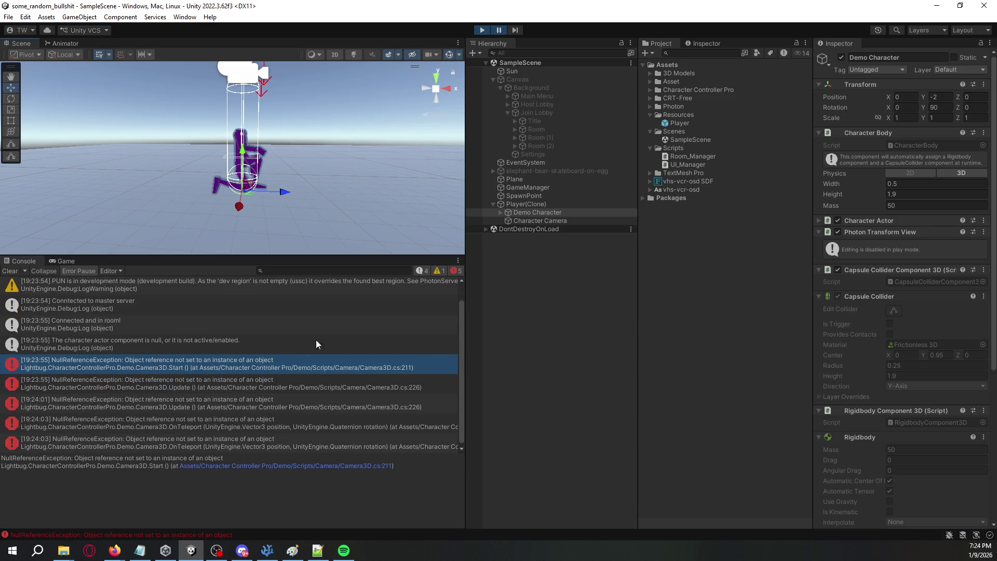
Step: Review stack traces of the Camera3D Start, Update and two OnTeleport null-reference errors
click(320, 421)
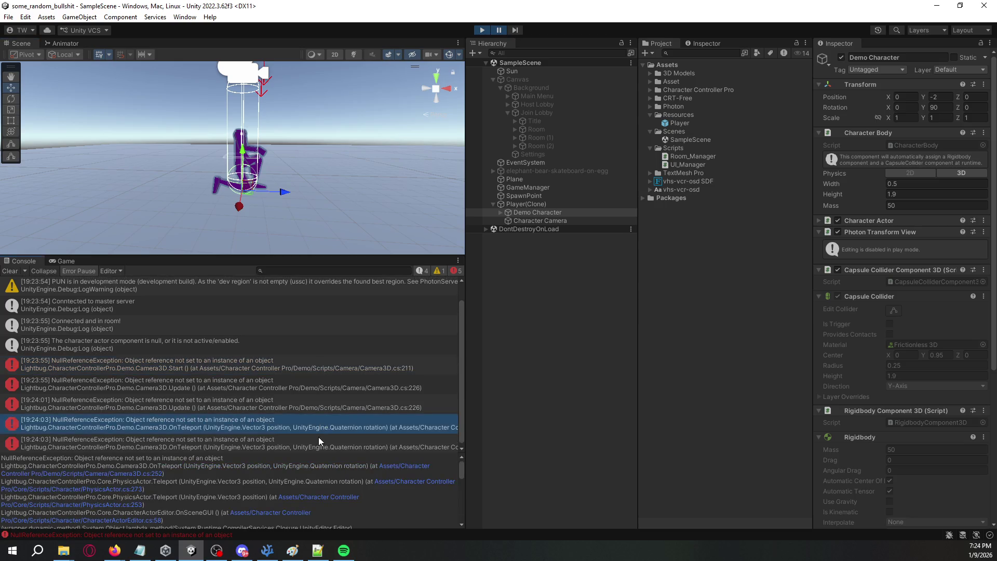
click(316, 444)
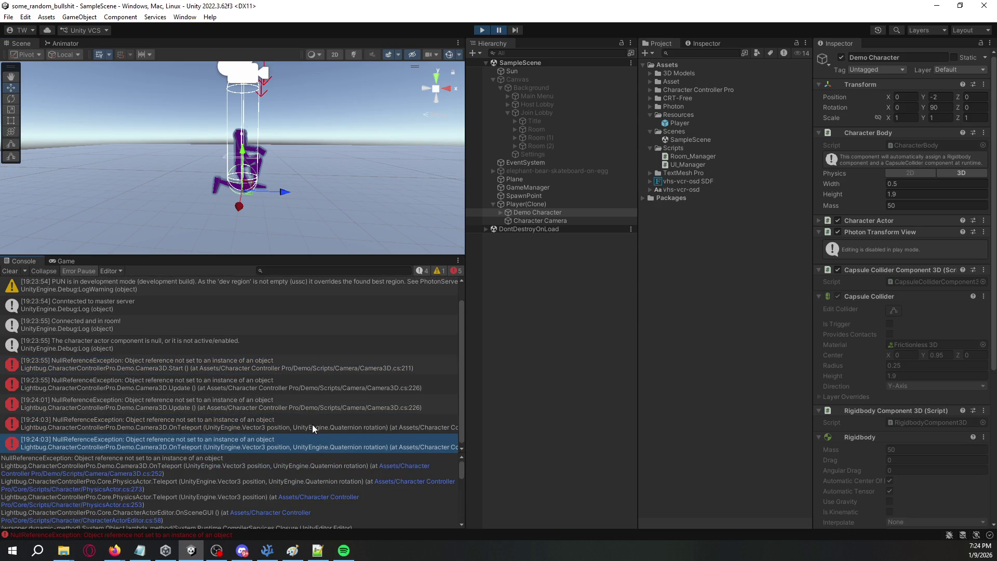
click(316, 418)
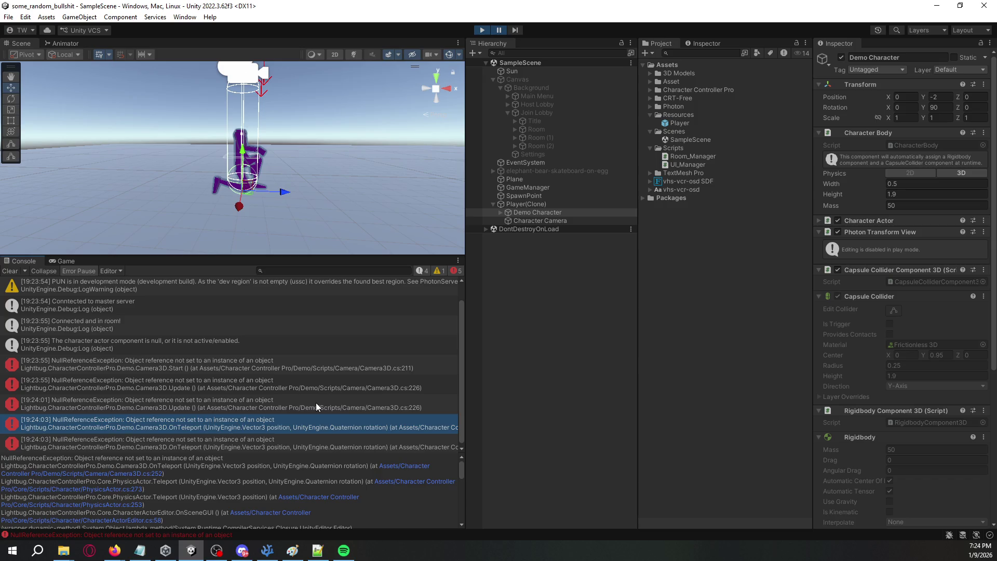
click(304, 445)
click(307, 428)
click(307, 404)
click(310, 384)
click(313, 370)
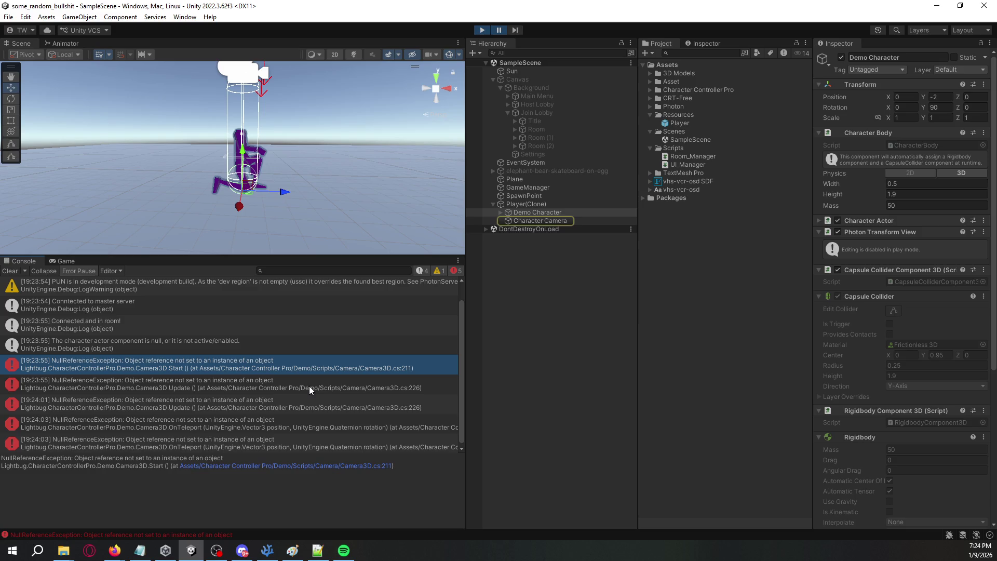
click(306, 384)
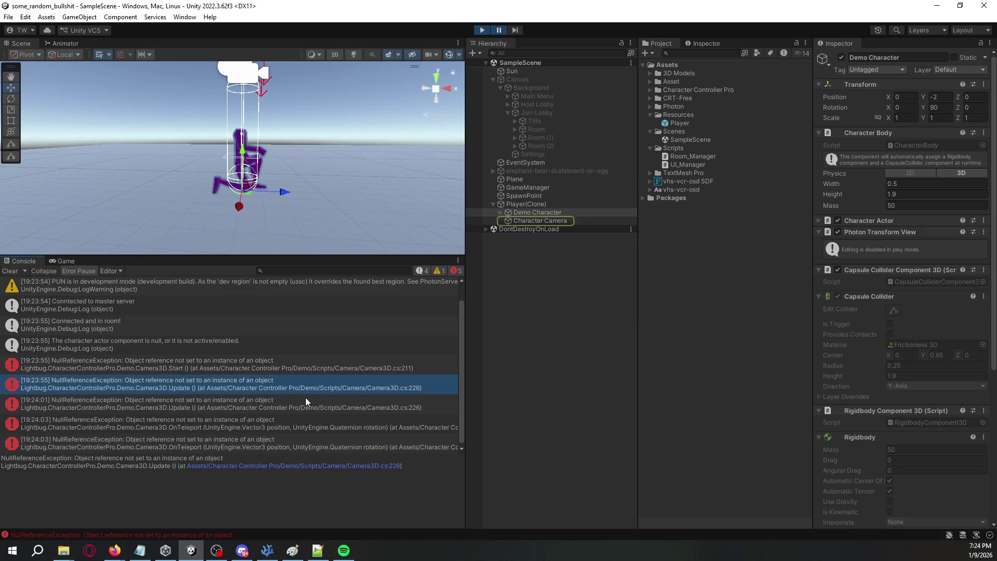
click(304, 402)
click(304, 424)
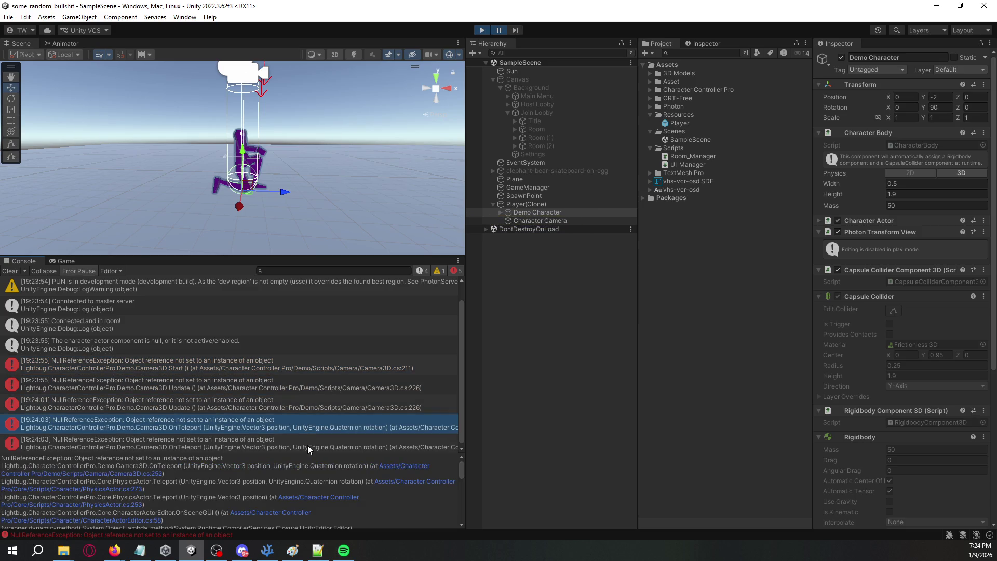
click(308, 445)
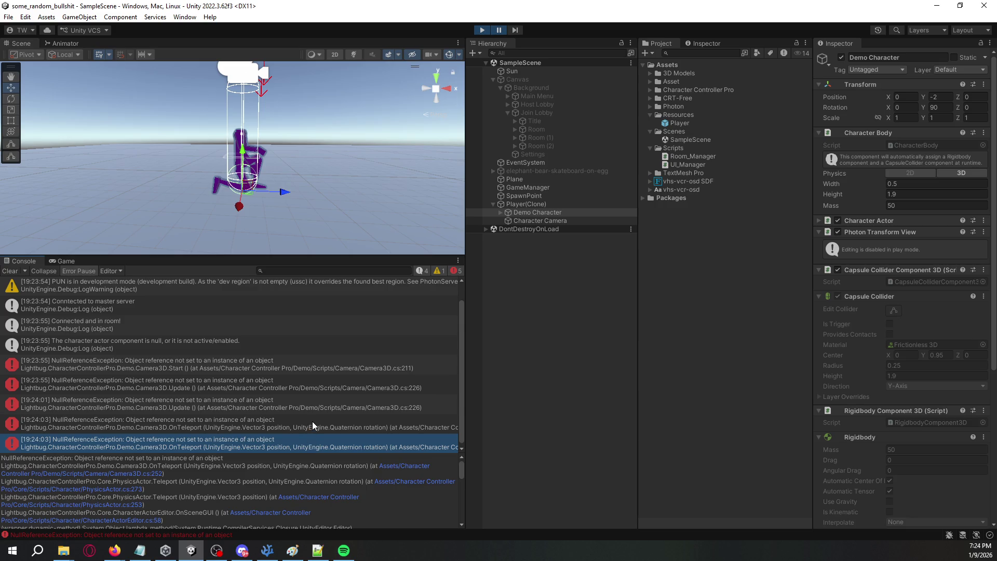
Step: Open the Camera3D script from the spawned Character Camera's Inspector
click(527, 220)
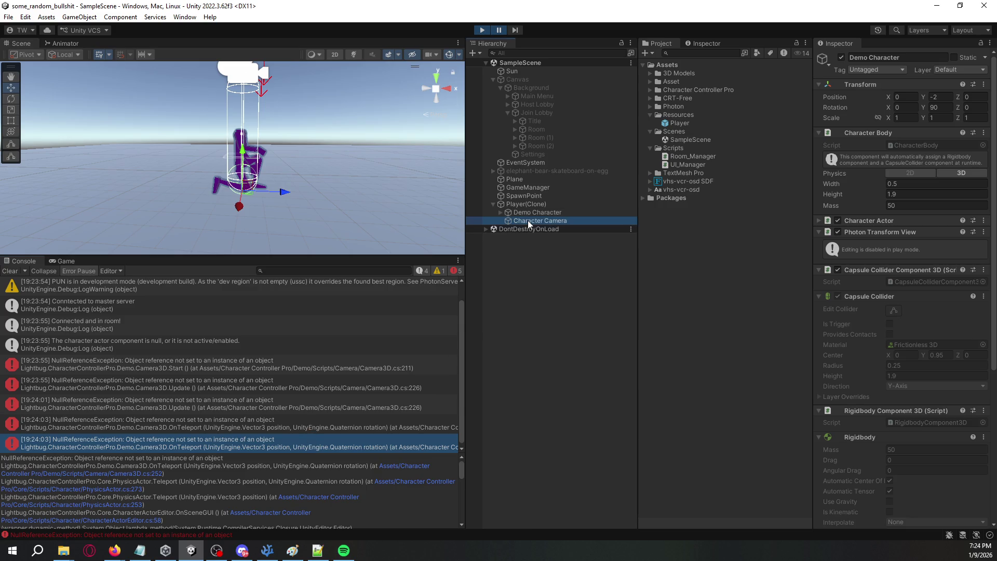
scroll(830, 289, down, 5)
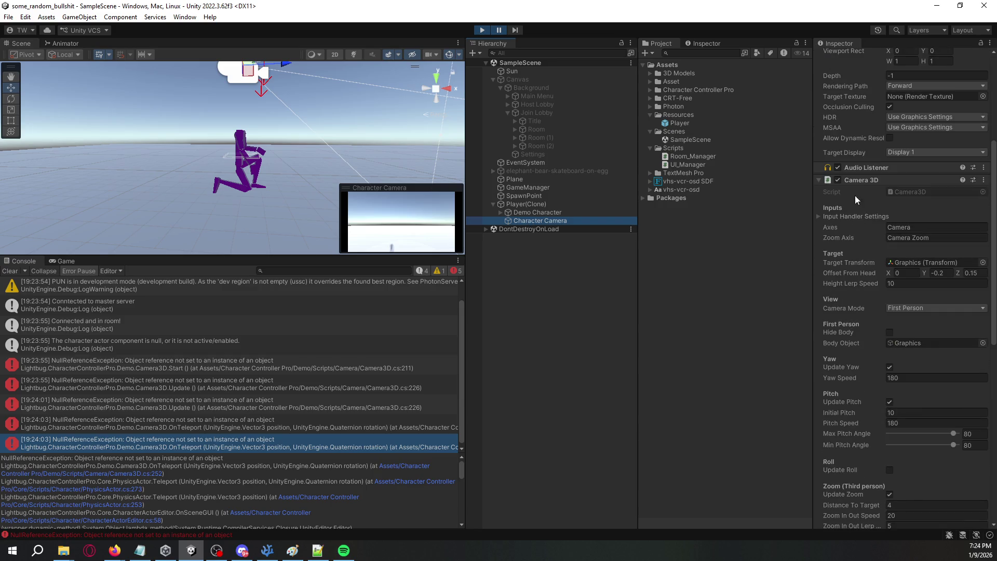
right_click(866, 178)
click(889, 294)
Step: Compare an OnTeleport error's details in the Console against the Camera3D code
key(alt+Tab)
click(310, 428)
key(alt+Tab)
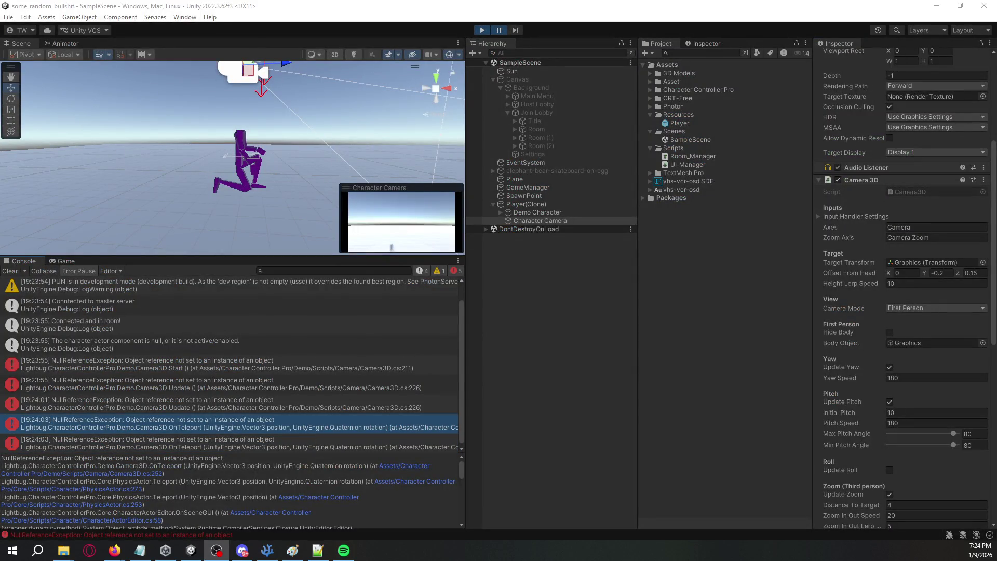
click(345, 430)
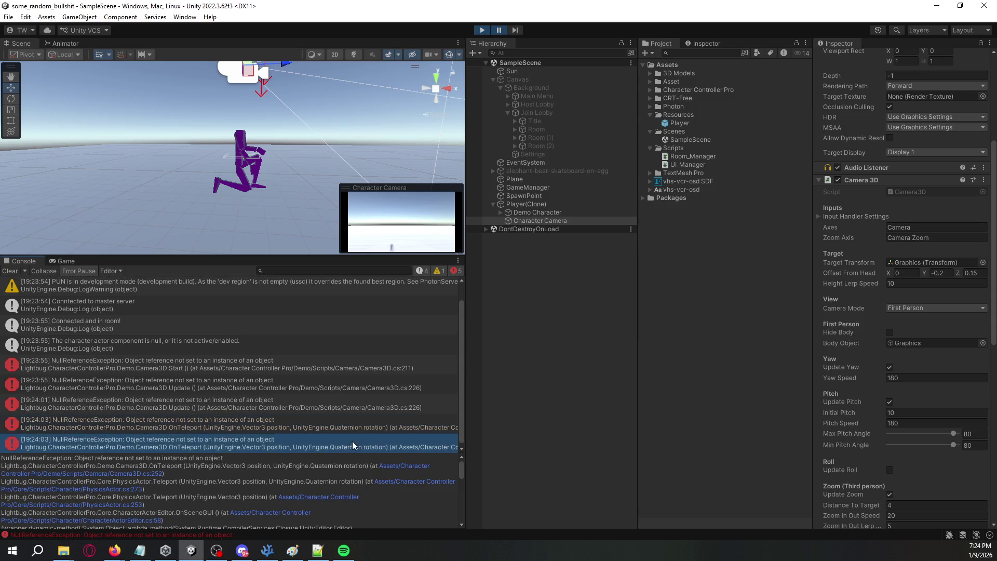
scroll(253, 485, down, 2)
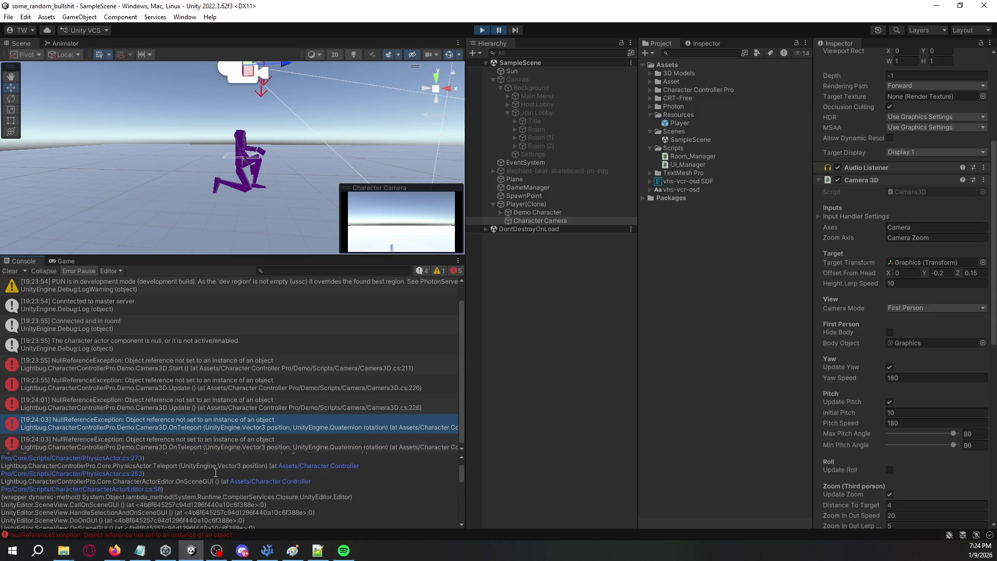
scroll(213, 475, up, 2)
Step: Add '?' after viewReference on line 252 of Camera3D's OnTeleport
key(alt+Tab)
key(alt+Tab)
scroll(791, 380, down, 15)
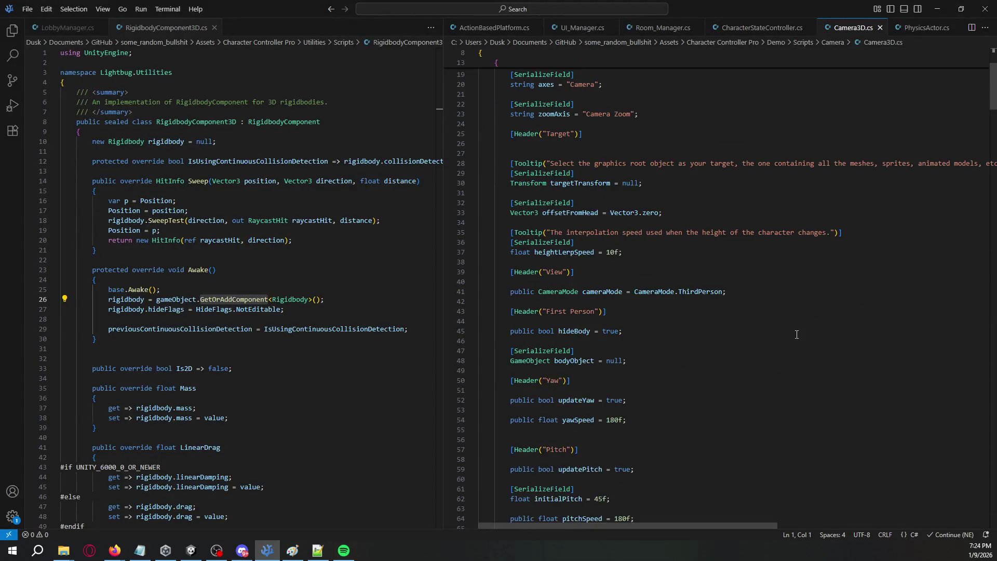
scroll(791, 380, down, 20)
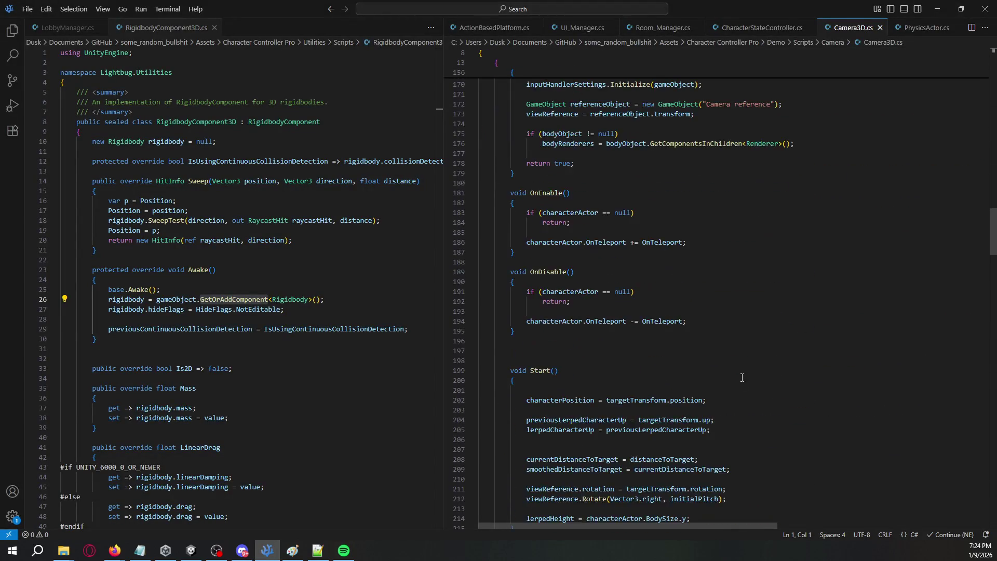
scroll(734, 372, down, 6)
scroll(631, 310, down, 5)
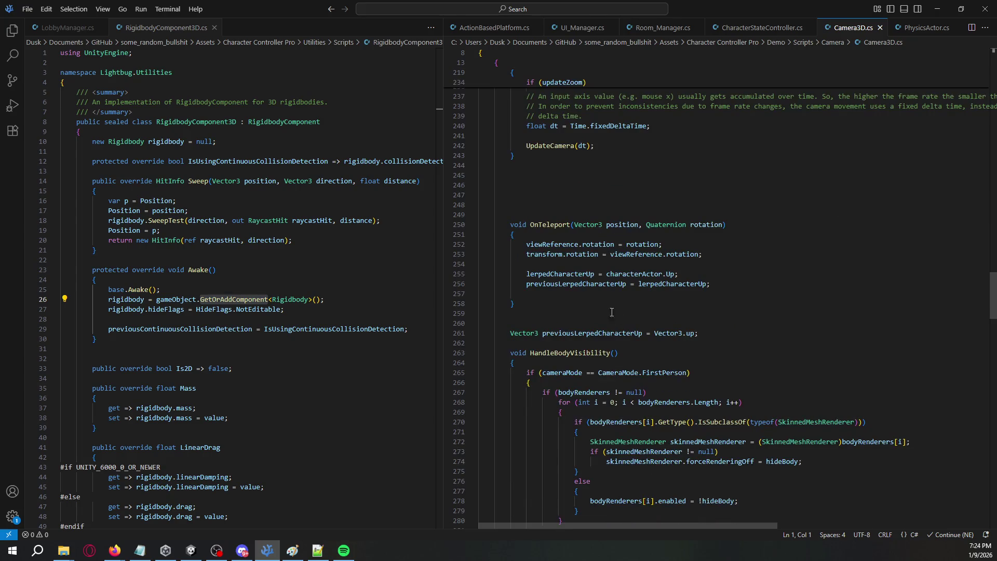
double_click(567, 245)
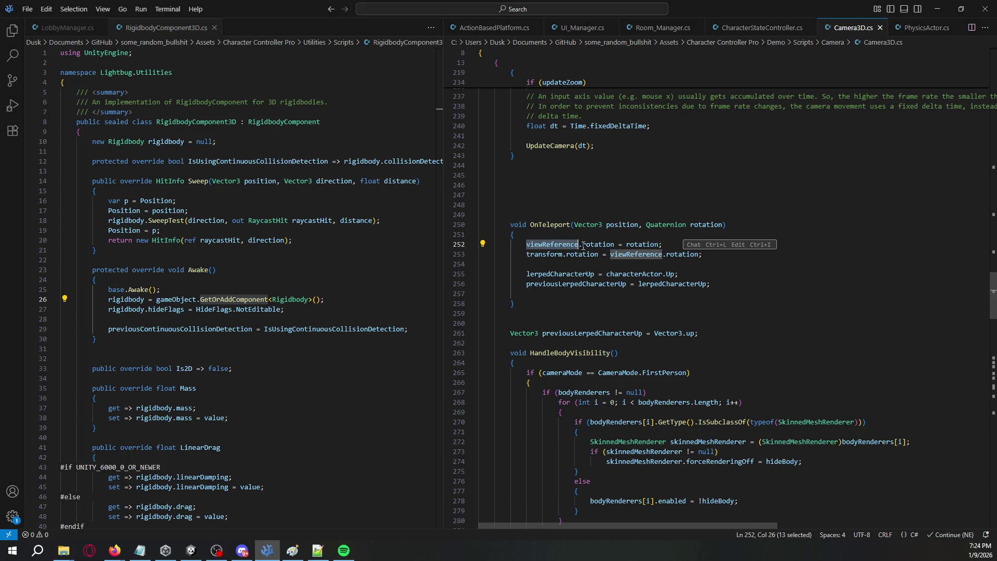
click(580, 245)
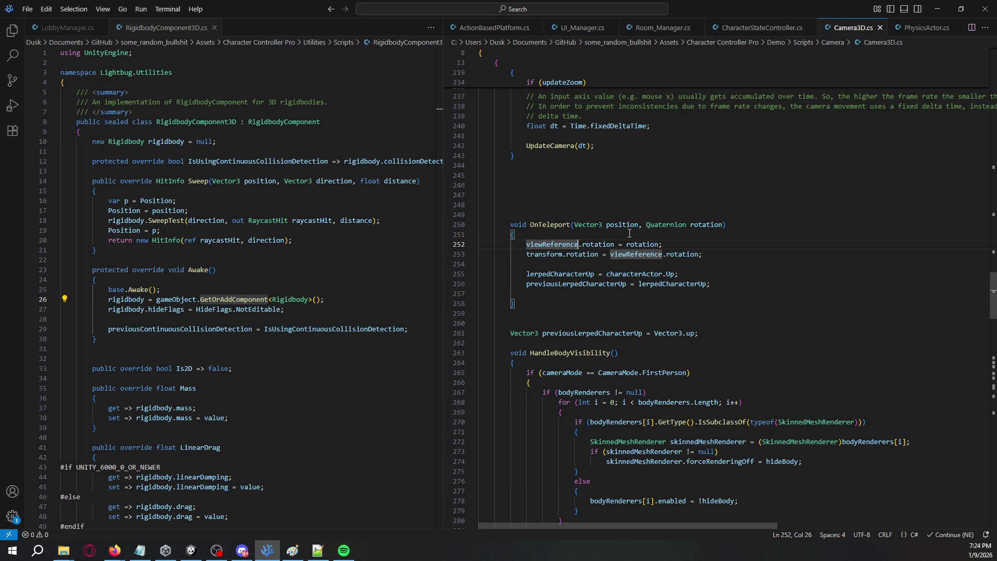
text(?)
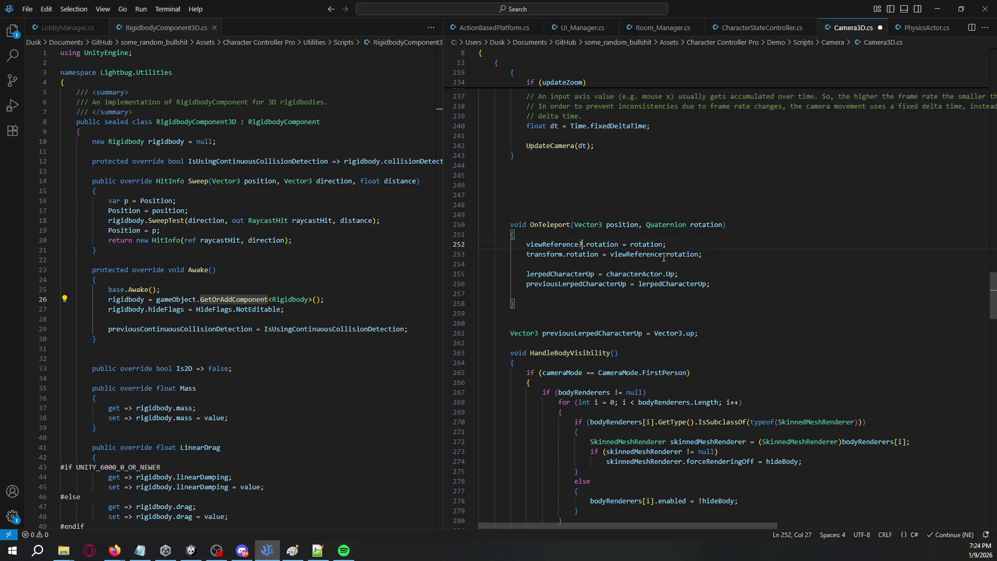
Step: Add '?' after viewReference on line 253, save Camera3D.cs, and press Play in Unity
click(664, 258)
text(?)
click(733, 252)
key(ctrl+s)
key(alt+Tab)
click(481, 30)
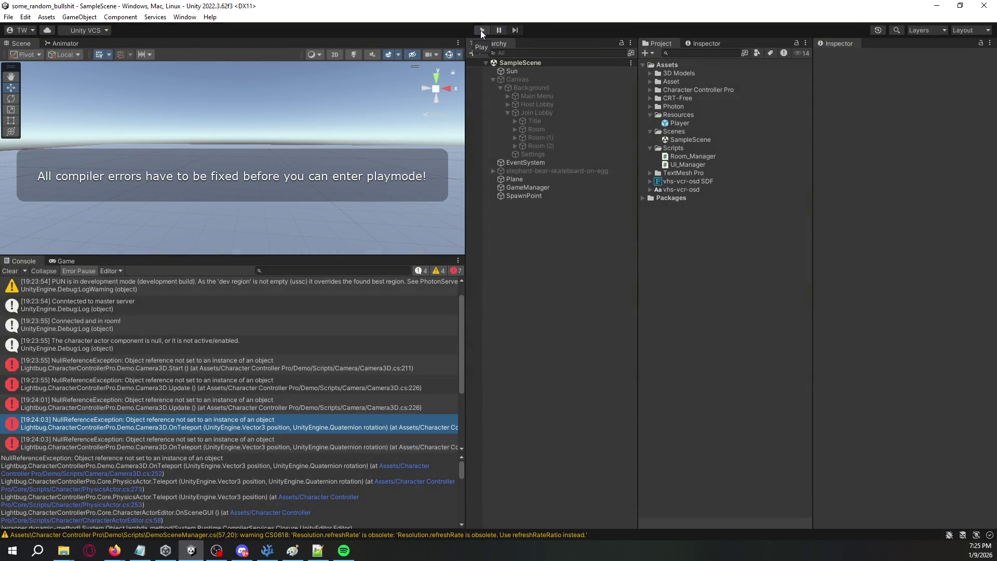
Step: Check the two Camera3D compile errors, save the corrected script, and clear the leftover warnings
click(18, 272)
click(338, 282)
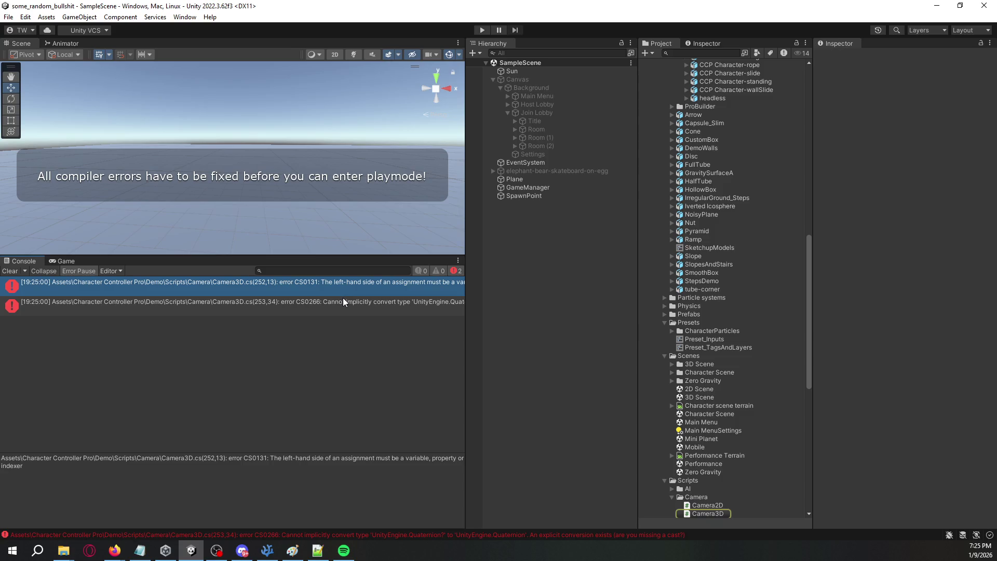
click(343, 299)
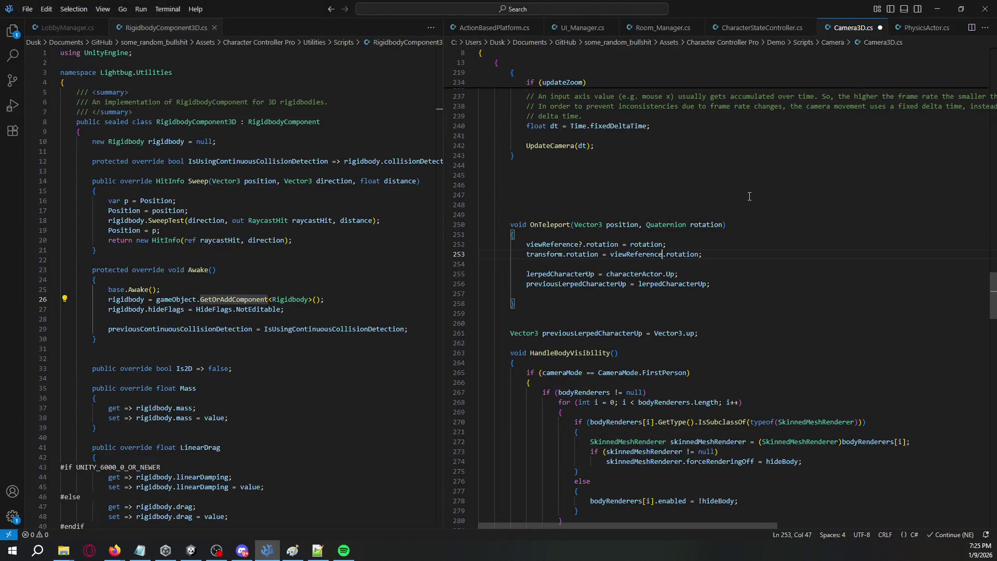
key(ctrl+s)
key(alt+Tab)
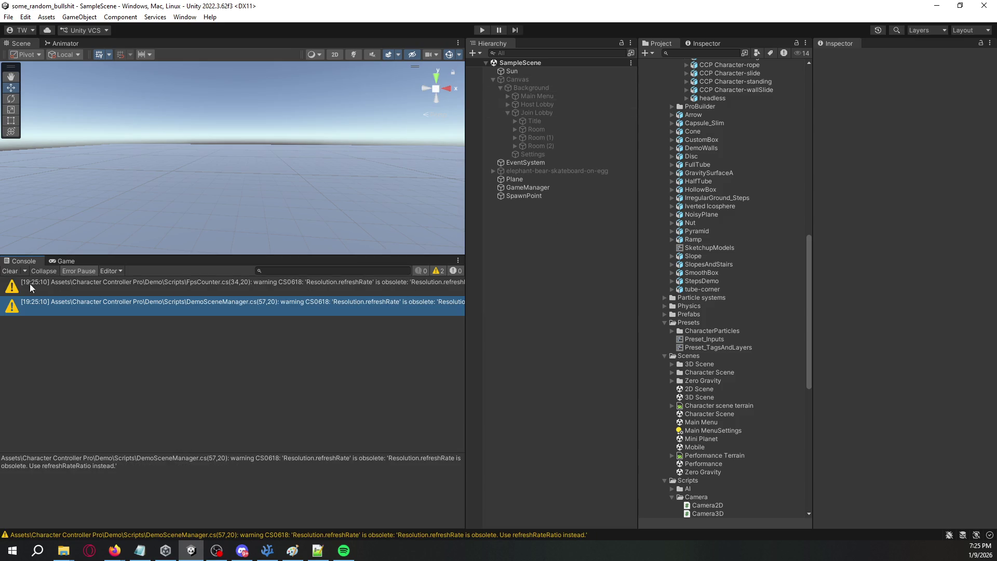
click(12, 272)
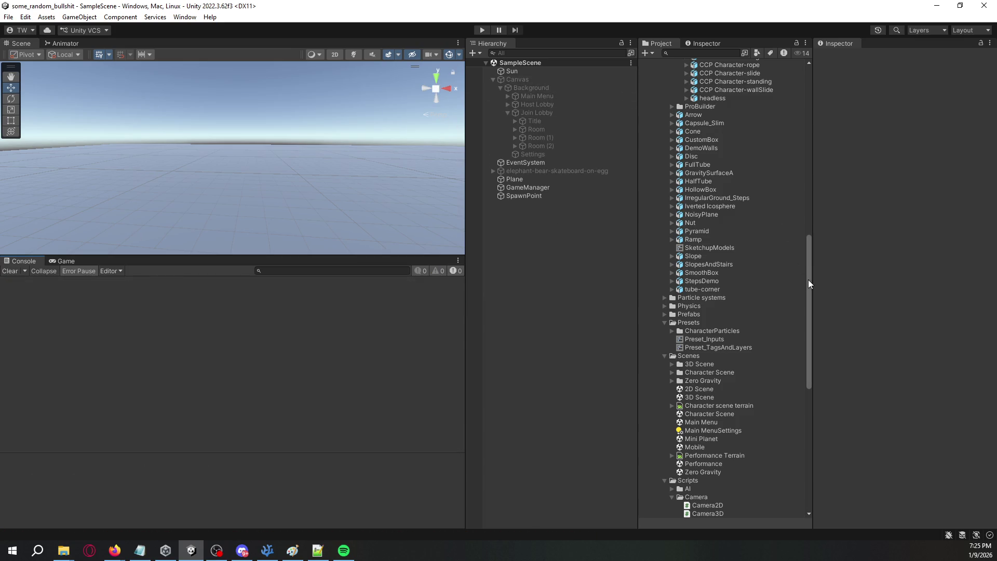
Step: Scroll the Project panel up, collapse the open folders, and select the Player prefab in Resources
drag(809, 279, 809, 67)
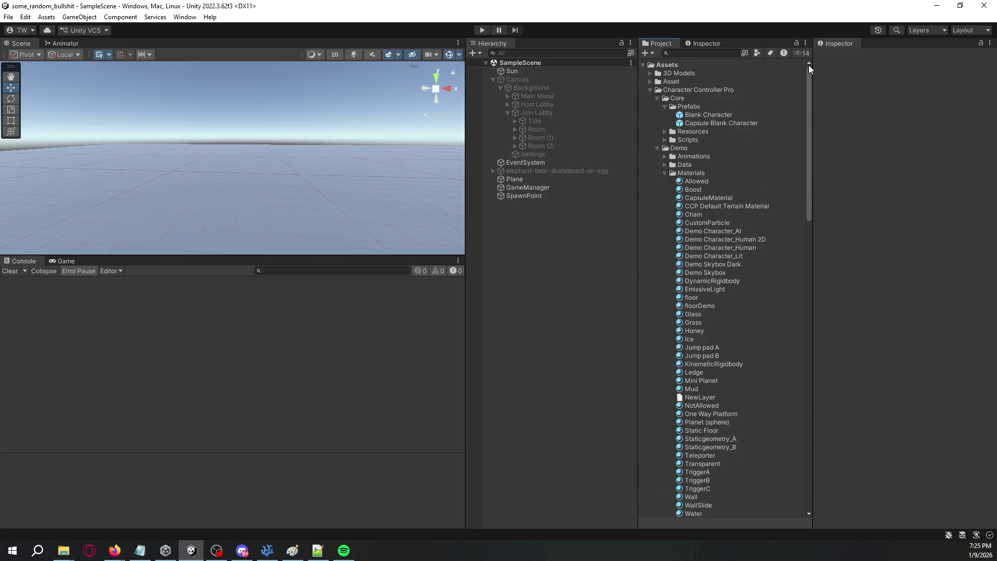
click(649, 73)
click(650, 73)
click(649, 82)
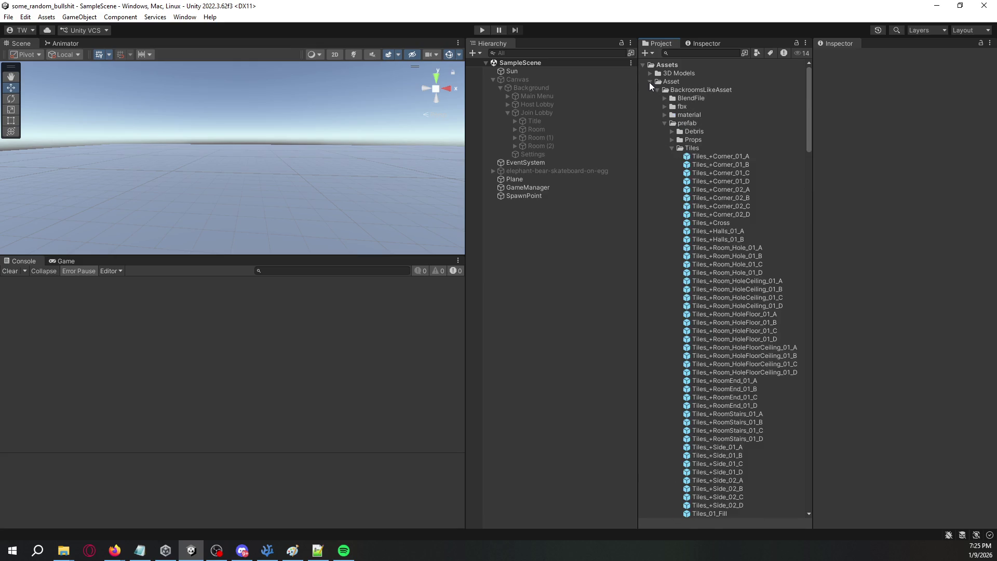
click(649, 82)
click(649, 89)
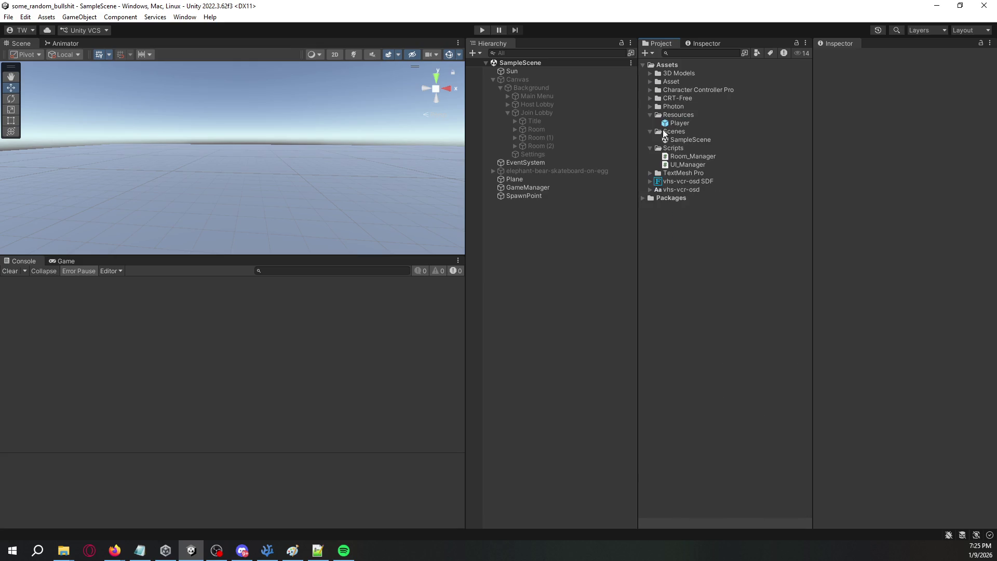
click(677, 125)
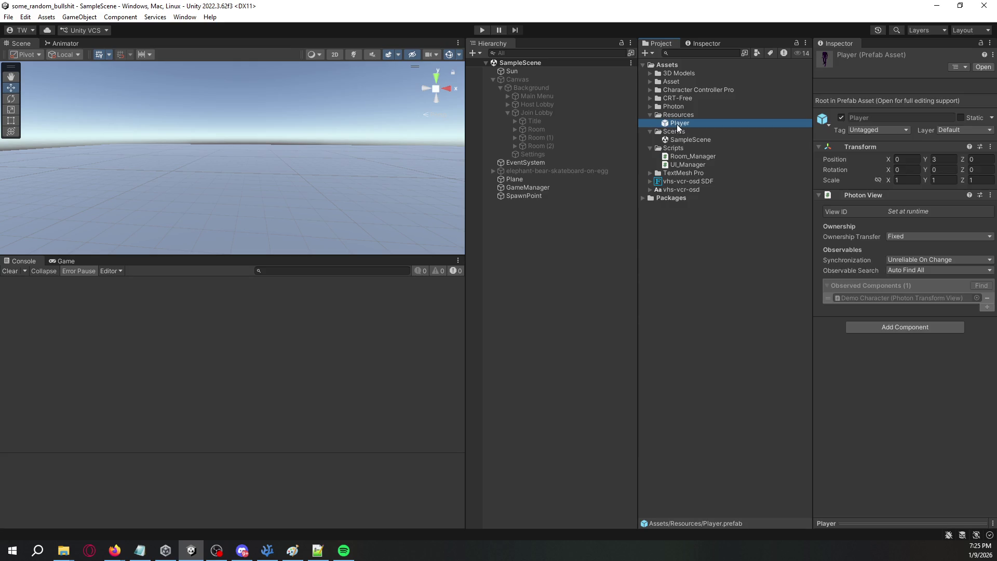
Step: Tick Character Actor on Demo Character inside the Player prefab and press Play
double_click(678, 125)
click(597, 126)
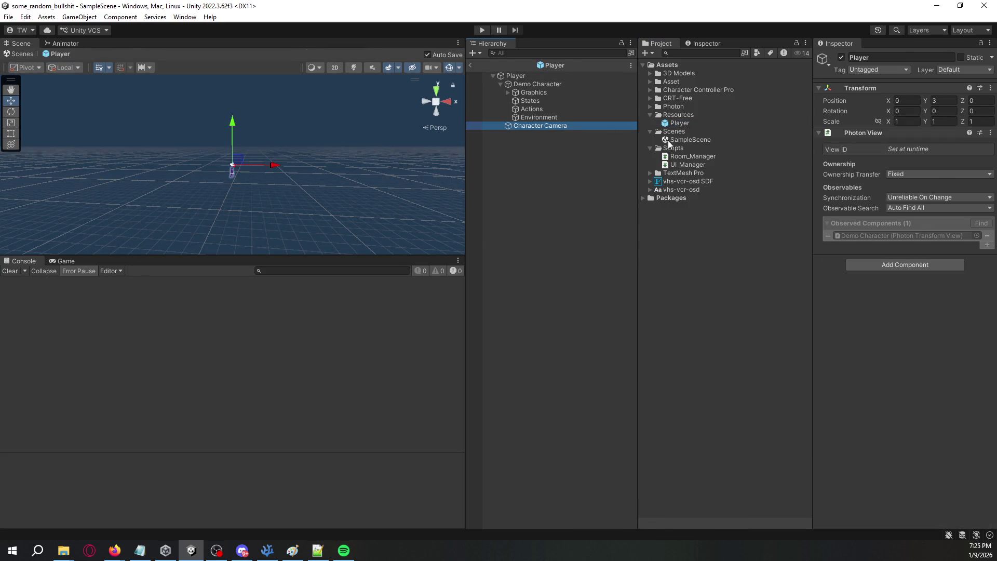
scroll(845, 369, down, 5)
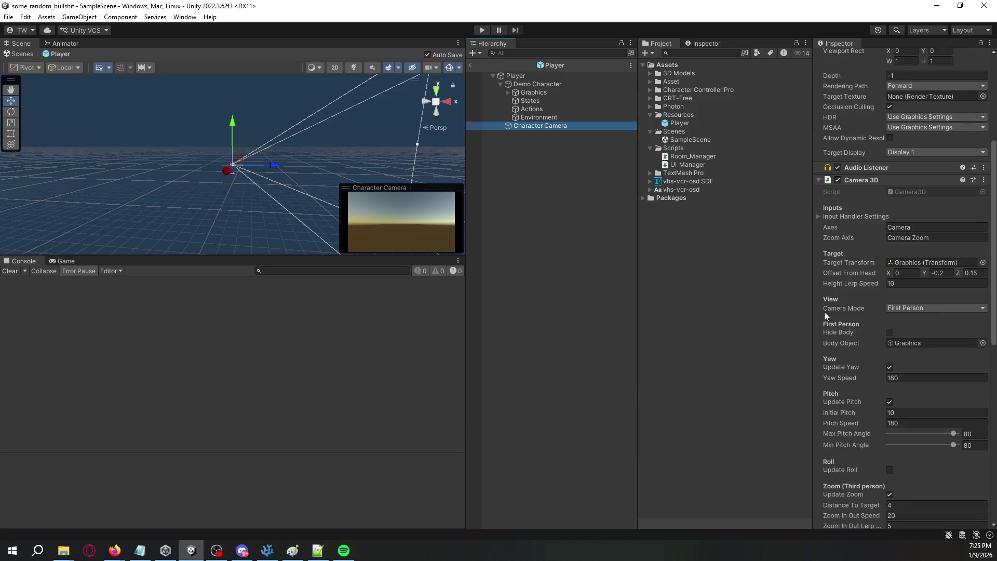
click(575, 93)
click(581, 85)
click(838, 221)
click(482, 30)
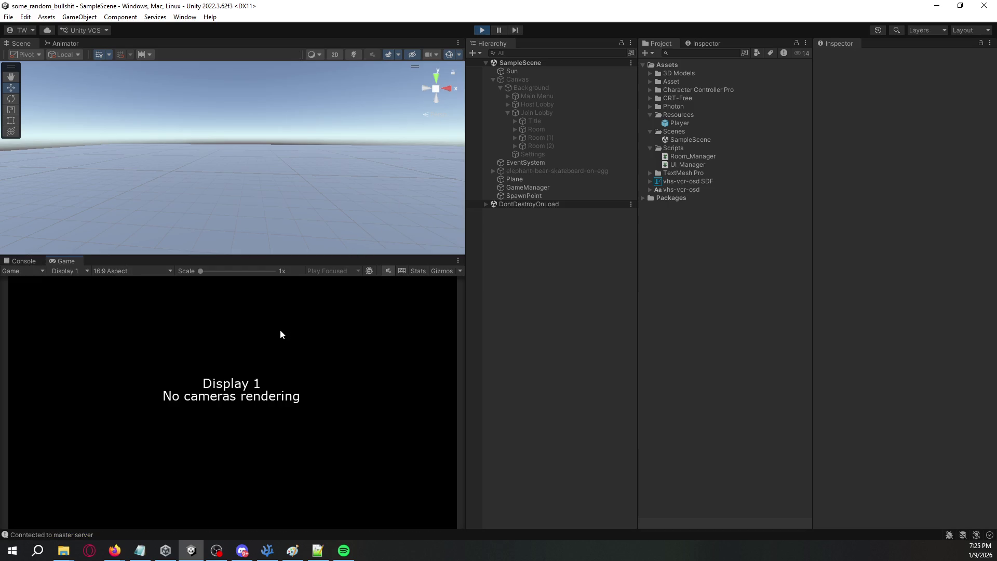
Step: Trace the CharacterStateController error to the spawned Demo Character and open its PhysicsActorSync script
click(286, 368)
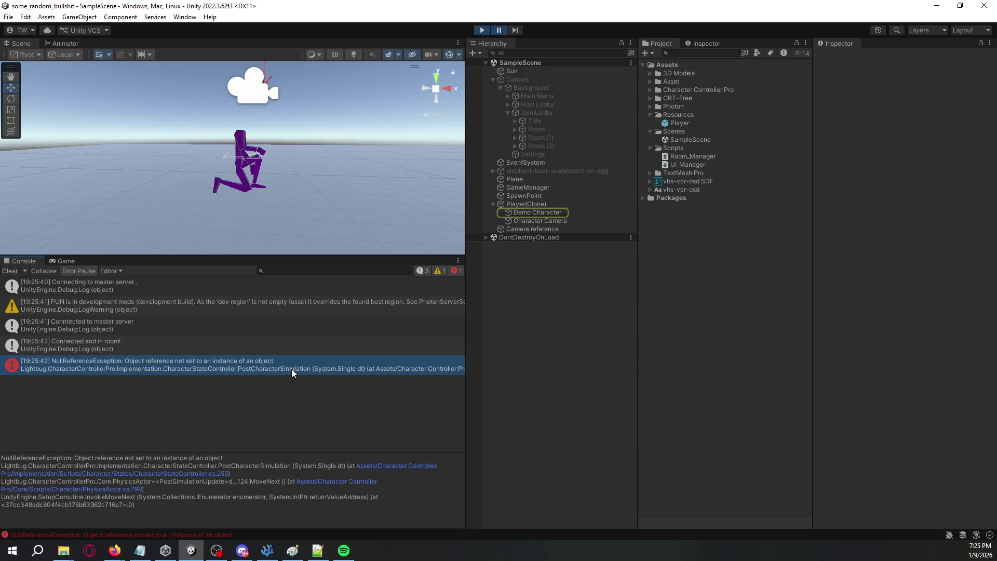
click(532, 214)
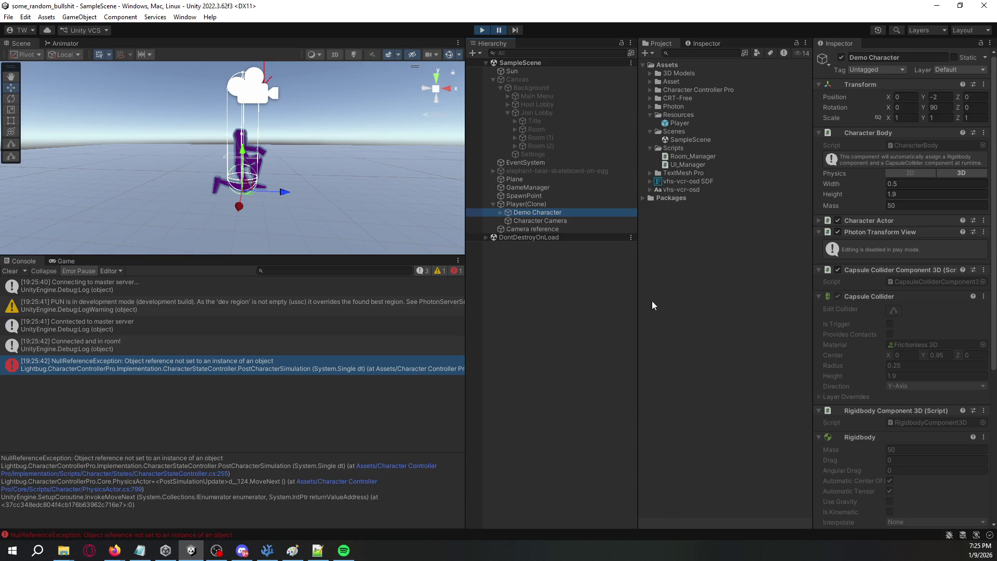
scroll(877, 294, down, 5)
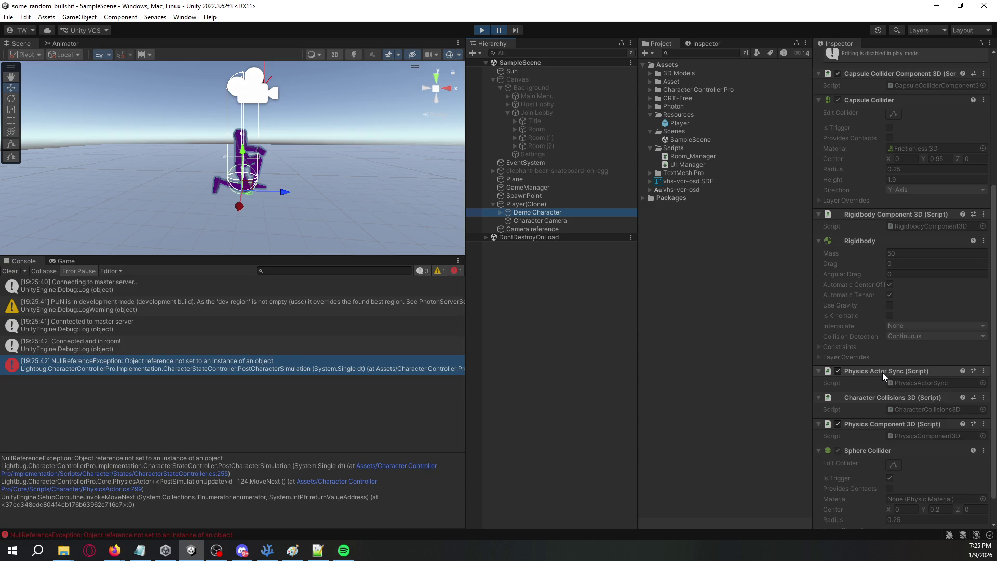
scroll(883, 373, down, 1)
right_click(891, 340)
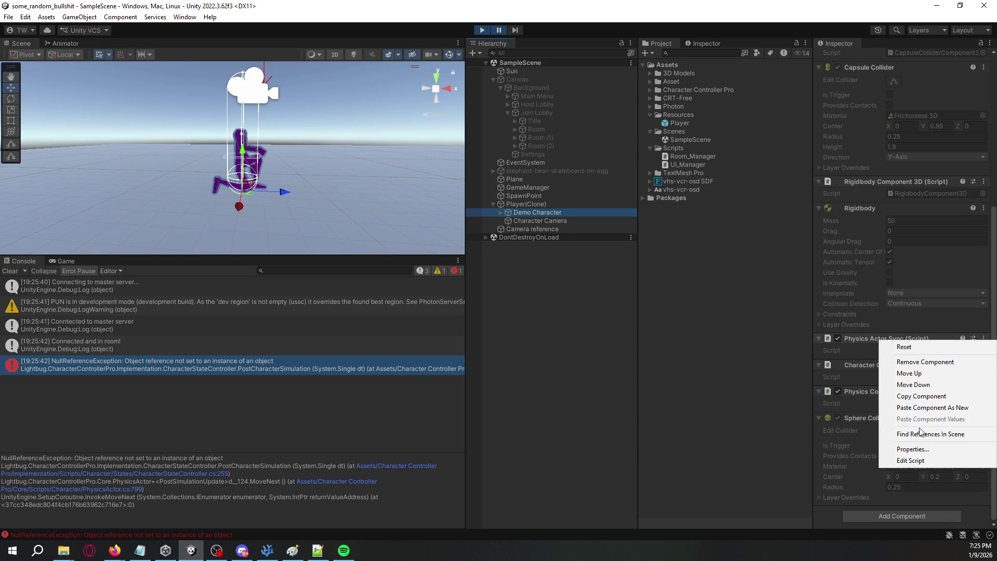
click(904, 460)
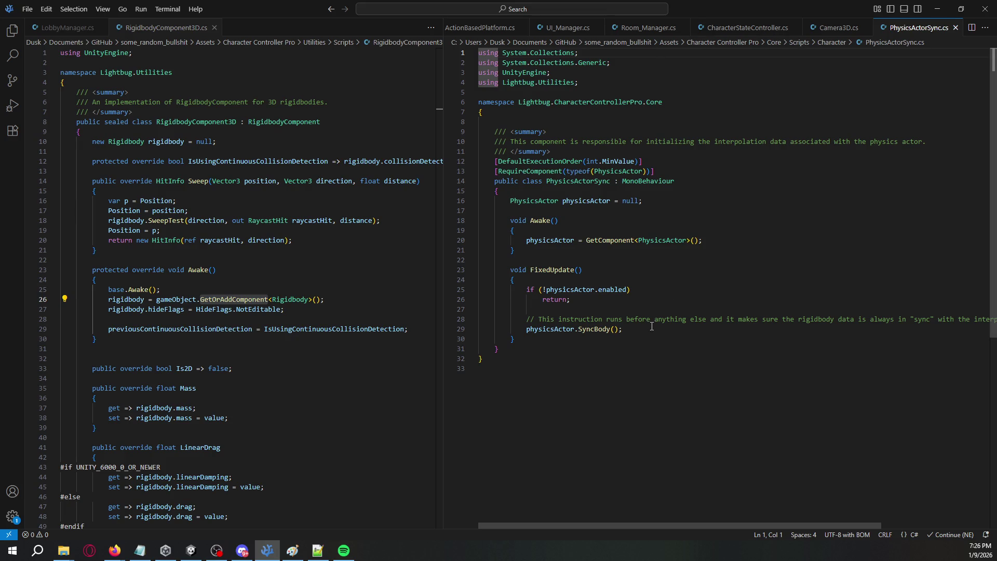
Step: Review the SyncBody call and physicsActor enabled check, then close RigidbodyComponent3D.cs and minimize VS Code
double_click(593, 330)
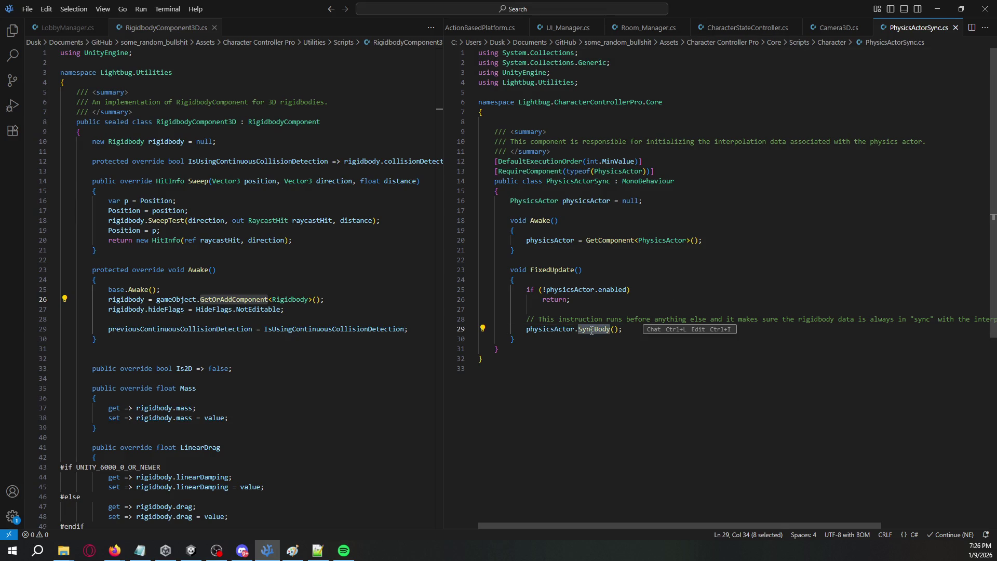
click(623, 331)
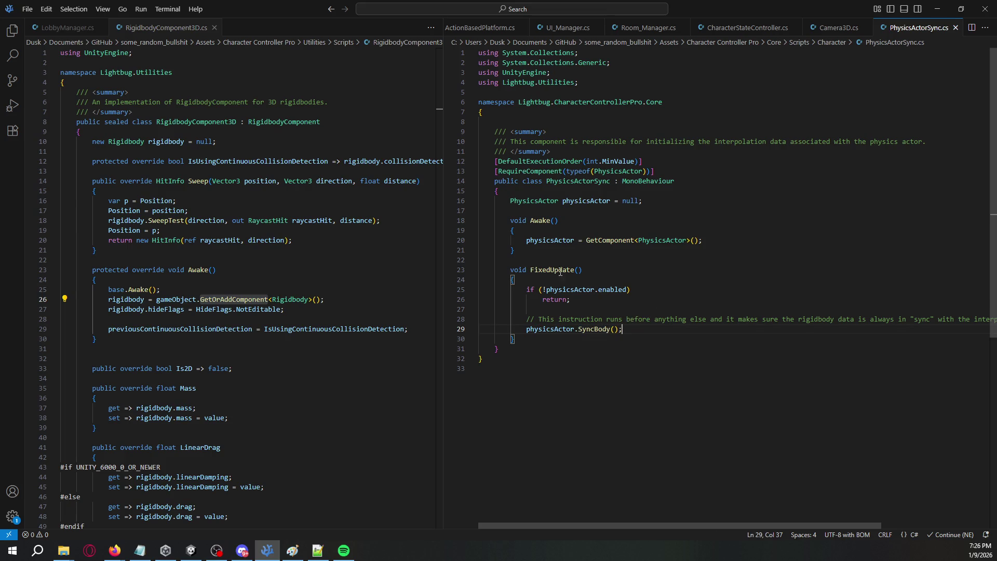
double_click(555, 289)
double_click(608, 289)
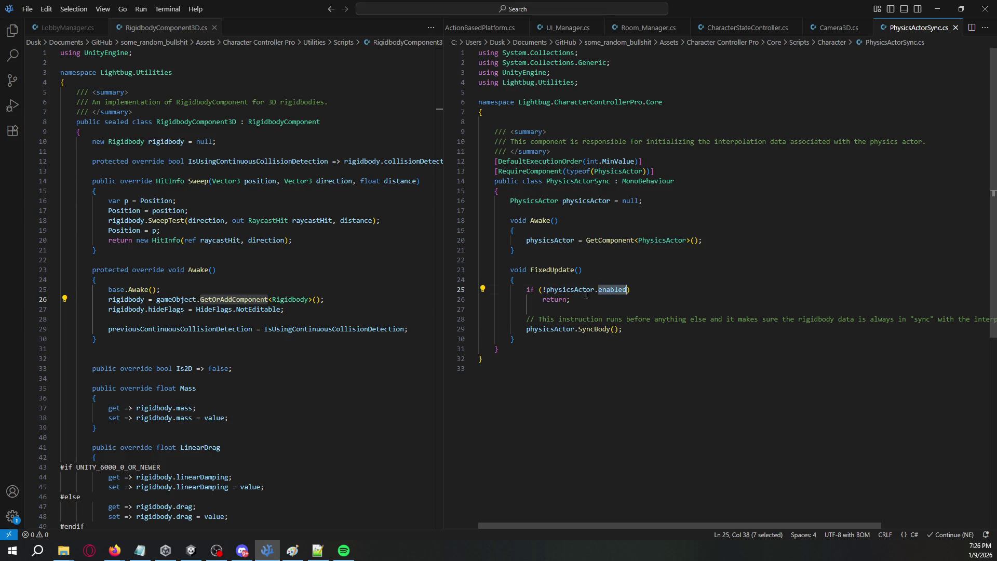
click(581, 300)
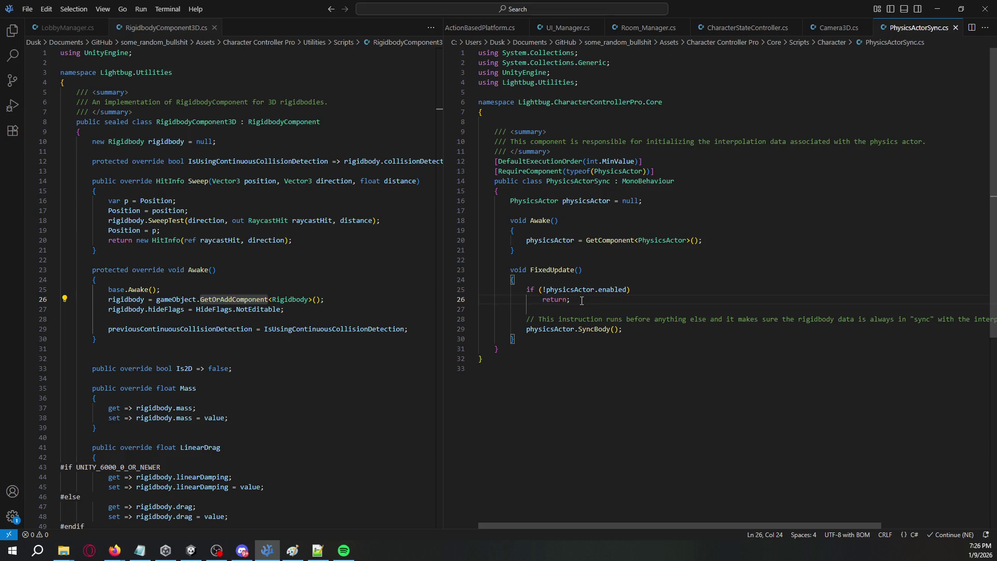
click(214, 28)
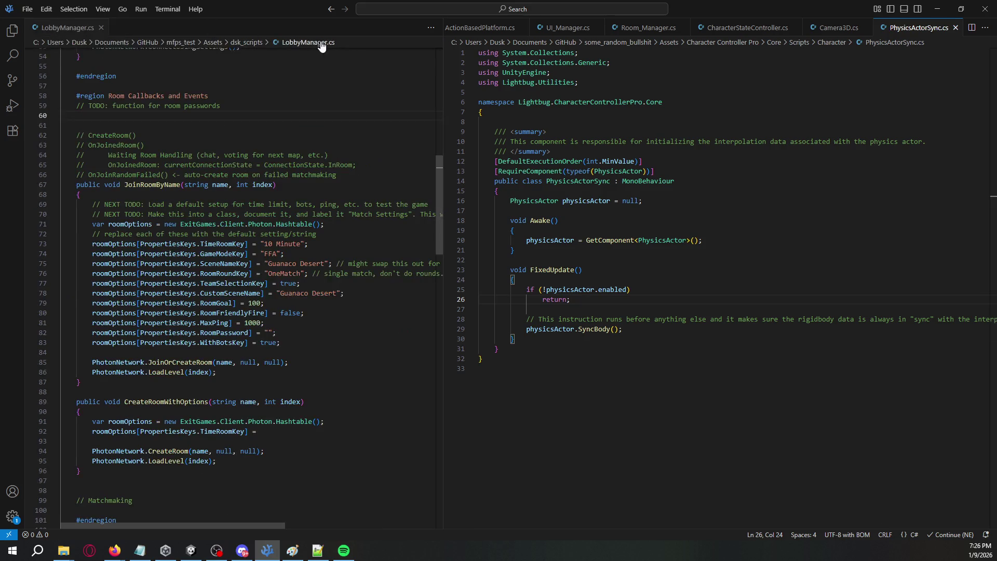
click(944, 7)
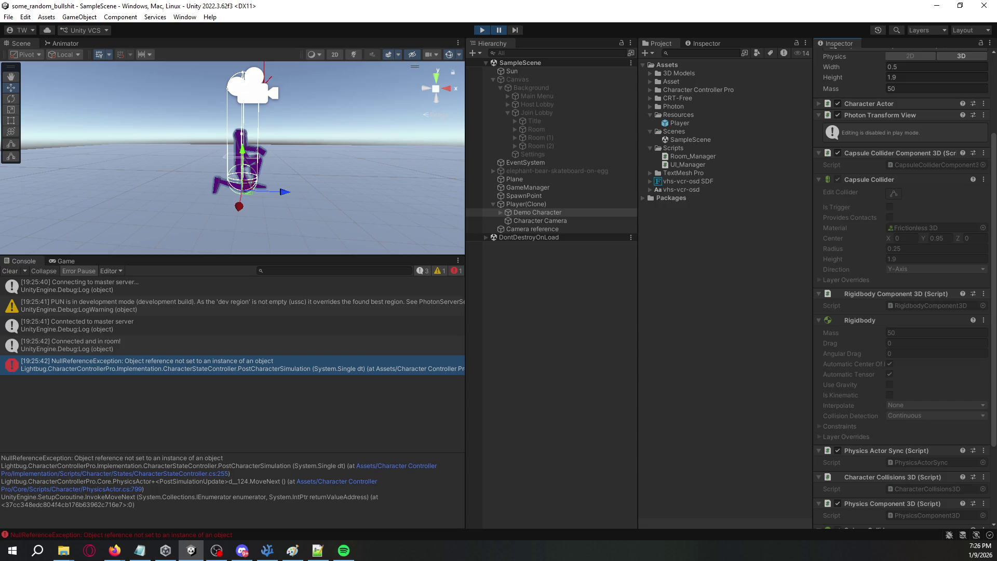
Step: Select PhysicsActor in the Unity error's stack trace, then return to PhysicsActorSync.cs
key(alt+Tab)
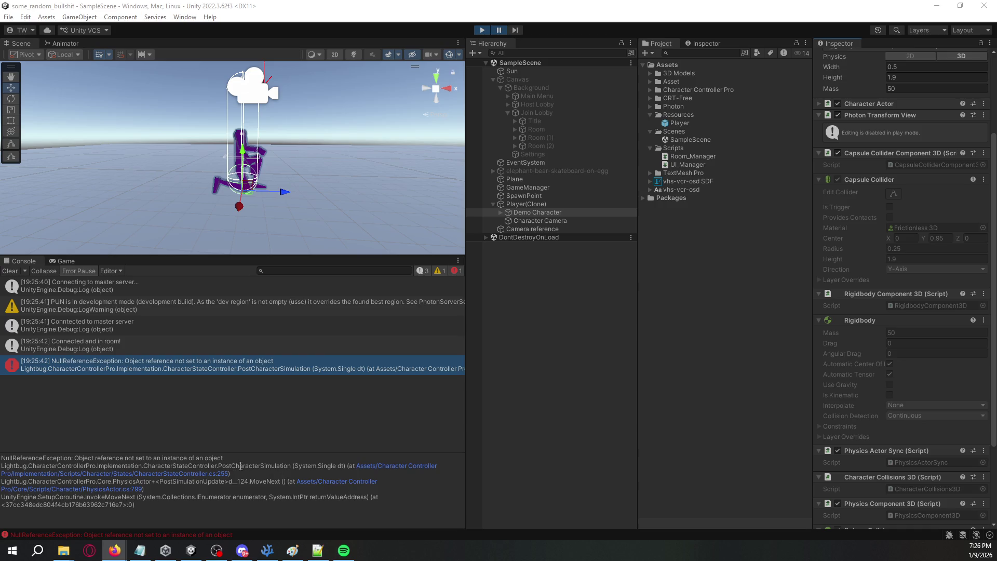
double_click(139, 484)
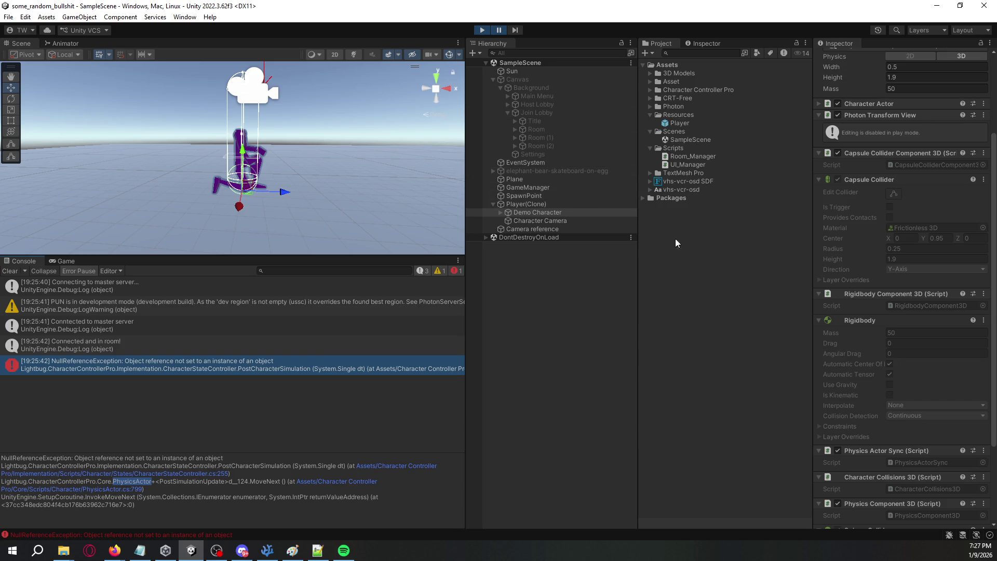
scroll(871, 220, up, 4)
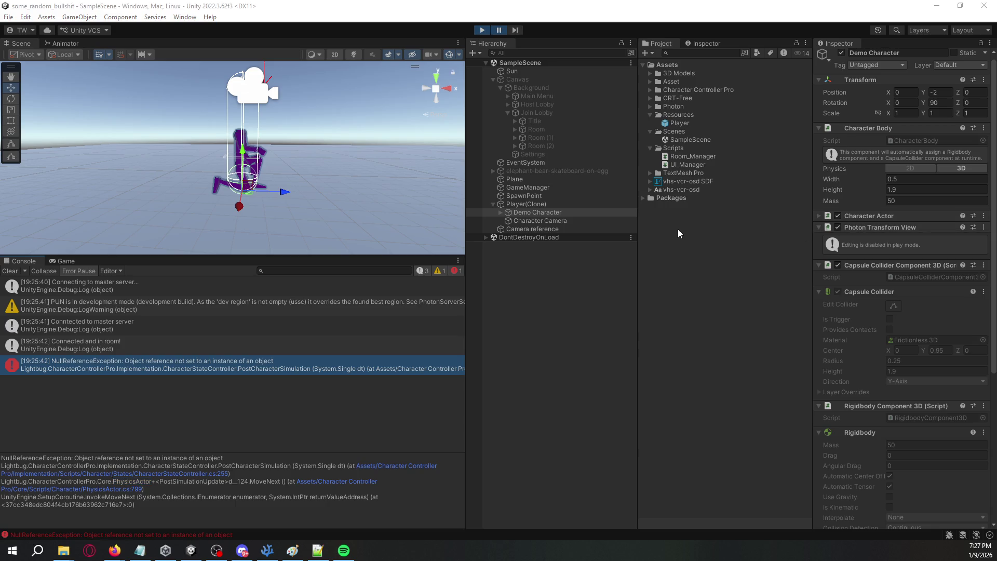
key(alt+Tab)
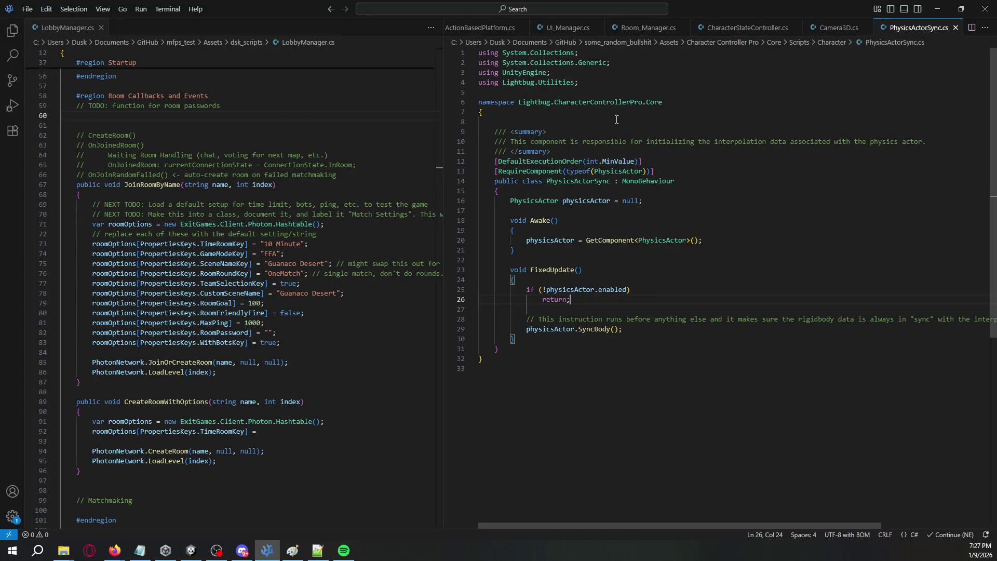
Step: Highlight the PhysicsActor requirement on PhysicsActorSync's class declaration, then switch back to Unity
click(609, 181)
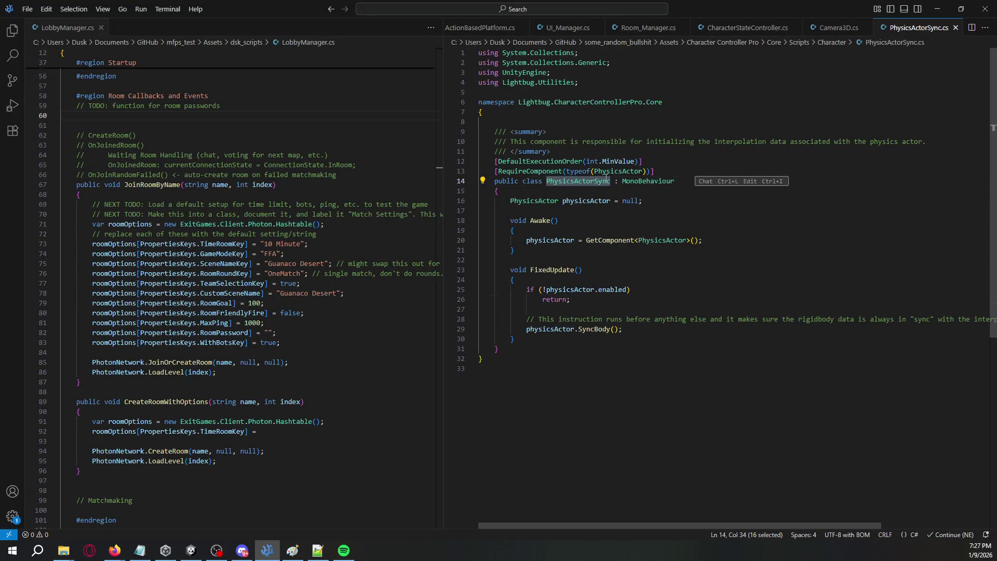
double_click(613, 172)
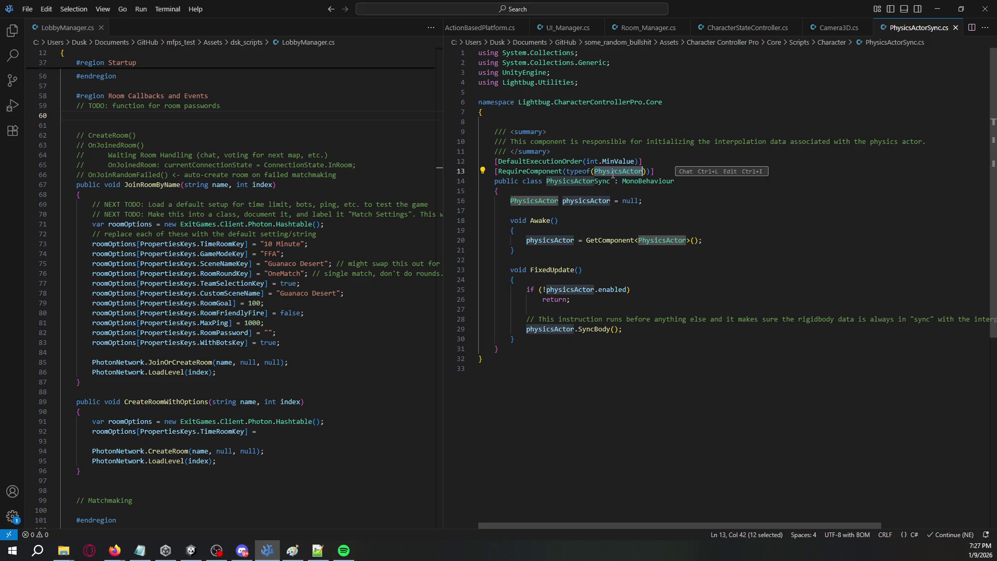
key(alt+Tab)
scroll(867, 333, down, 5)
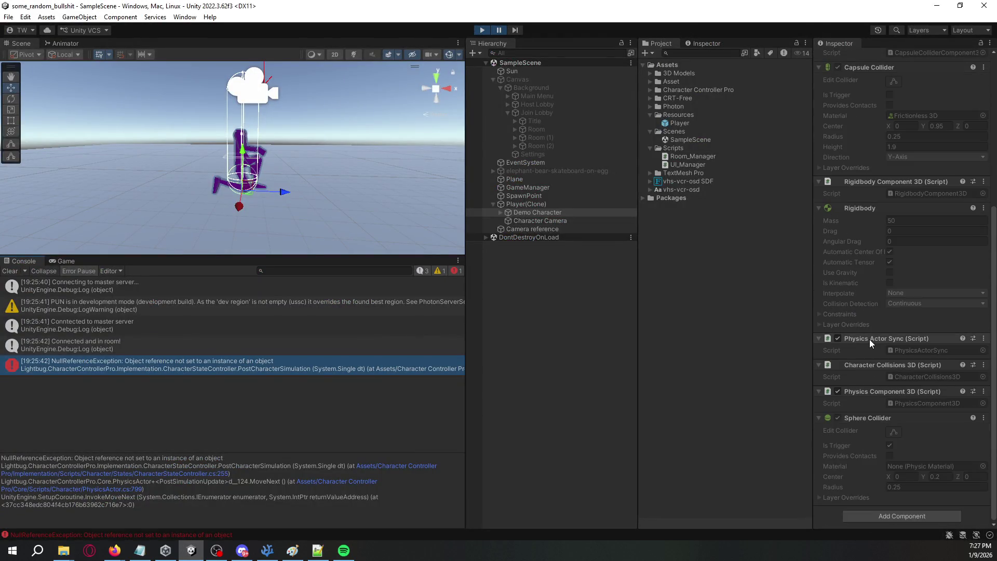
Step: Stop play mode, open the Player prefab, and search 'physics ac' in Demo Character's Add Component list
scroll(875, 360, up, 5)
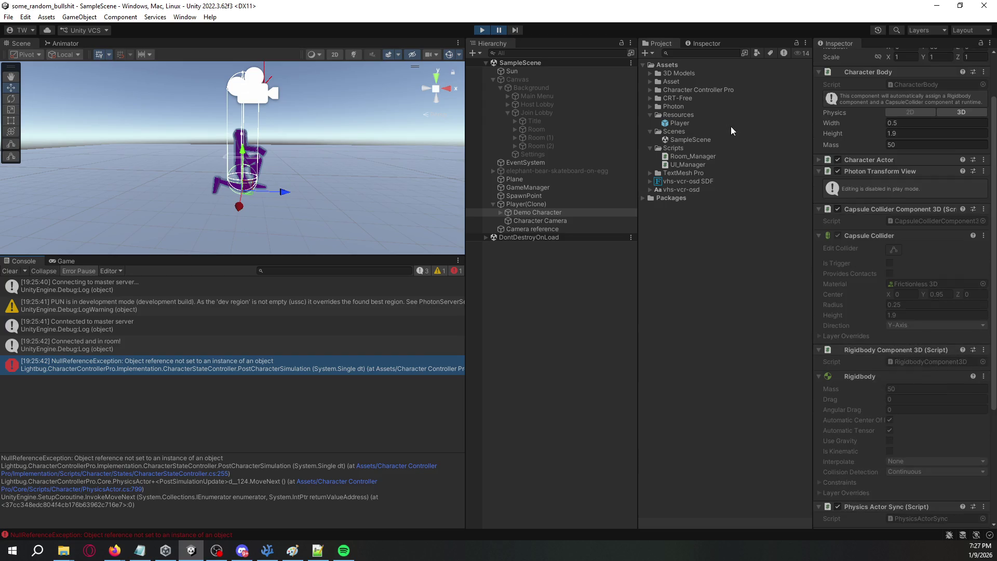
click(484, 33)
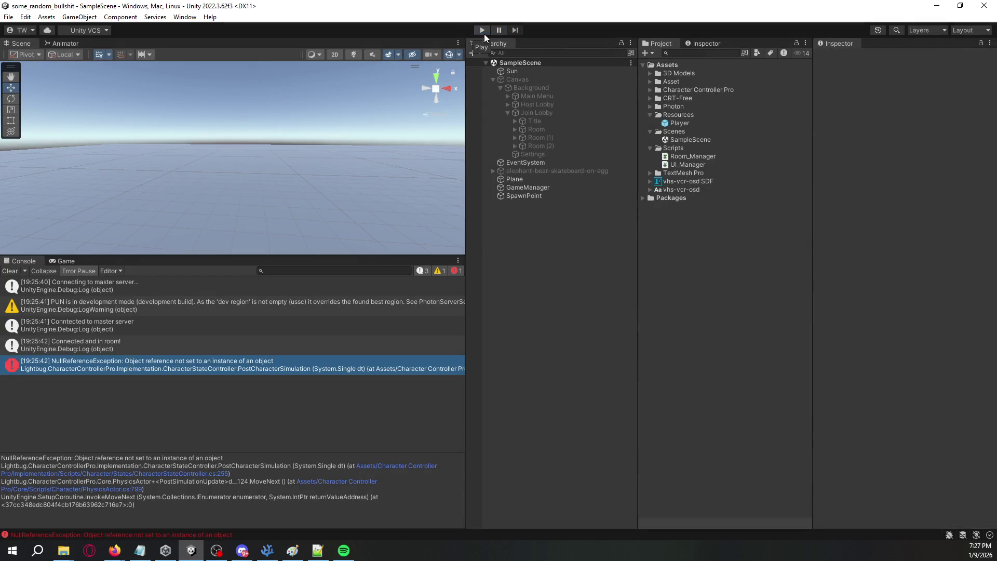
double_click(686, 123)
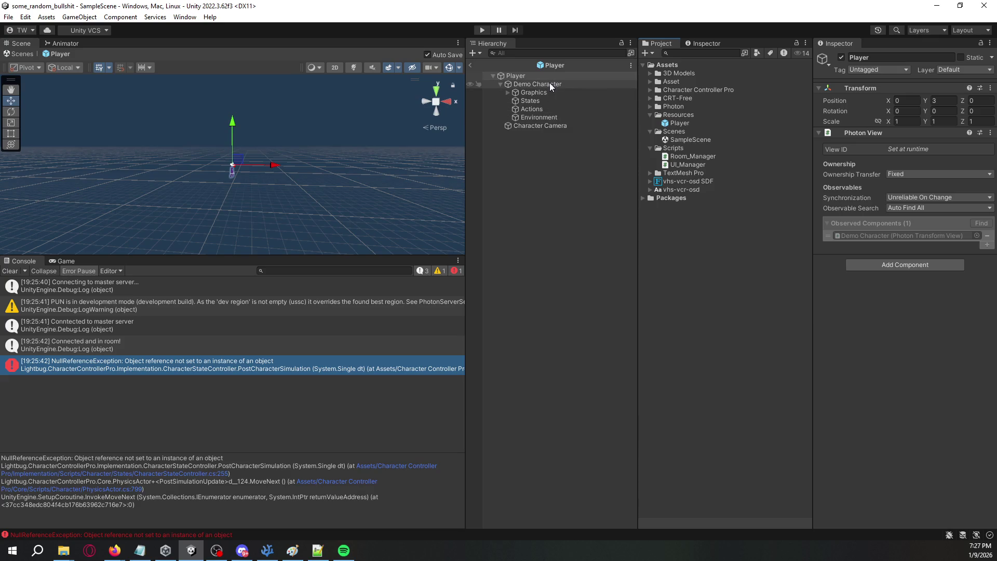
click(555, 83)
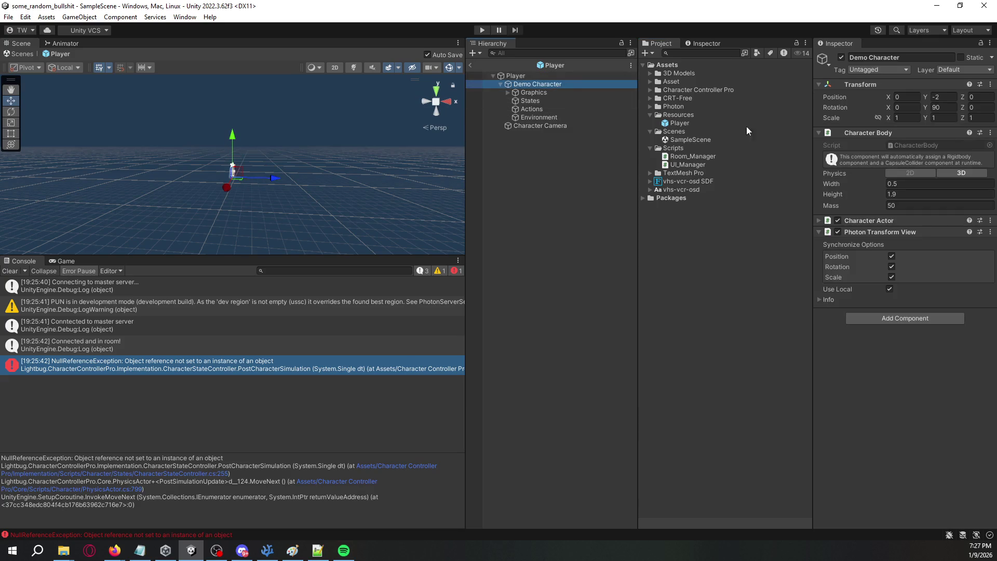
click(898, 319)
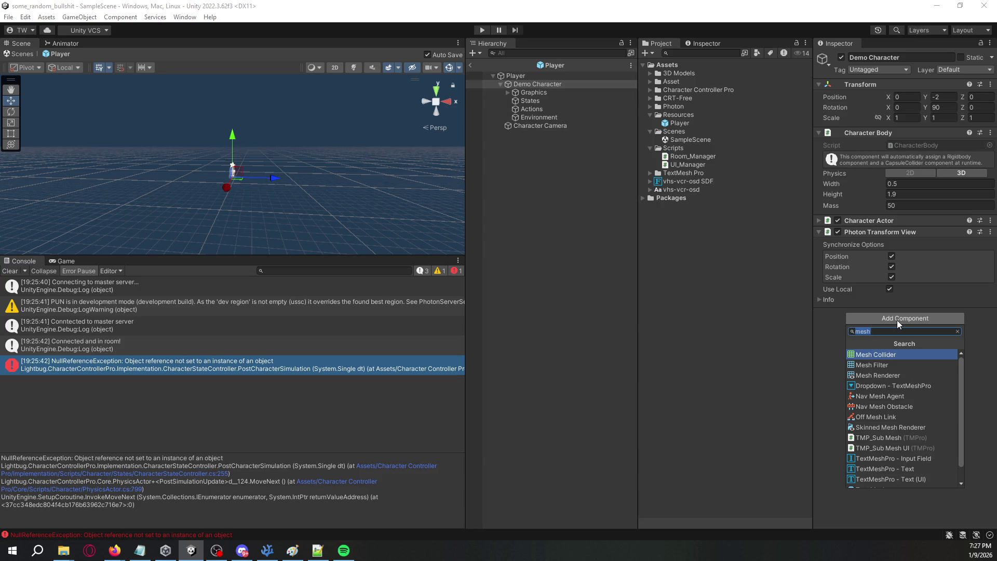
text(physics)
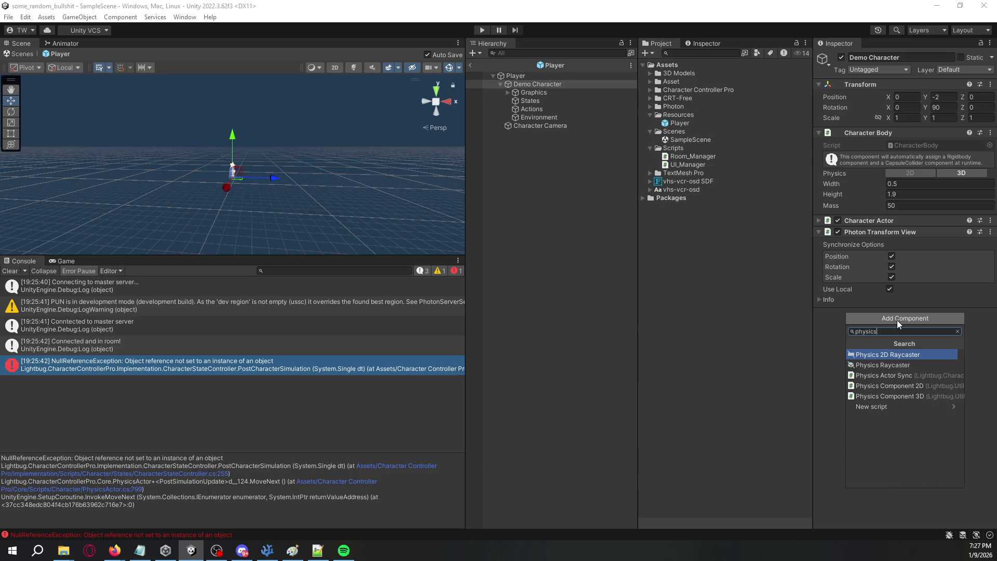
text( actor)
key(Escape)
key(Escape)
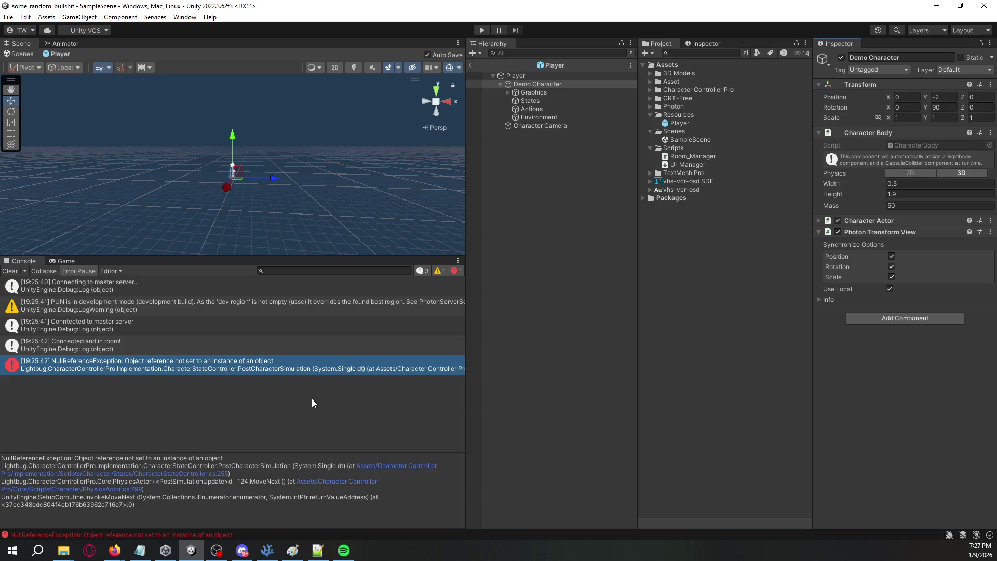
Step: Open PhysicsActor.cs at line 799, scroll through it and select the PostSimulationUpdate method
click(137, 490)
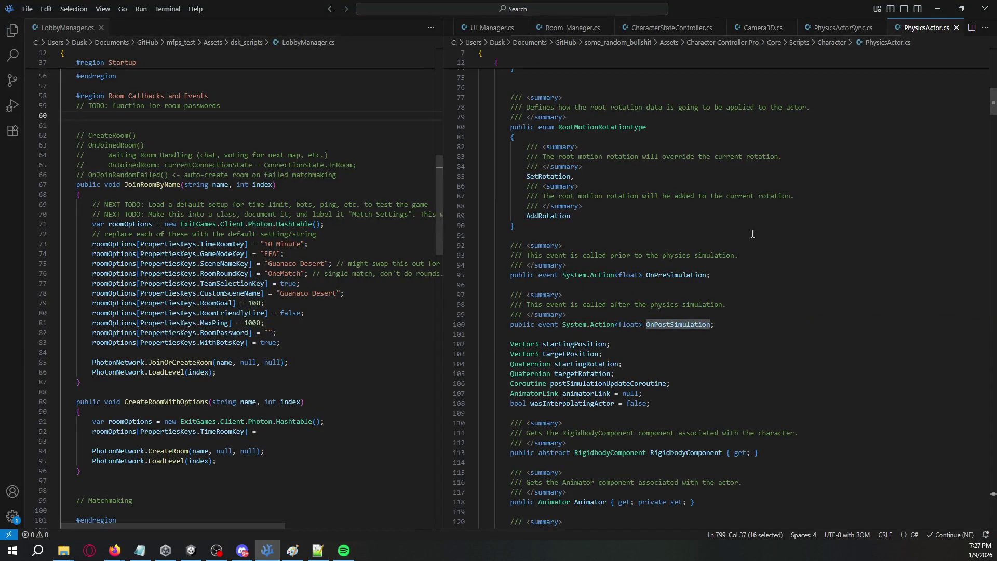
drag(991, 102, 992, 56)
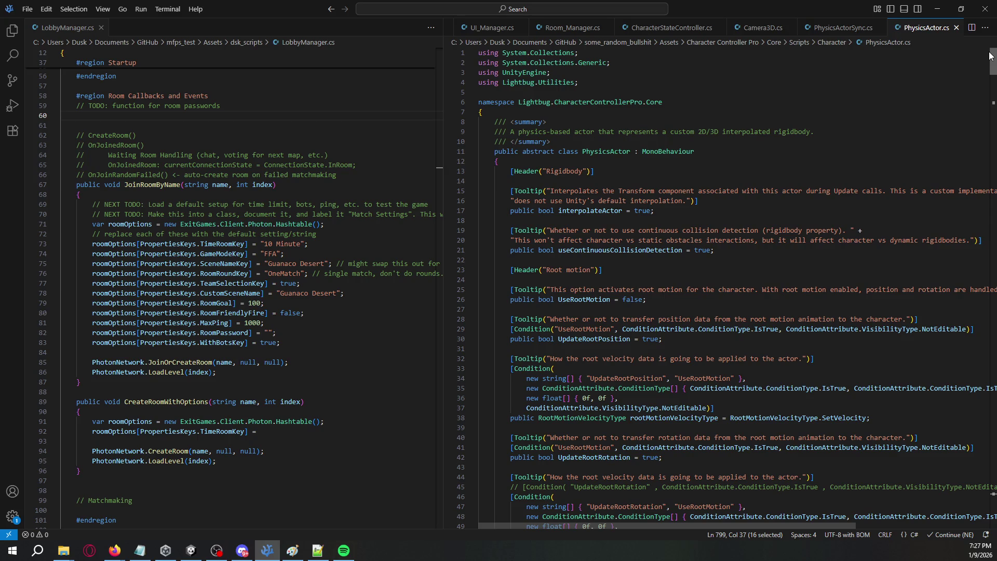
mouse_move(989, 65)
mouse_down()
mouse_move(981, 393)
mouse_move(990, 491)
mouse_up()
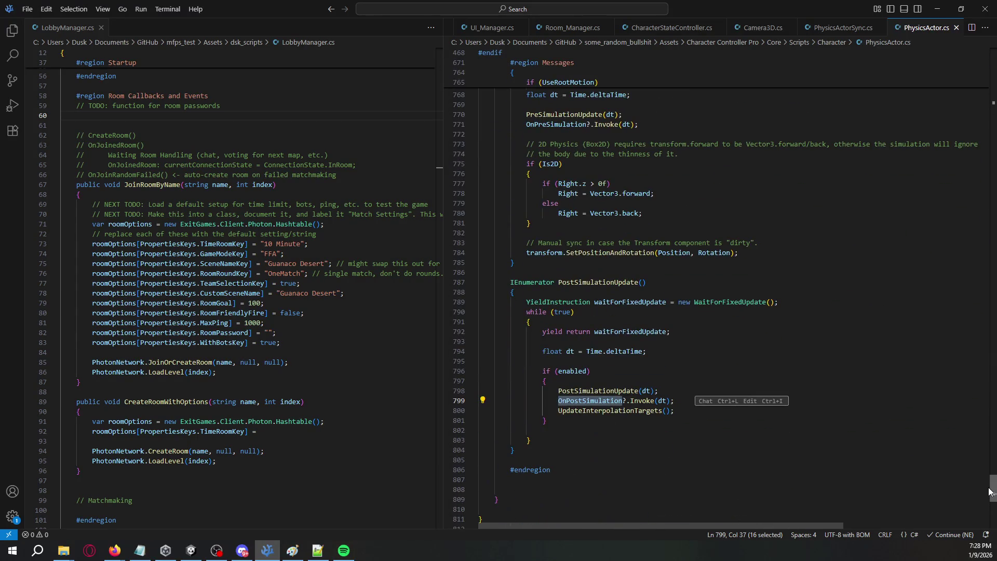
click(604, 400)
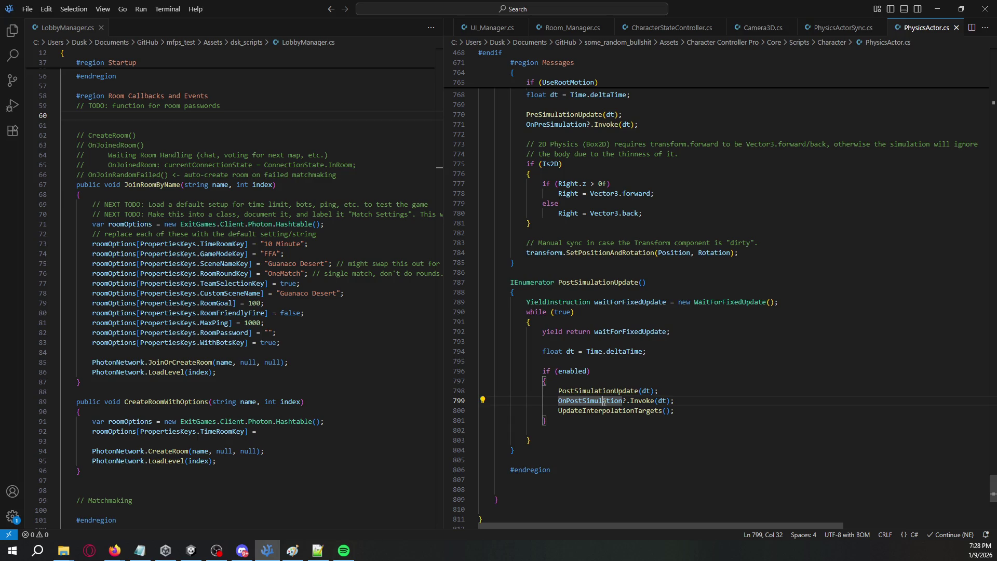
drag(522, 449, 511, 280)
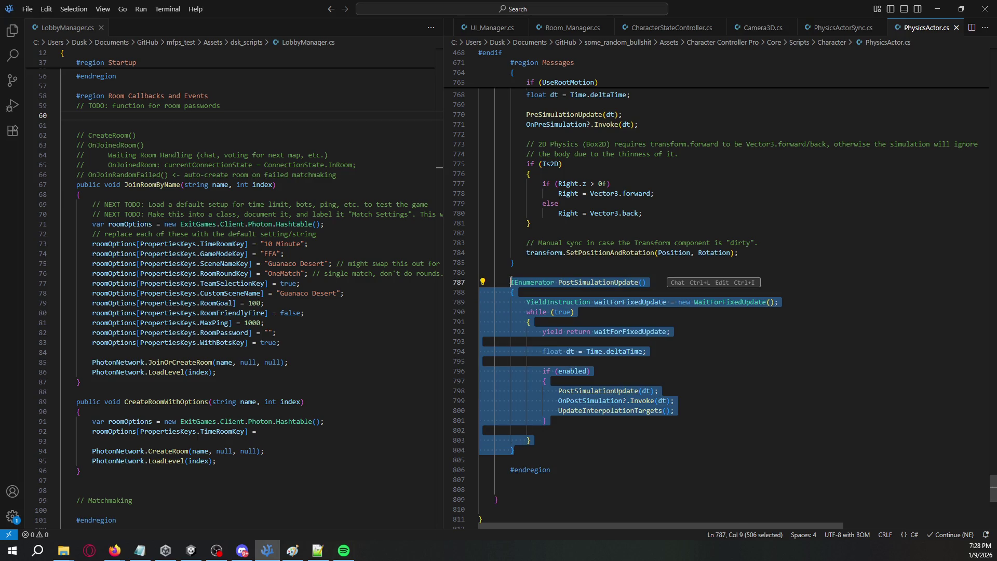
click(670, 332)
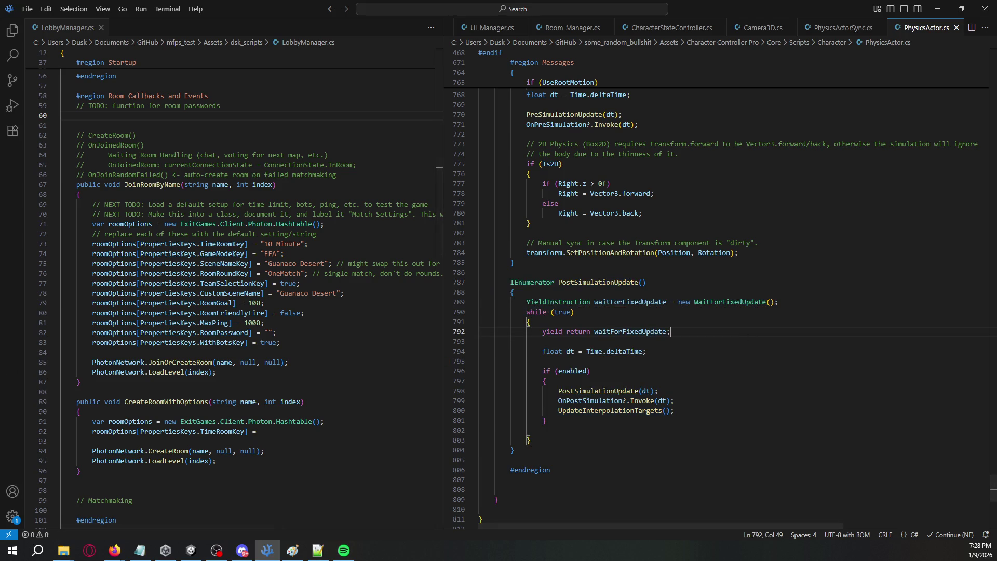
key(alt+Tab)
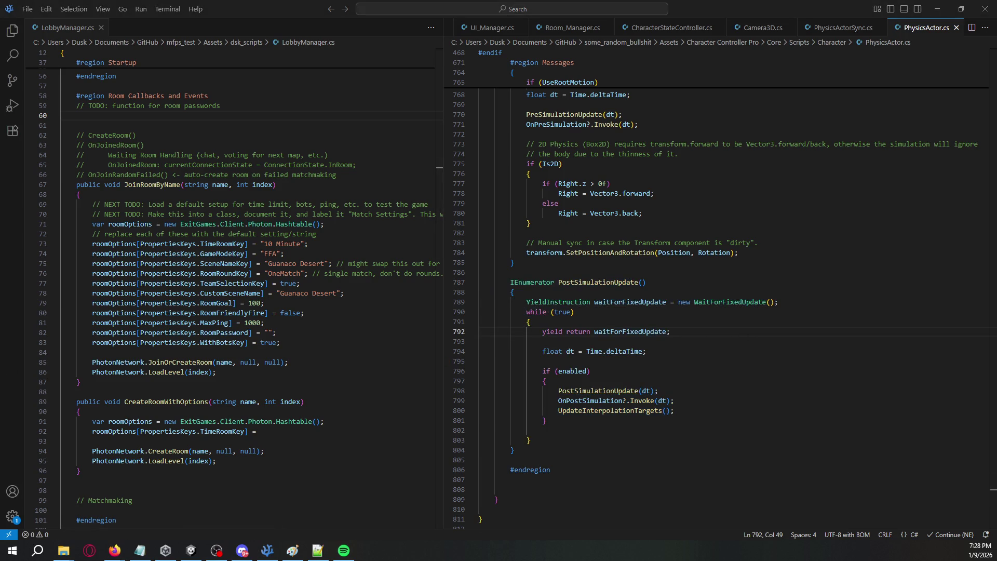
key(alt+Tab)
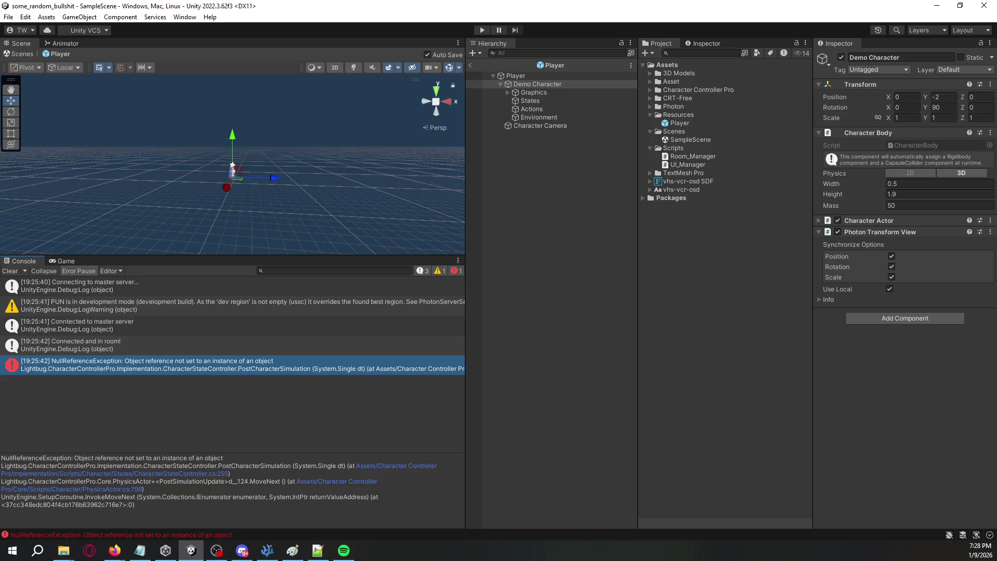
Step: Select PostCharacterSimulation in the Console stack trace and follow the CharacterStateController.cs:255 link
key(alt+Tab)
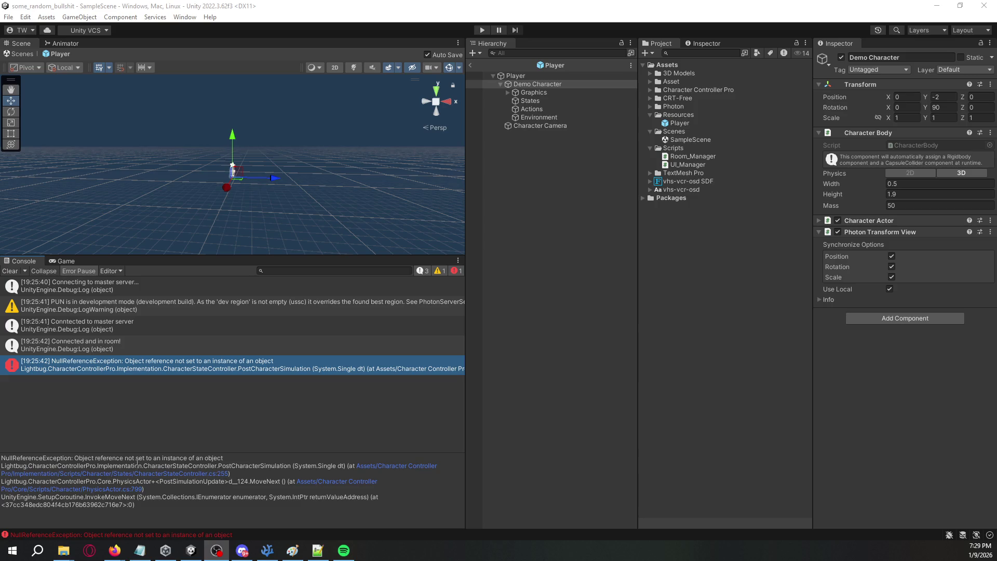
drag(136, 465, 258, 467)
double_click(278, 465)
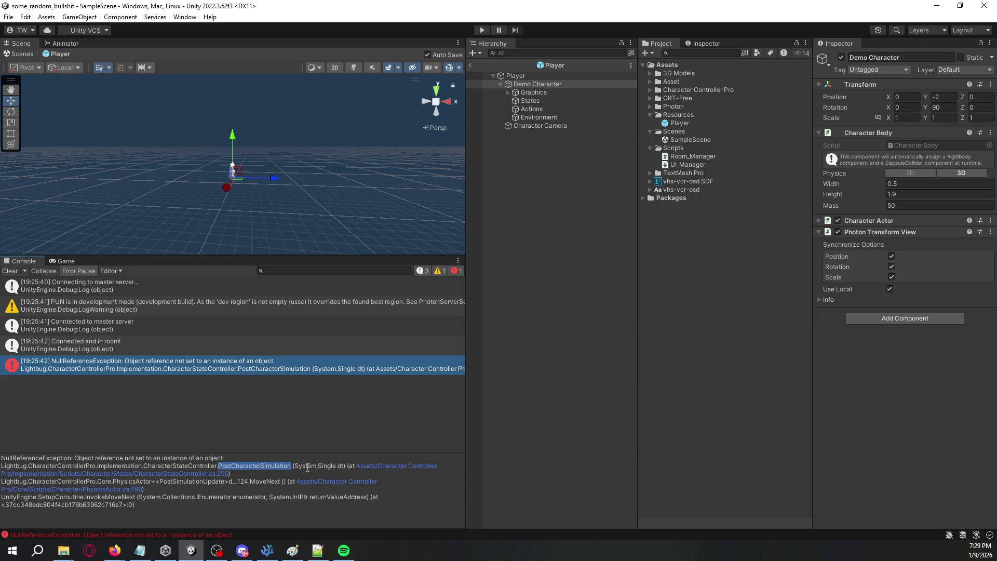
click(199, 480)
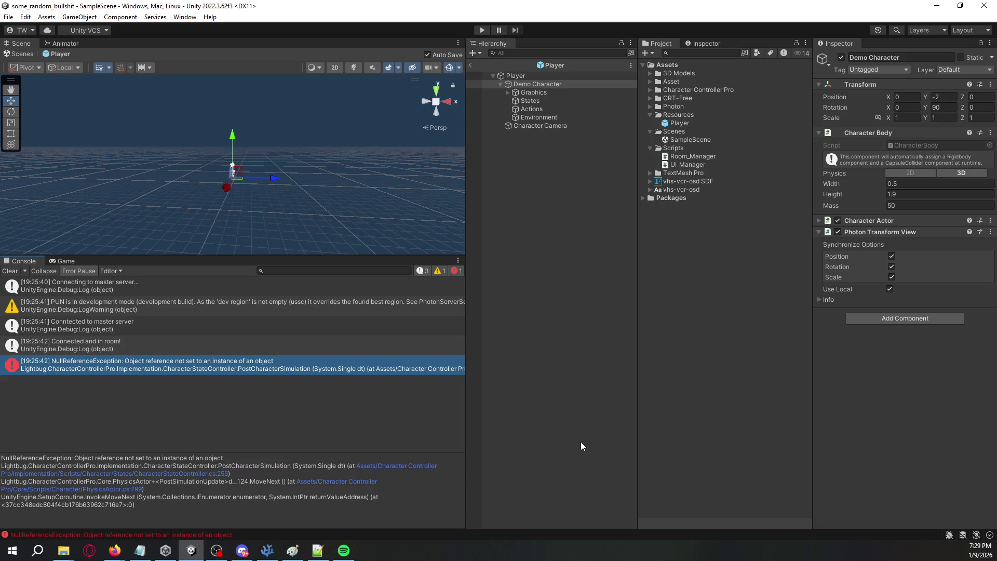
click(225, 475)
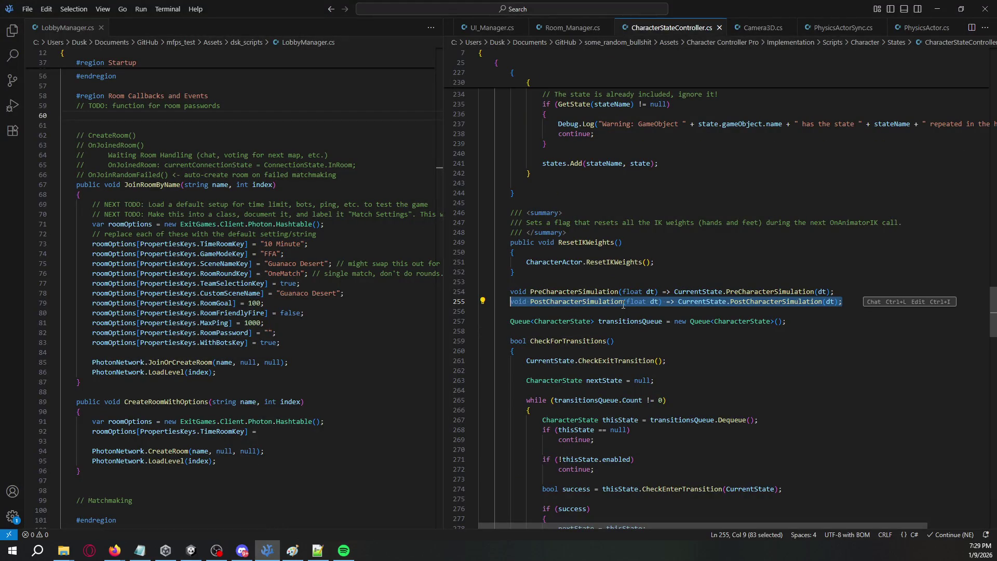
Step: Highlight PostCharacterSimulation and CurrentState on line 255, then switch back to Unity
double_click(767, 302)
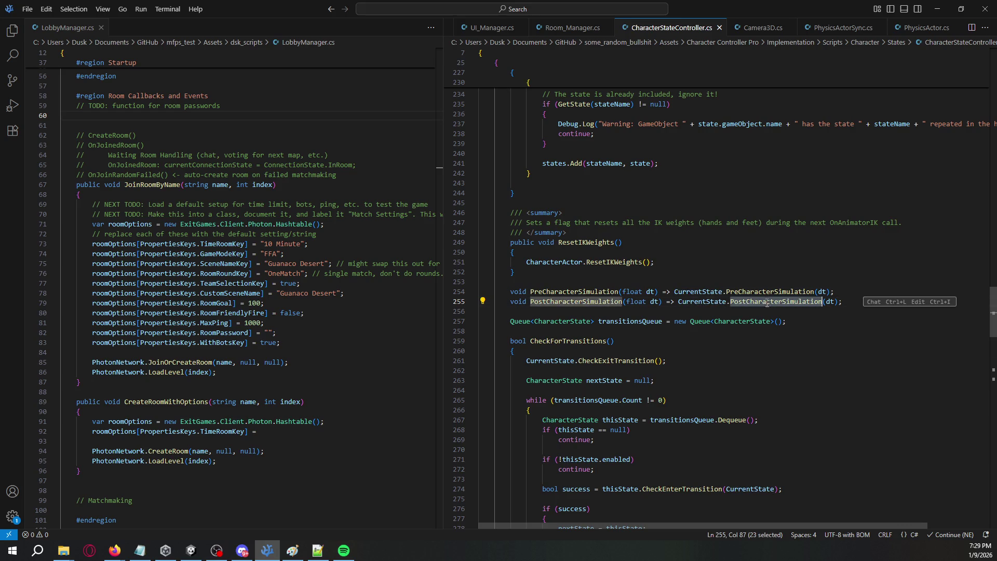
double_click(577, 302)
double_click(695, 301)
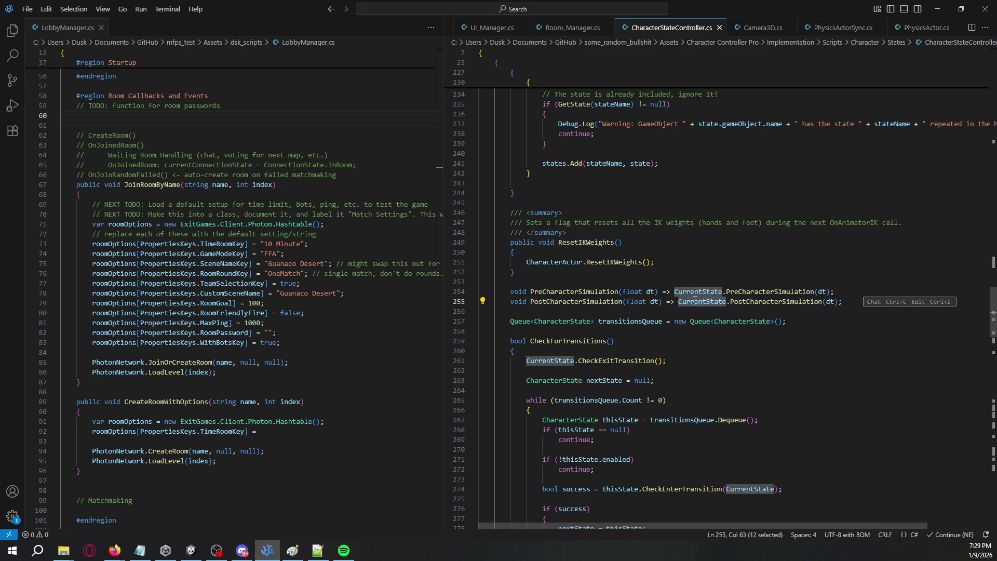
key(alt+Tab)
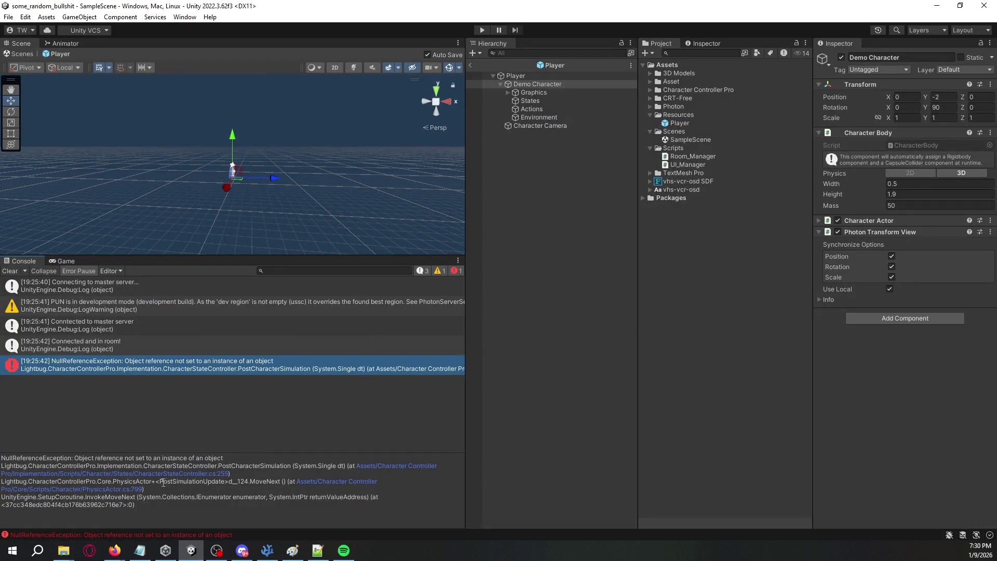
click(136, 489)
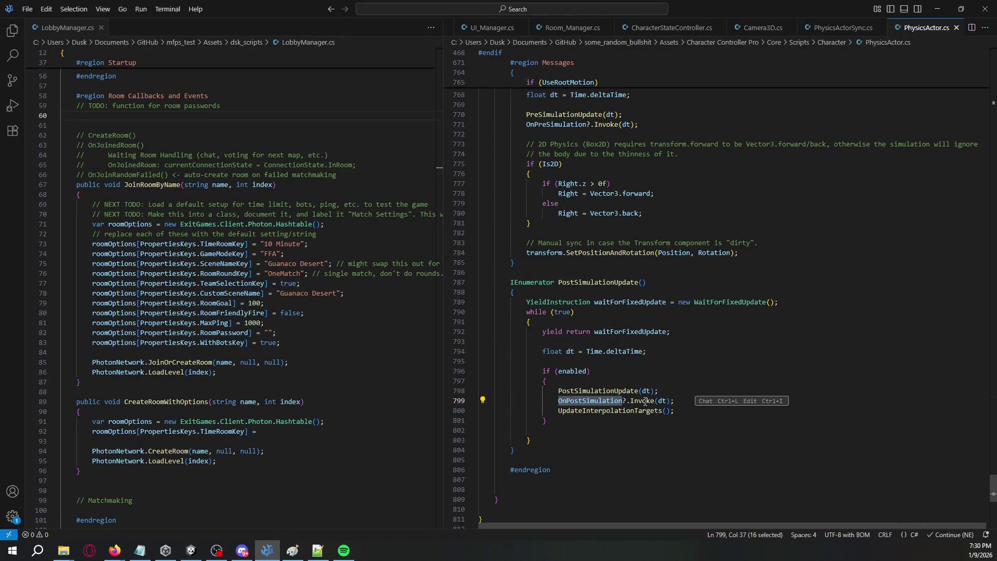
key(alt+Tab)
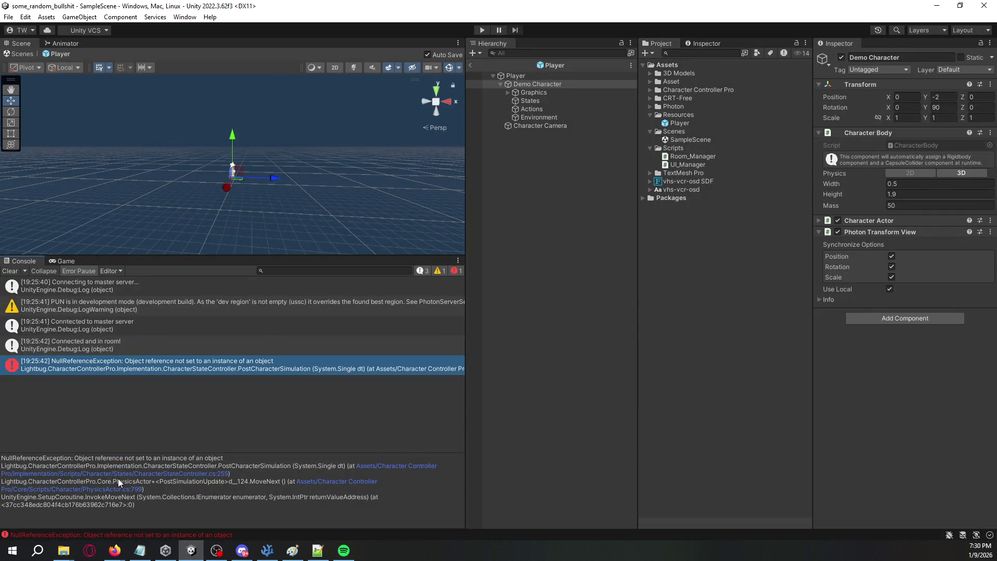
mouse_move(57, 495)
mouse_down()
mouse_move(139, 503)
mouse_move(2, 466)
mouse_up()
click(139, 503)
click(1, 466)
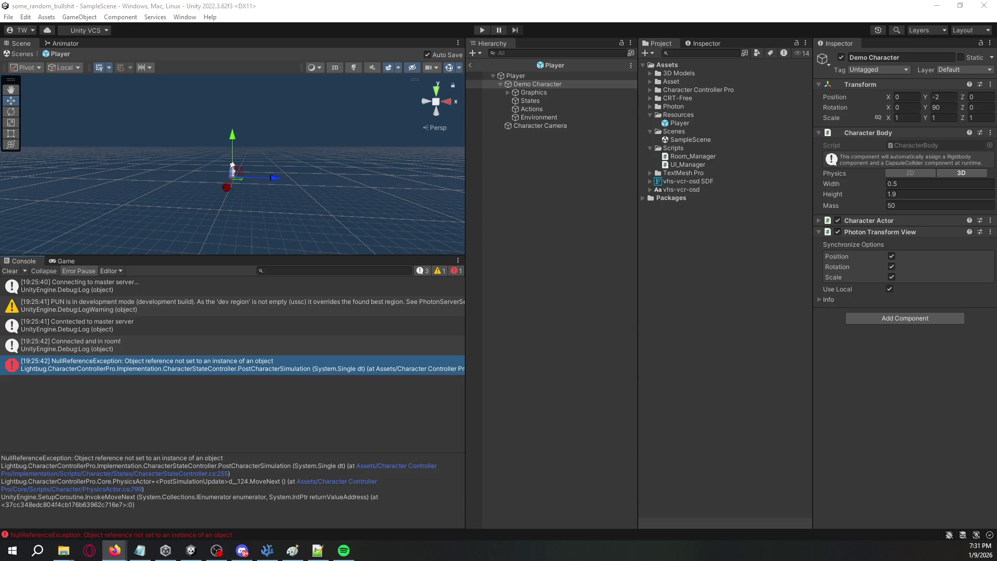
Step: Inspect the Player prefab root, Demo Character and Character Camera in the prefab Hierarchy
click(520, 76)
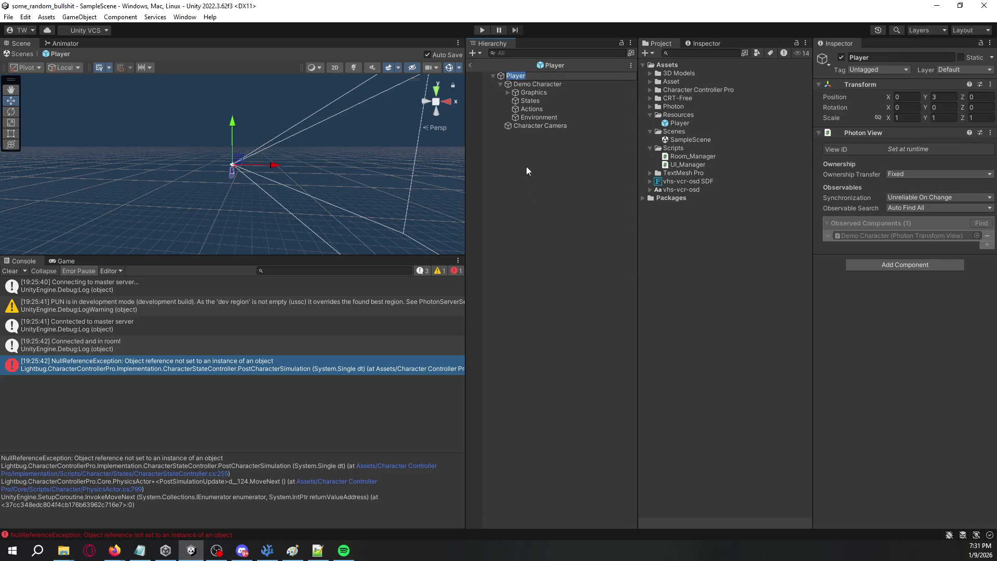
click(545, 85)
click(500, 84)
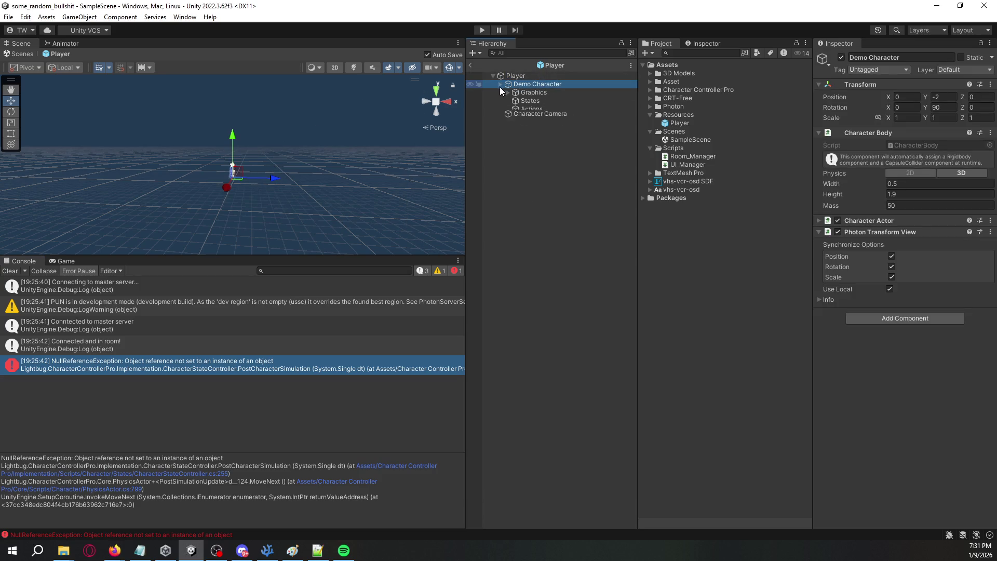
click(527, 91)
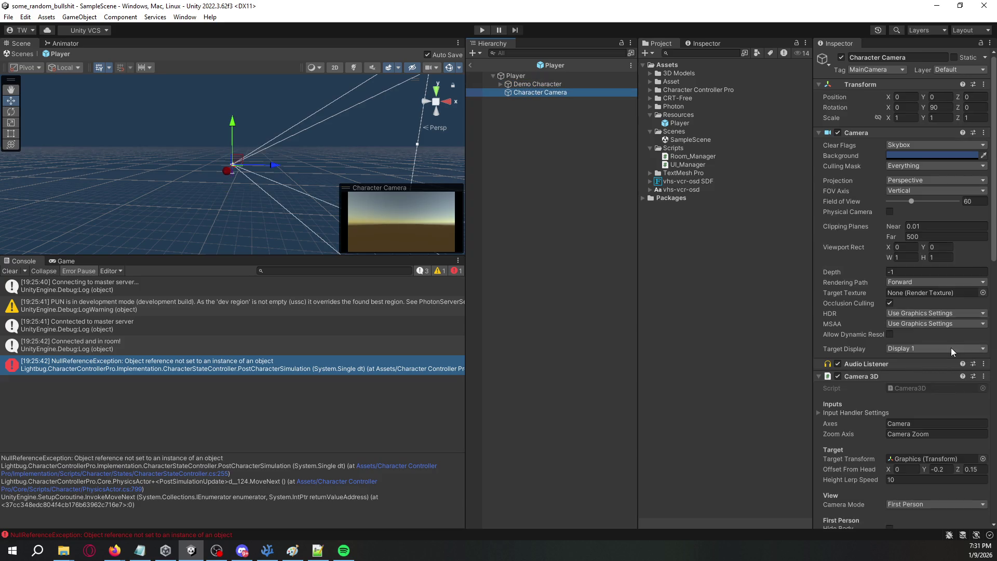
scroll(859, 200, down, 5)
scroll(859, 201, up, 5)
Step: Uncheck Demo Character's active box and leave the Player prefab for SampleScene
click(538, 84)
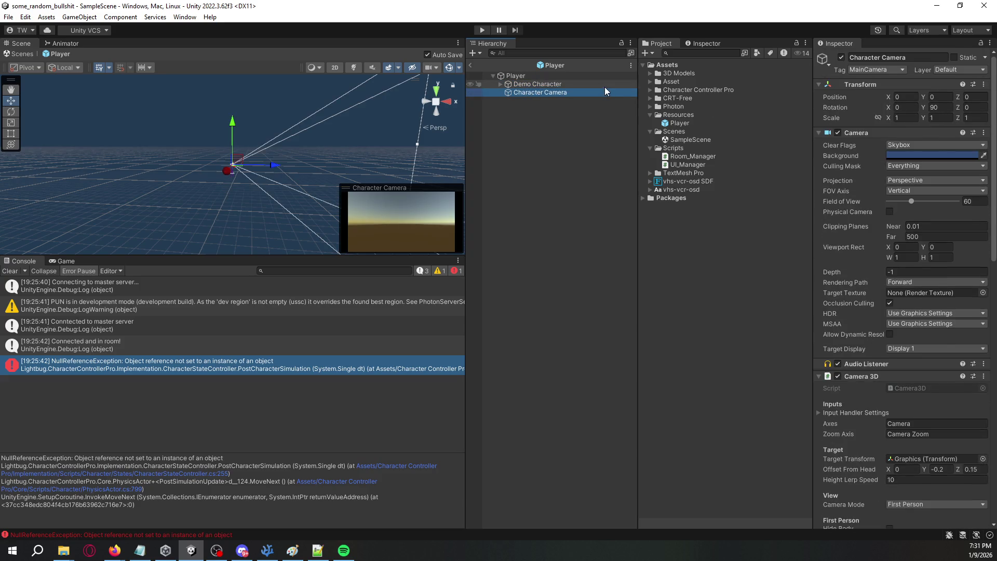
click(842, 57)
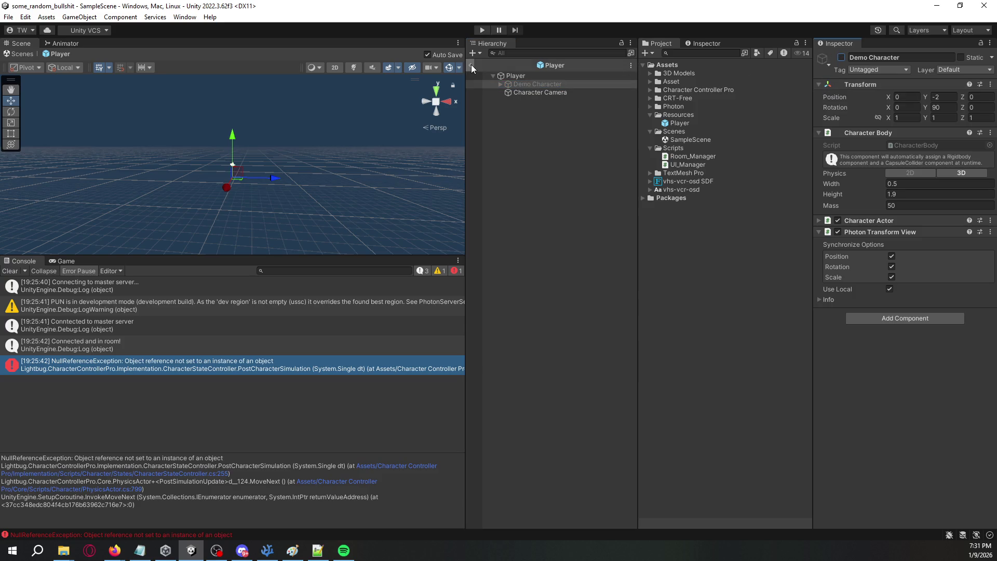
click(471, 65)
click(7, 271)
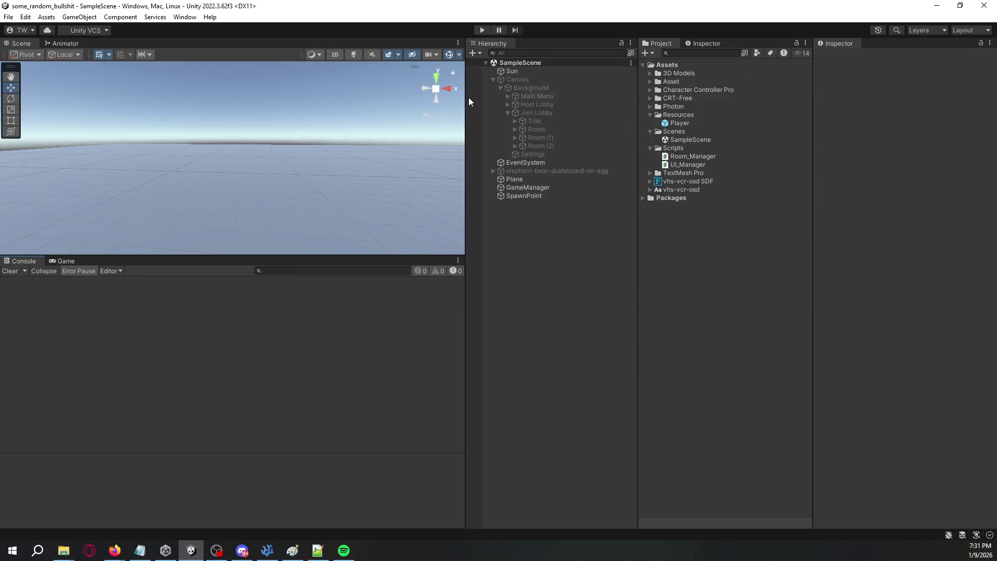
Step: Play the scene, check the Camera3D Start and Update null-reference errors, and open Camera3D.cs
click(480, 33)
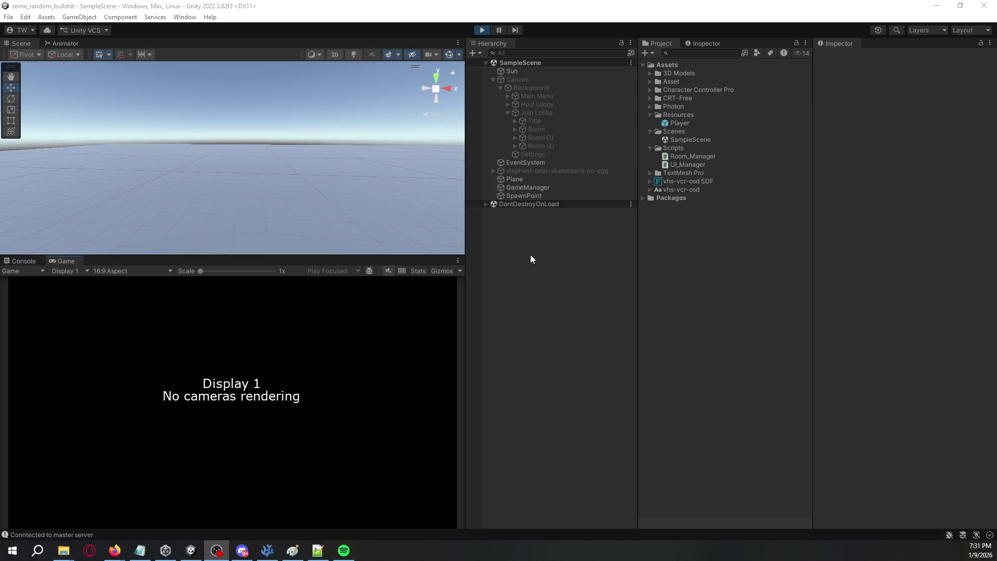
click(291, 382)
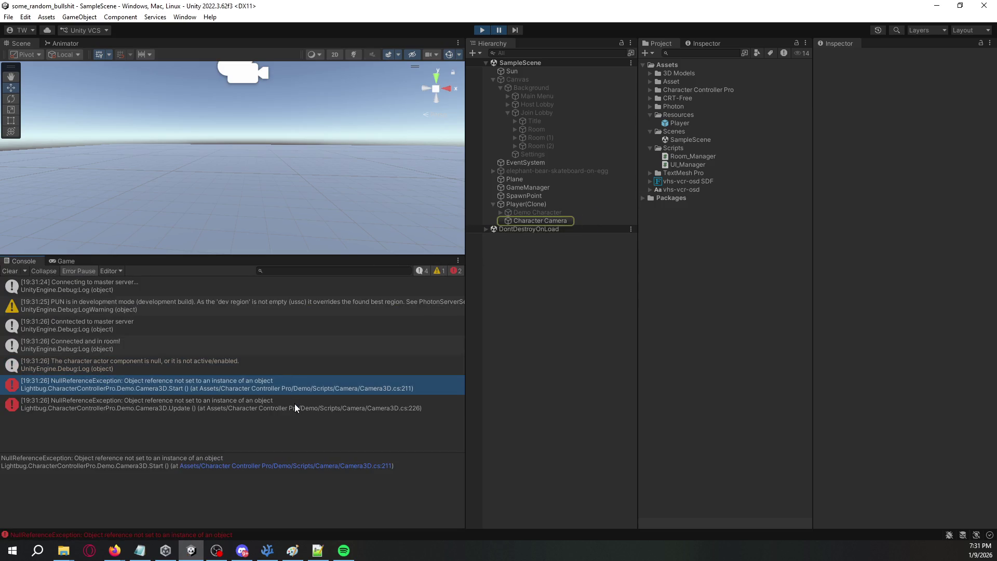
click(295, 403)
click(532, 212)
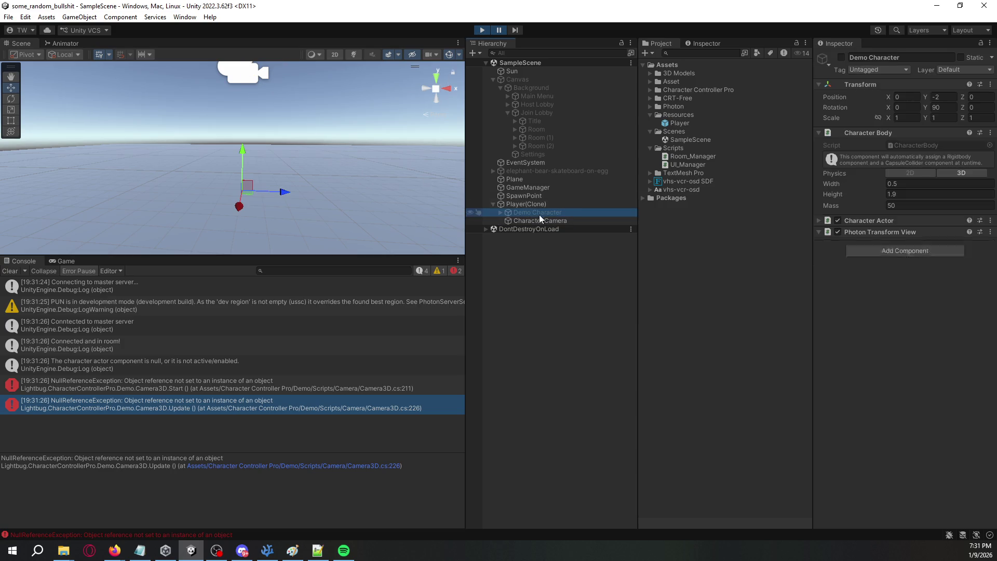
click(502, 31)
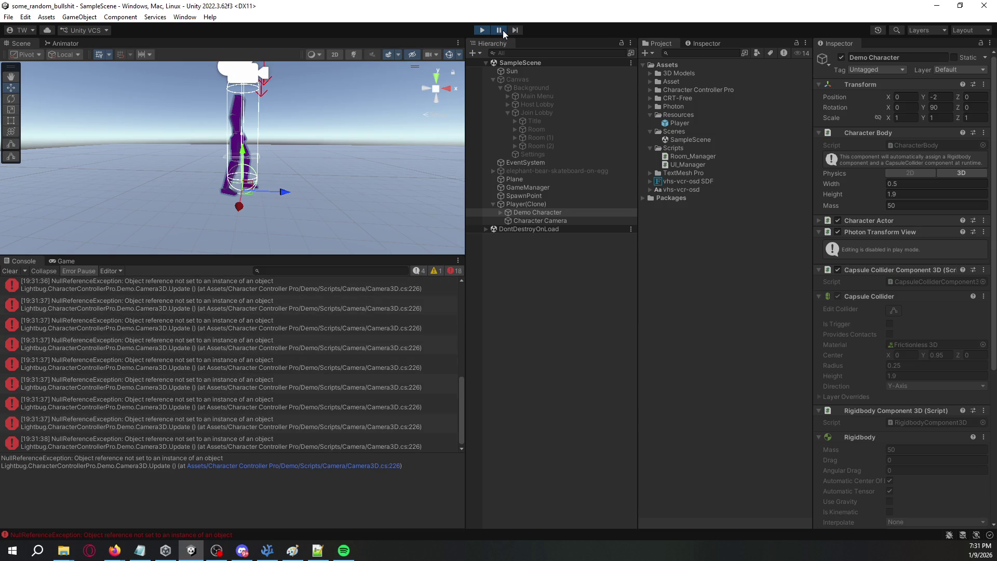
click(294, 436)
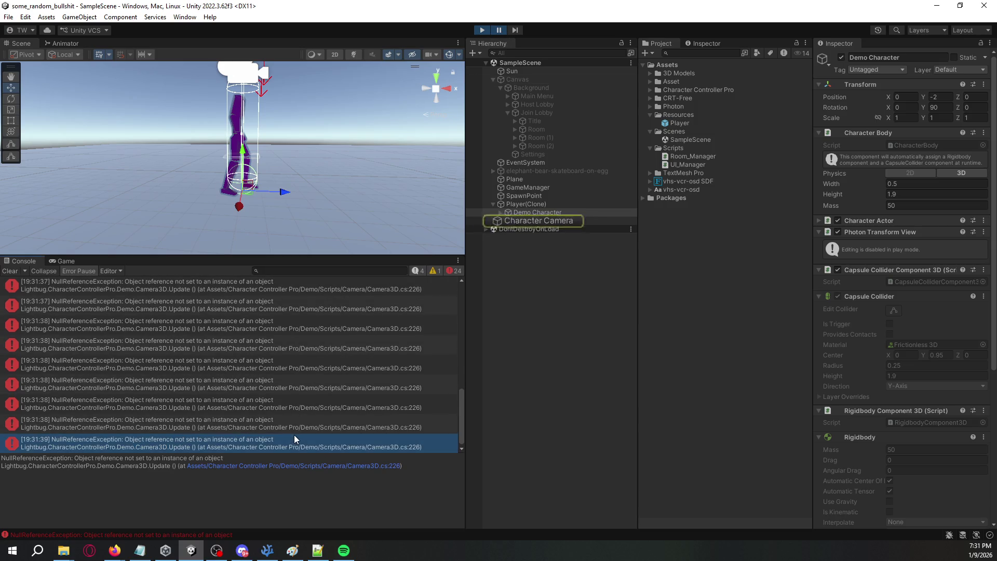
click(363, 467)
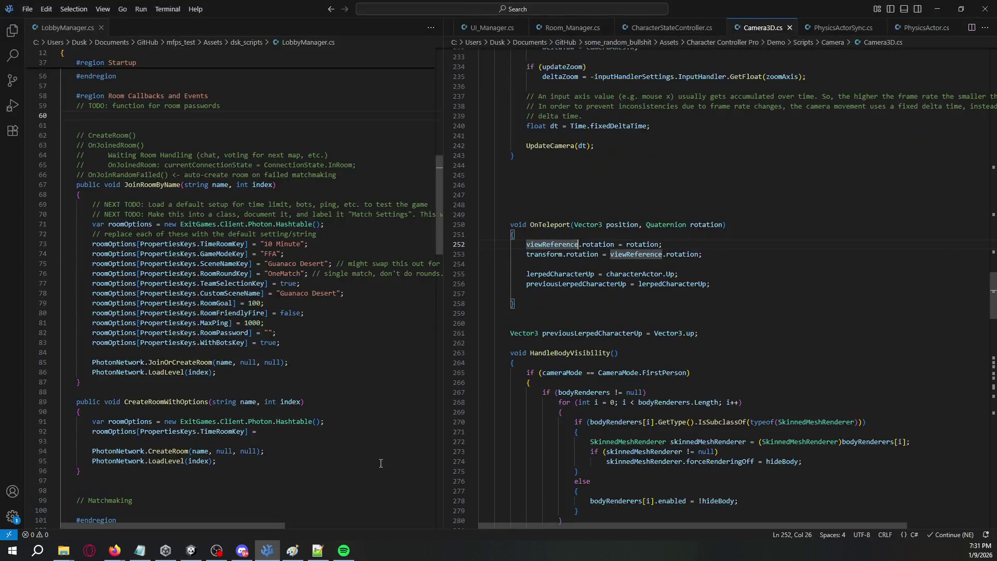
key(alt+Tab)
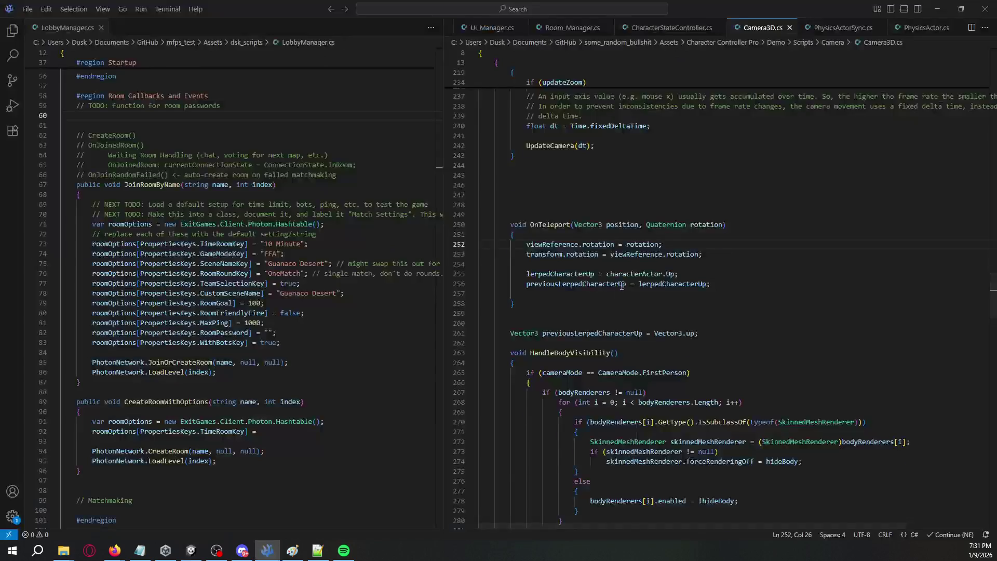
scroll(596, 349, down, 3)
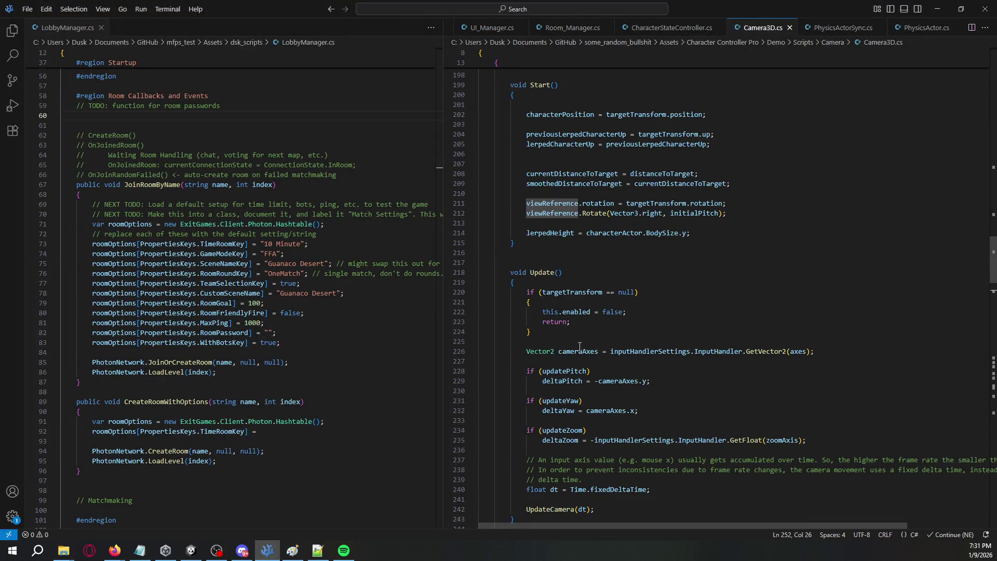
click(574, 352)
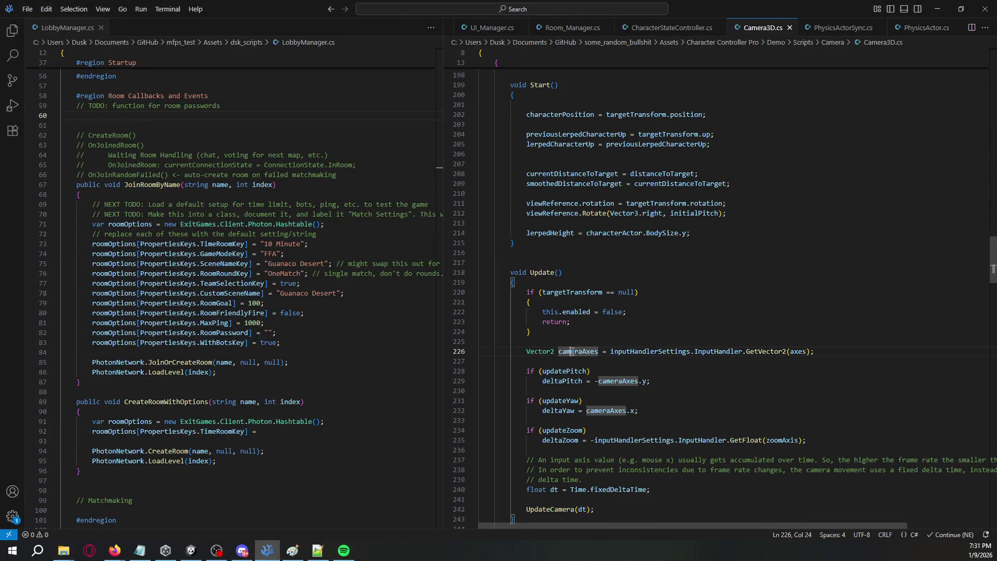
double_click(652, 351)
key(ctrl+Right)
key(ctrl+Right)
key(ctrl+Right)
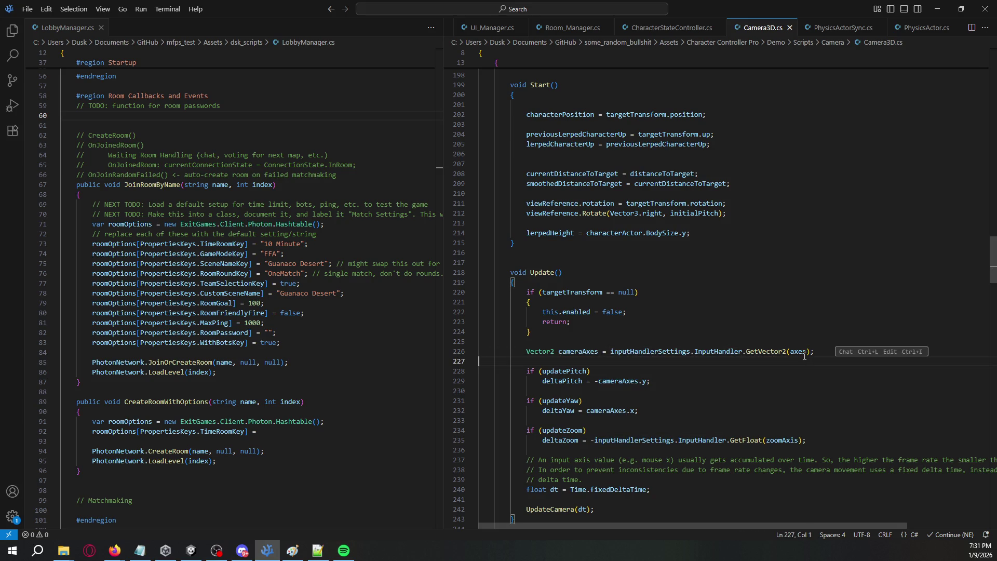
click(830, 350)
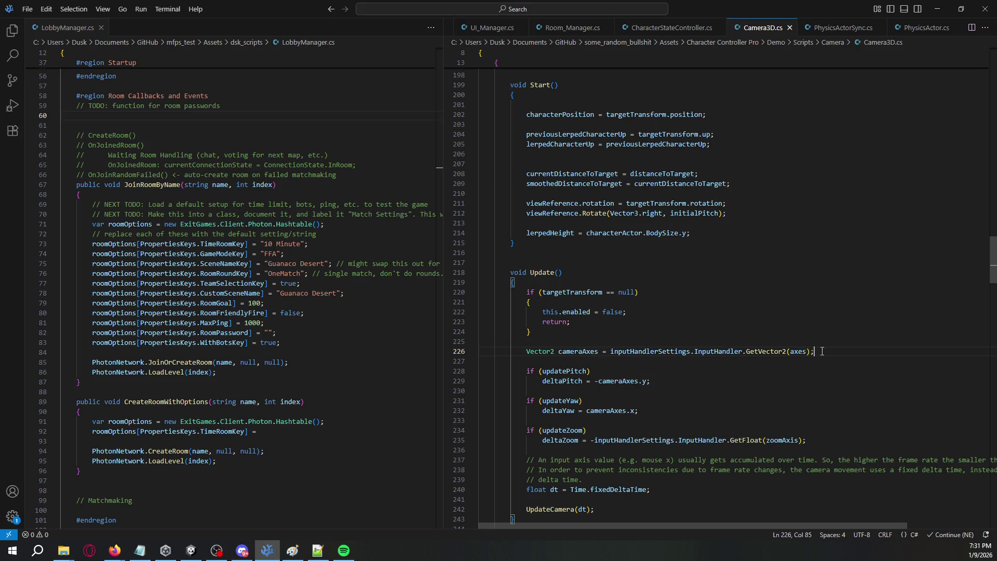
key(alt+Tab)
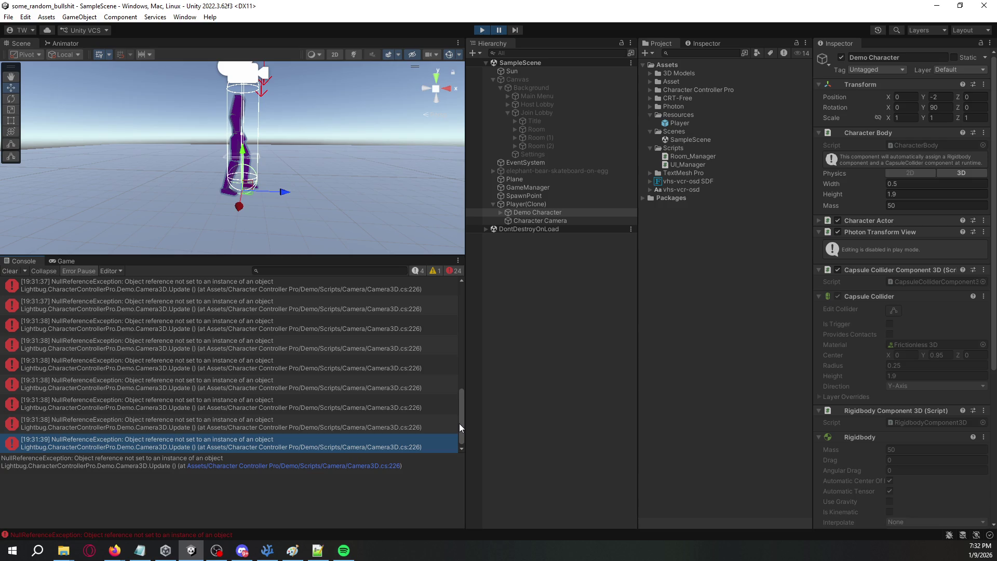
drag(460, 416, 457, 308)
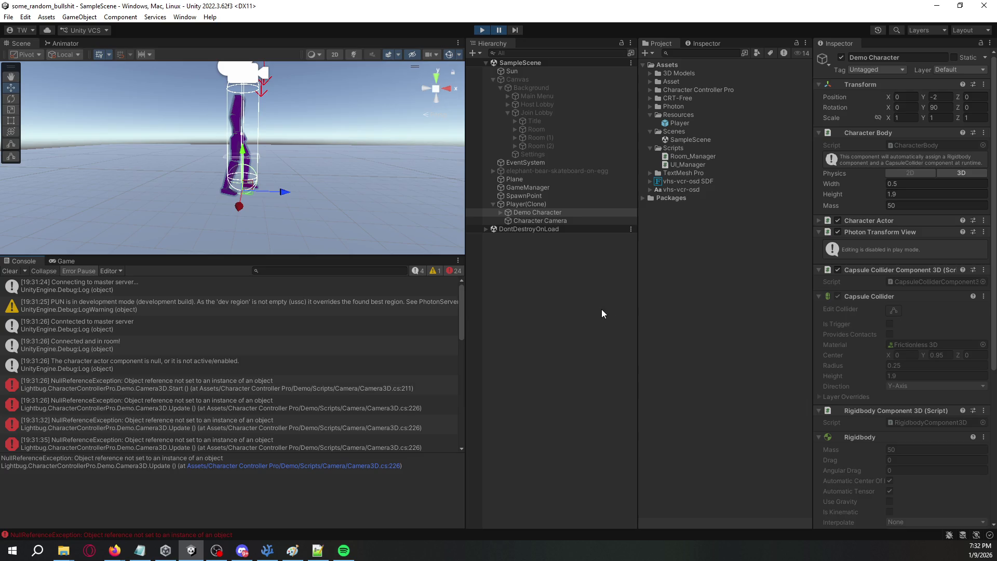
key(alt+Tab)
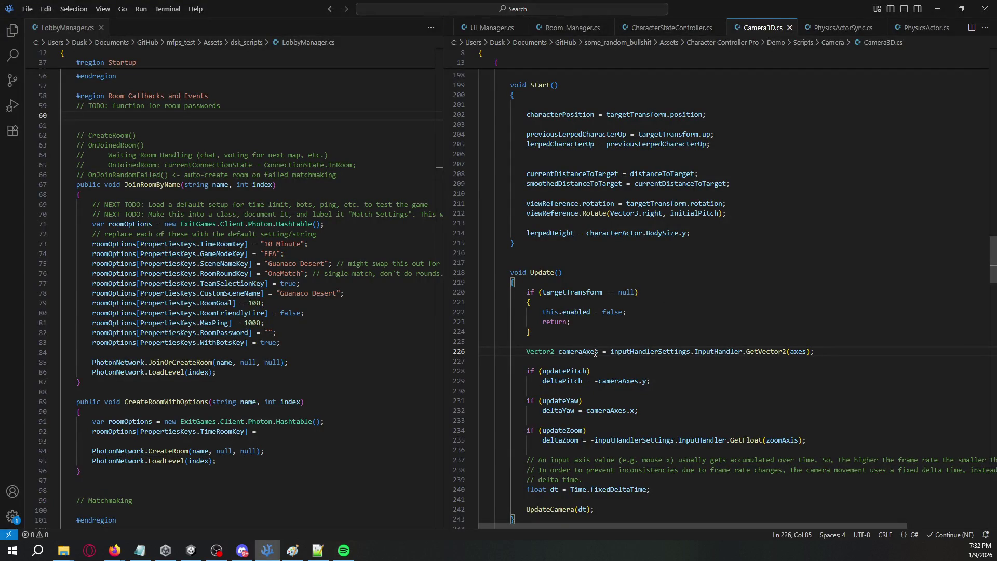
drag(526, 354, 815, 351)
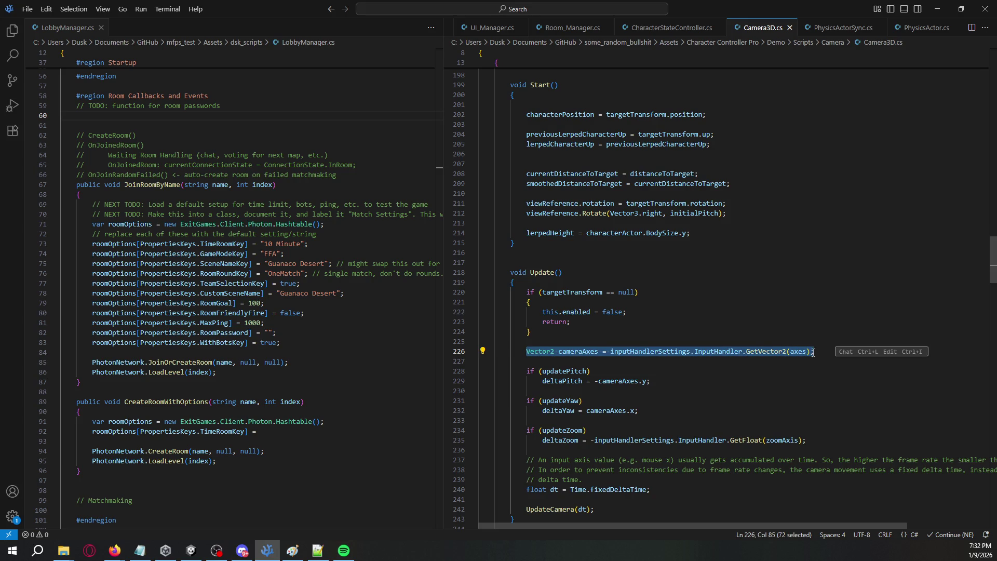
scroll(646, 345, down, 1)
double_click(589, 331)
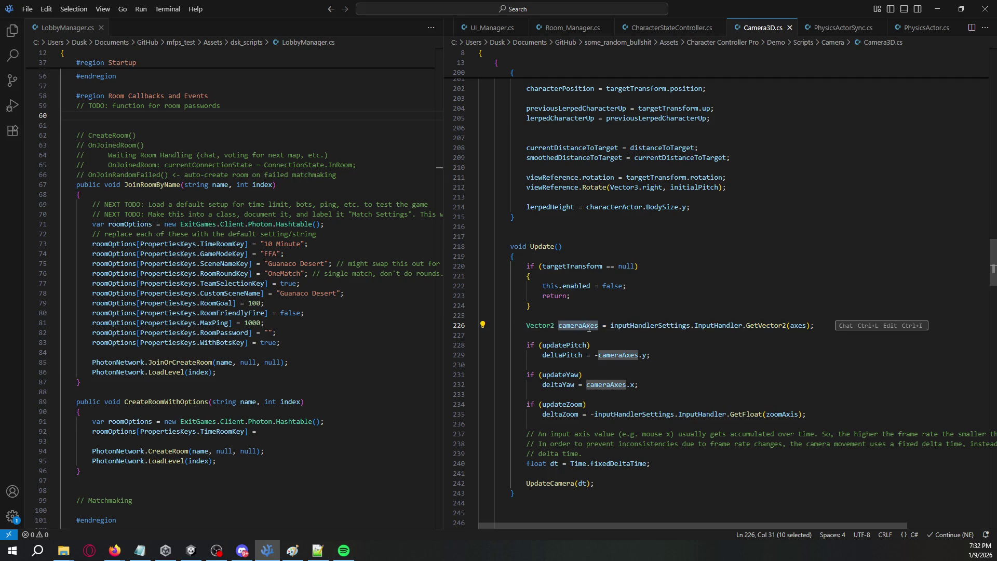
mouse_move(684, 525)
mouse_down()
mouse_move(780, 528)
mouse_move(665, 523)
mouse_up()
double_click(557, 483)
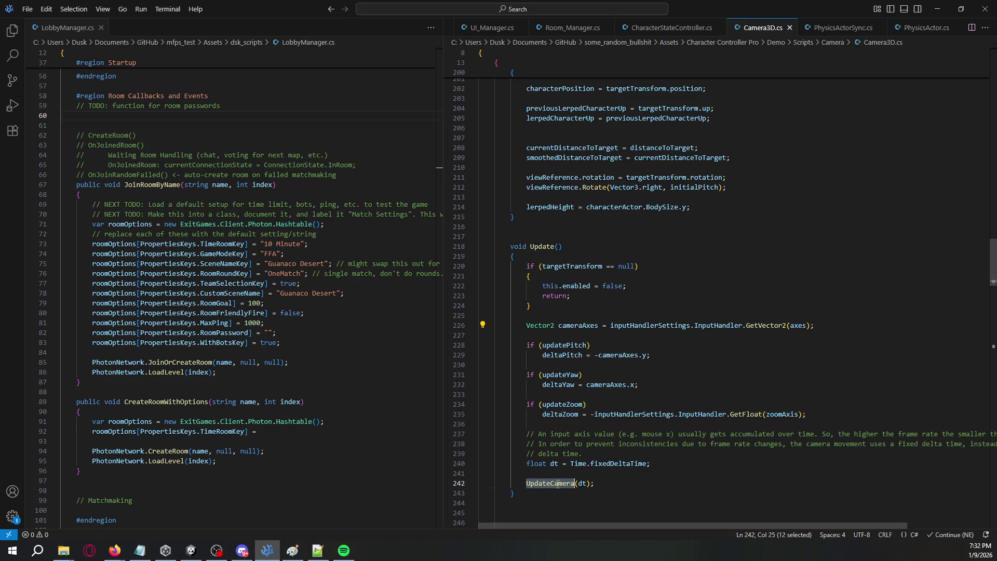
click(574, 258)
key(alt+Tab)
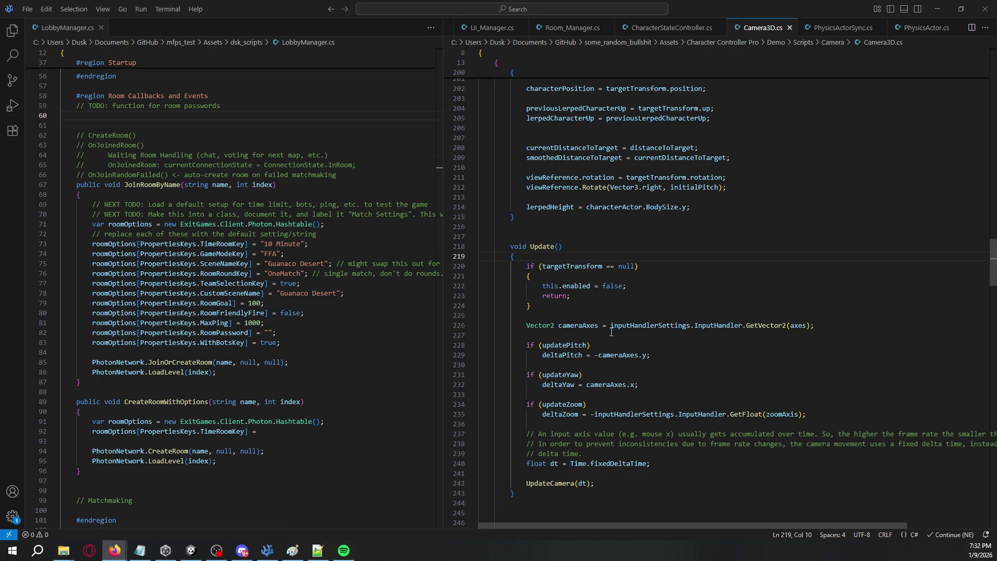
click(557, 252)
Step: Add a try block at the top of Update and move the existing body inside it, reindented
key(Return)
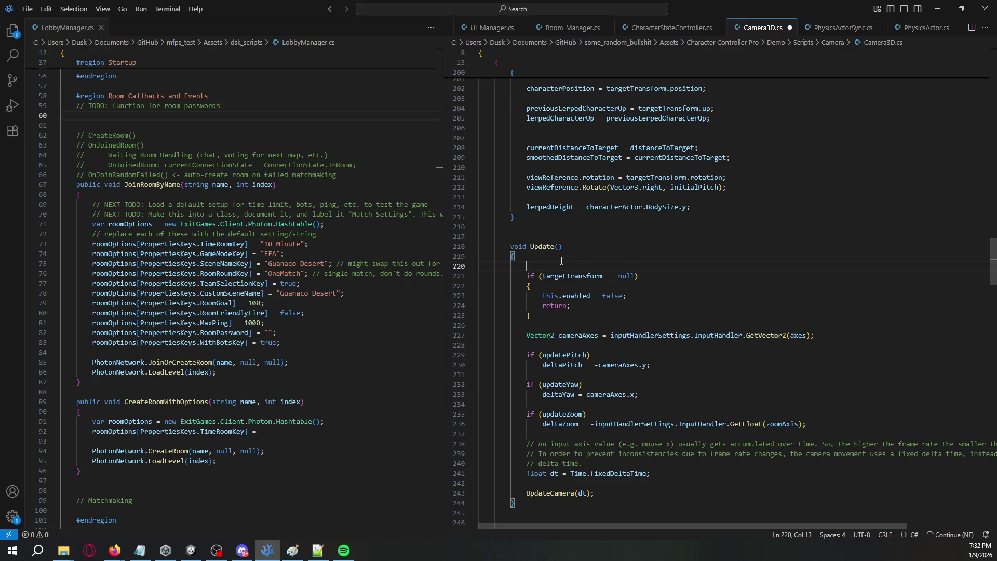
text(try{)
key(Return)
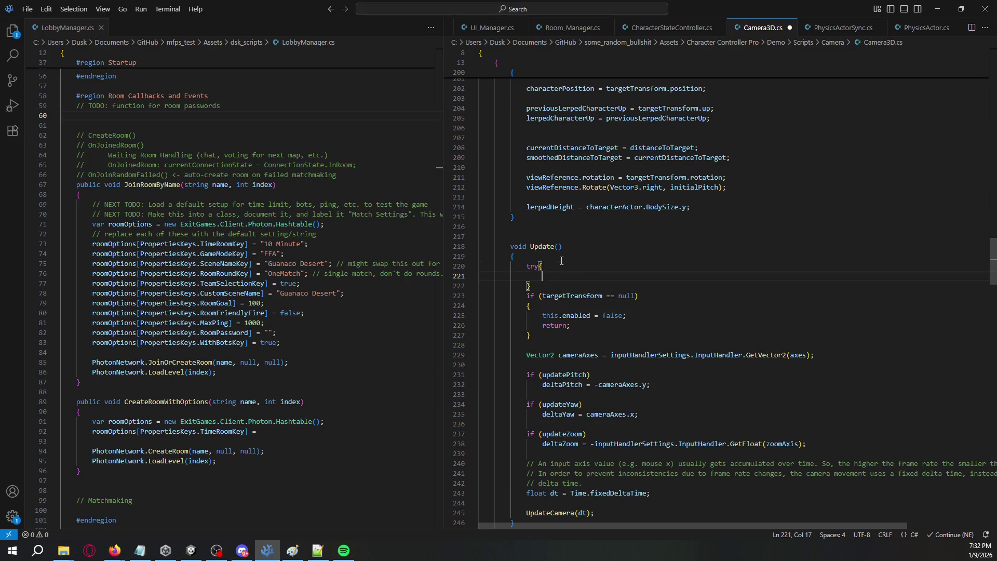
key(Down)
key(Down)
key(Home)
scroll(574, 308, down, 3)
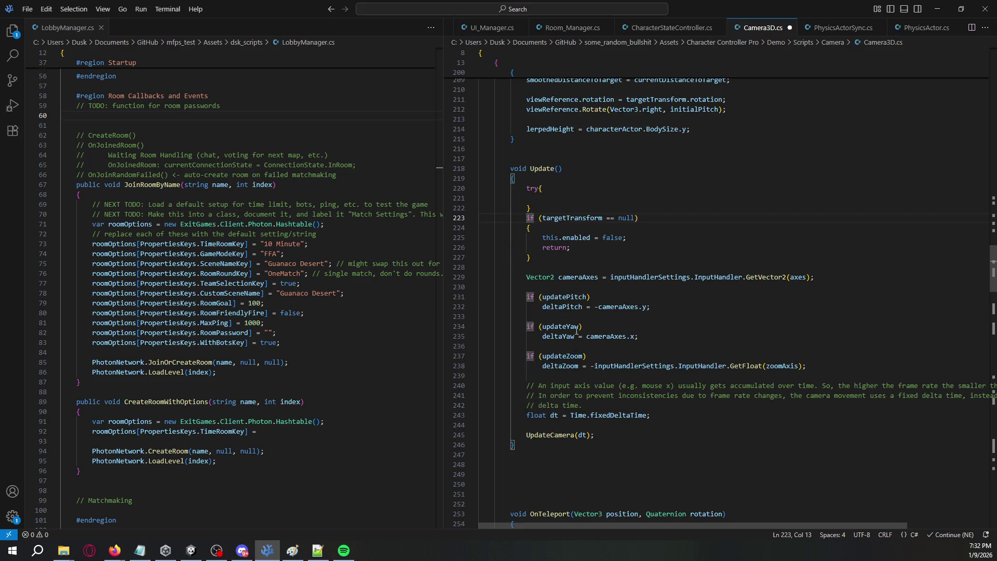
shift+click(601, 437)
key(ctrl+x)
click(564, 201)
key(ctrl+v)
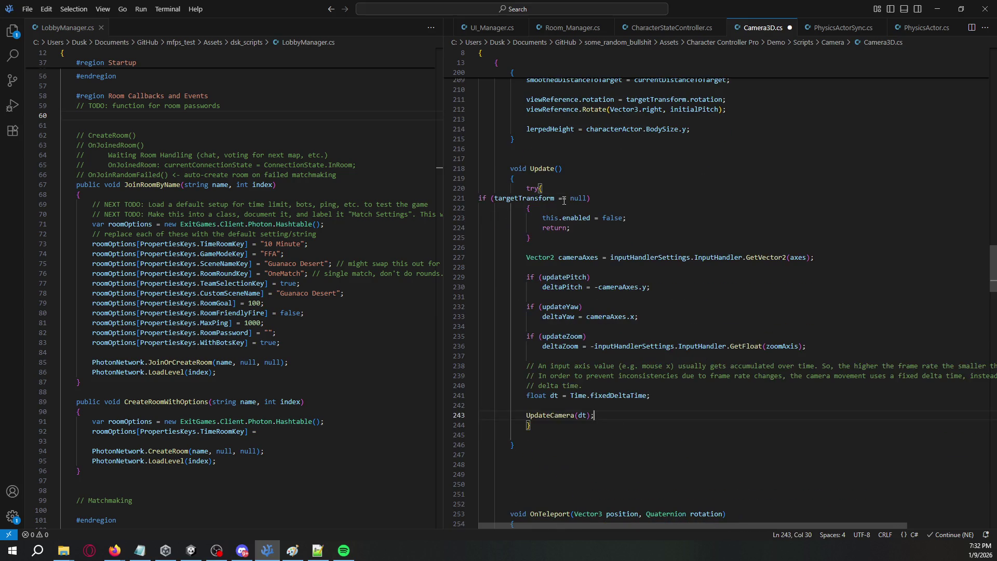
shift+click(491, 198)
key(Tab)
key(Tab)
key(Tab)
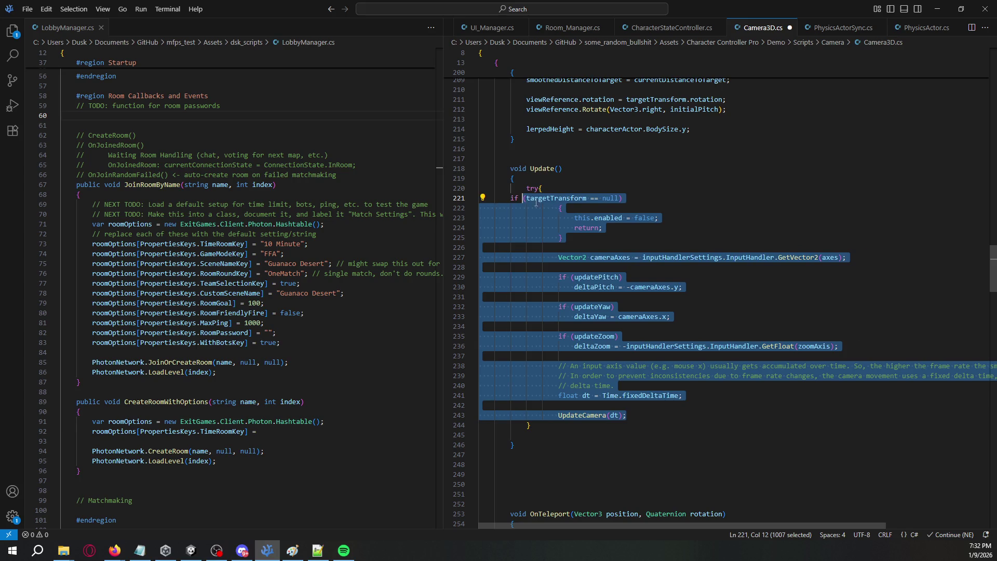
key(shift+Tab)
key(shift+Tab)
key(shift+Tab)
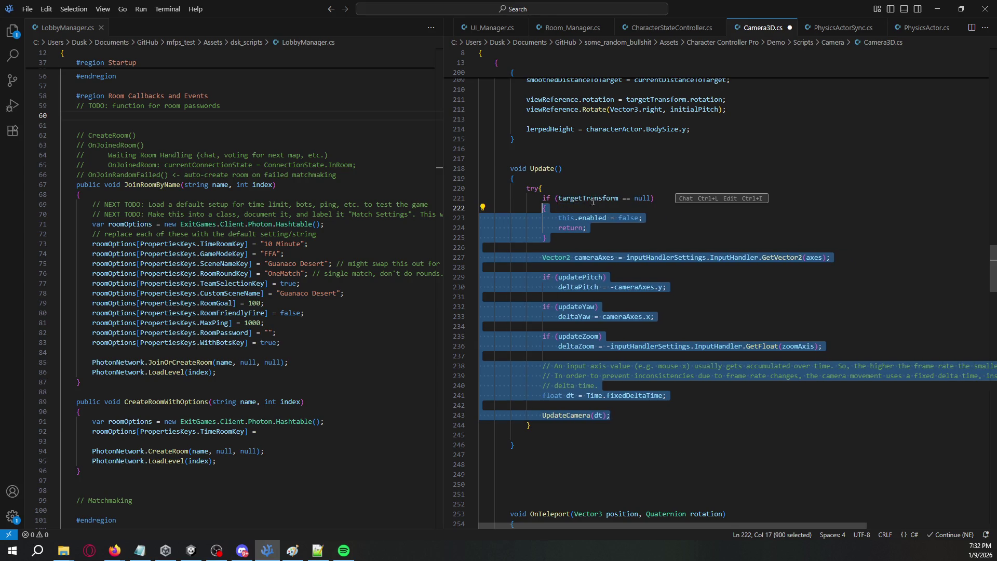
key(Up)
click(600, 425)
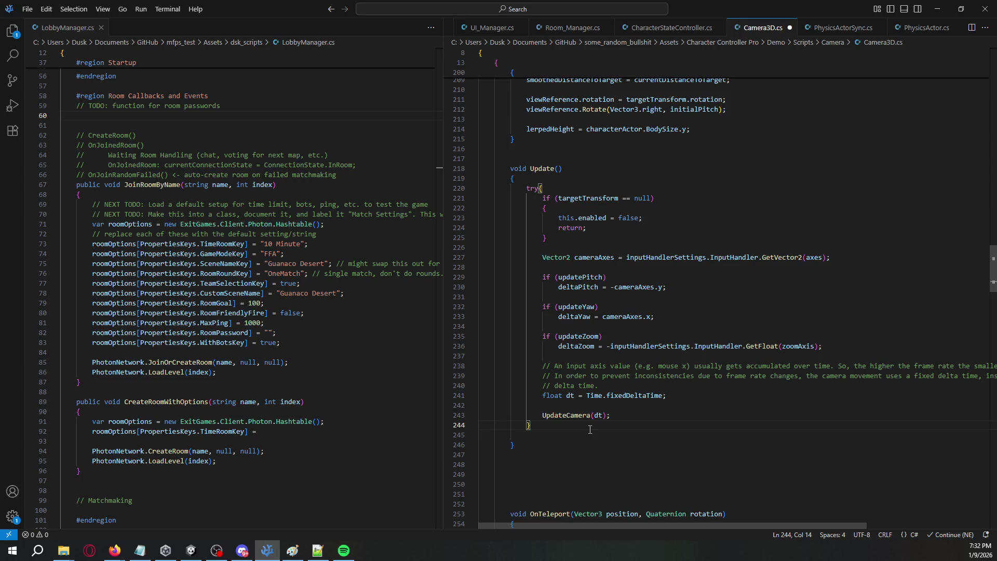
Step: Add catch (Exception ex) with Debug.Log("Camera Exception, skipping") after the try block
key(Return)
text(catc)
key(Escape)
text(h)
key(Escape)
text((Exce)
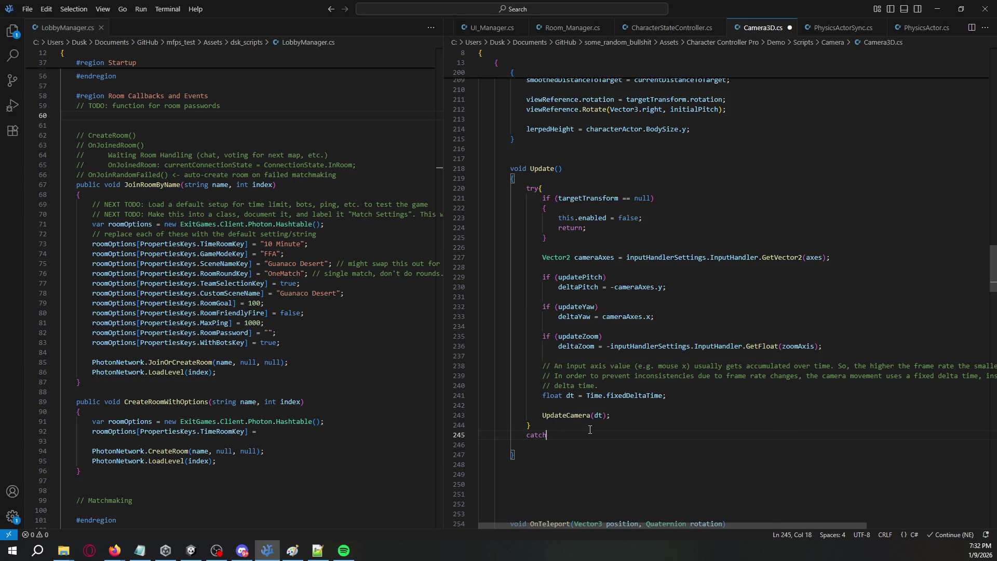
text(ption ex))
key(Return)
text({)
key(Return)
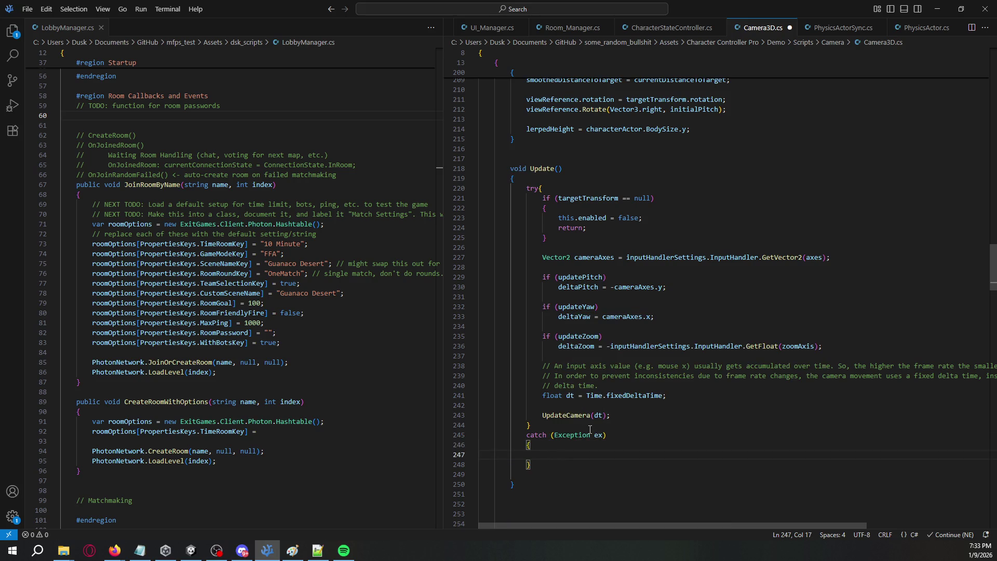
text(Debug.L)
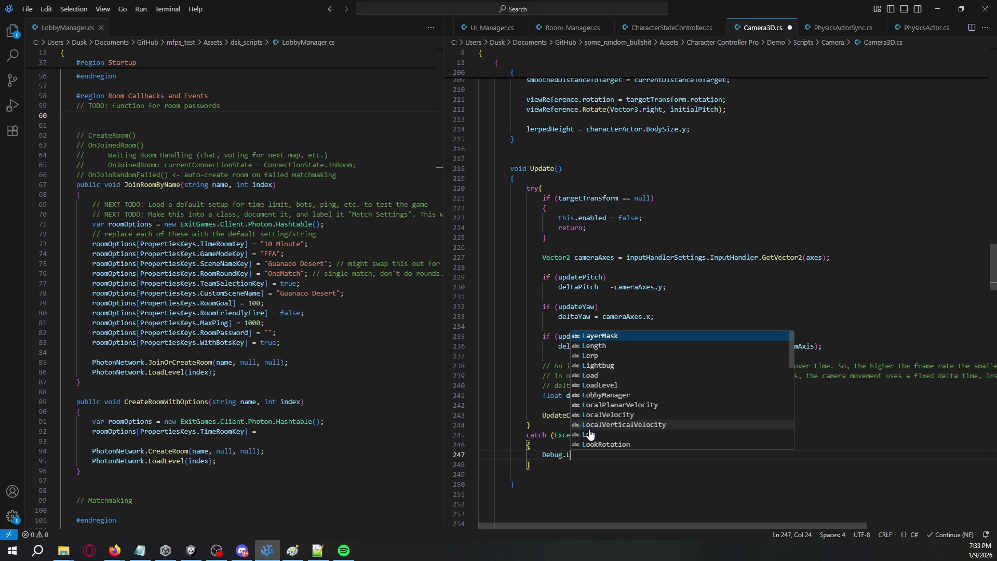
text(ogWarning(")
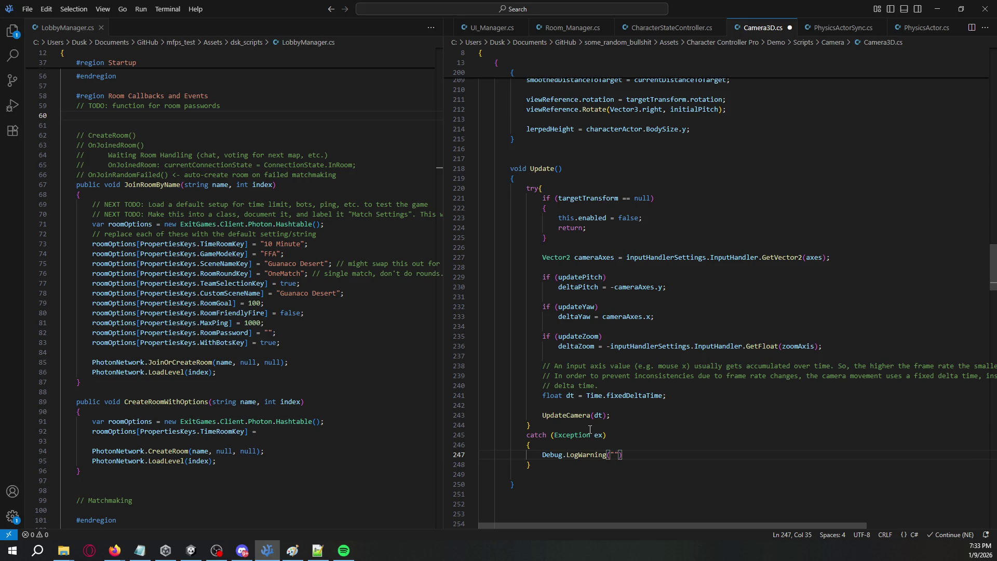
key(Left)
key(BackSpace)
key(BackSpace)
key(BackSpace)
text(Camera E)
text(xception, )
text(skipping");)
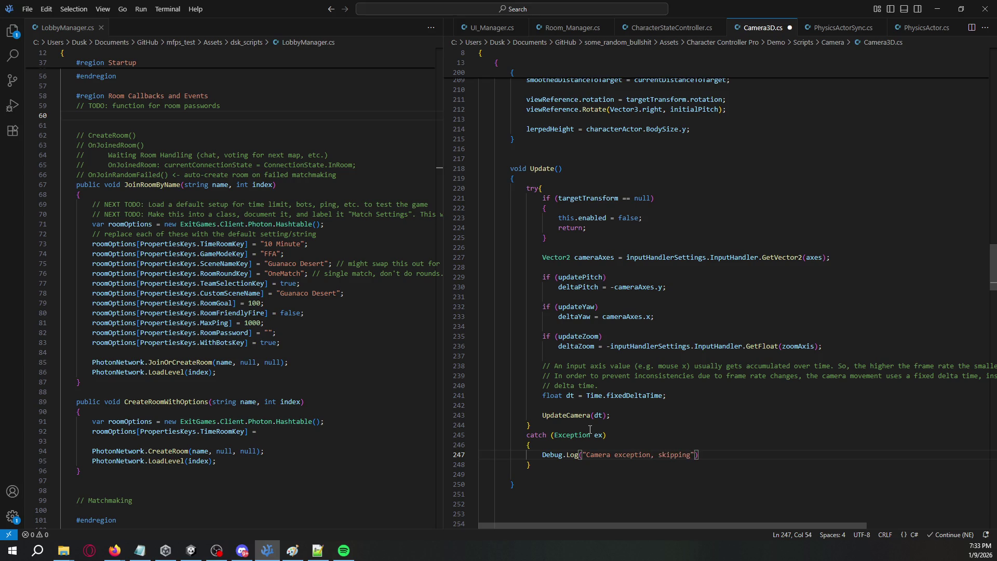
Step: Save Camera3D.cs, return to Unity and inspect the resulting CS0246 compile error
key(ctrl+s)
click(191, 551)
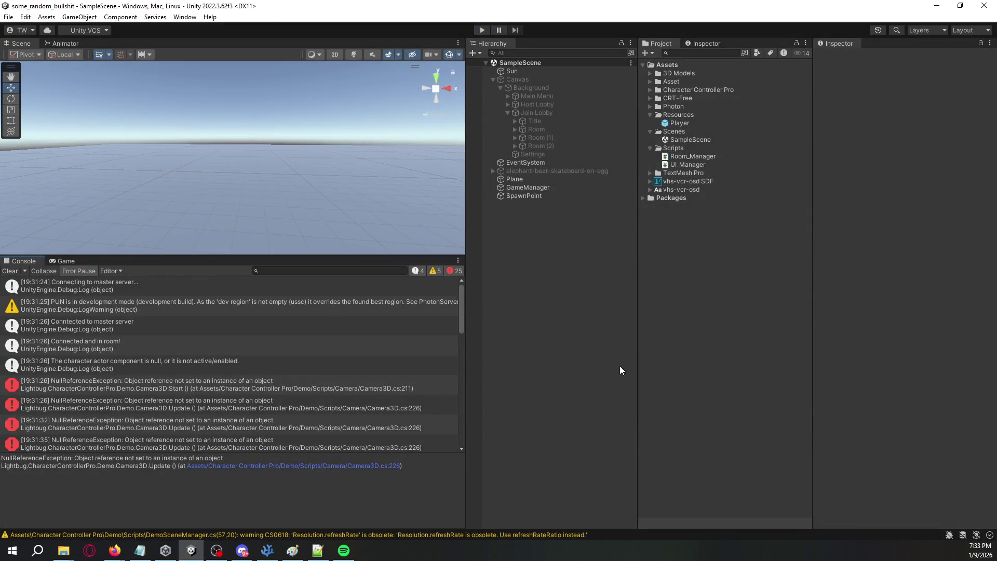
click(8, 271)
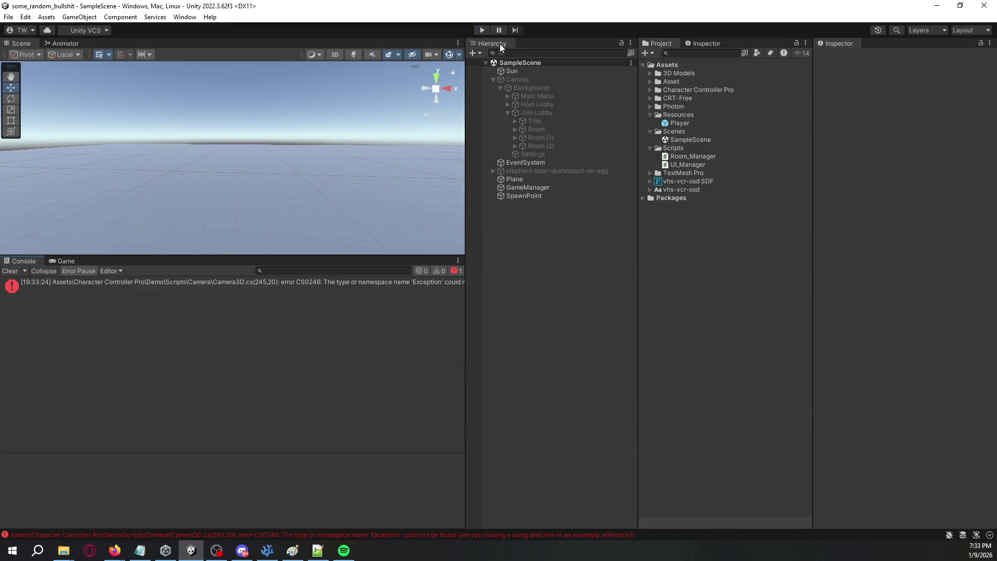
click(407, 282)
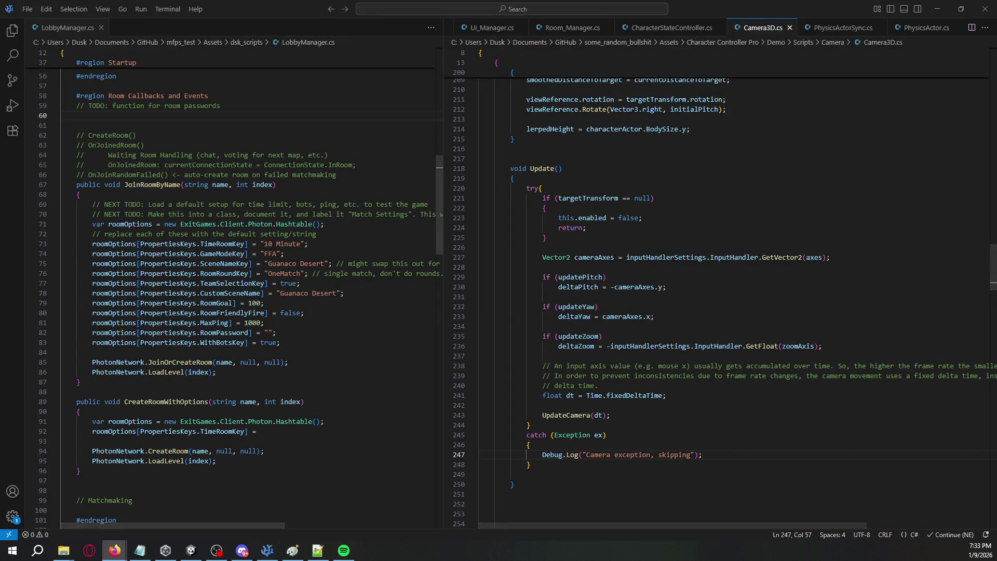
Step: Insert `using System;` above `using UnityEngine;` in Camera3D.cs, save, and return to Unity
scroll(611, 162, up, 20)
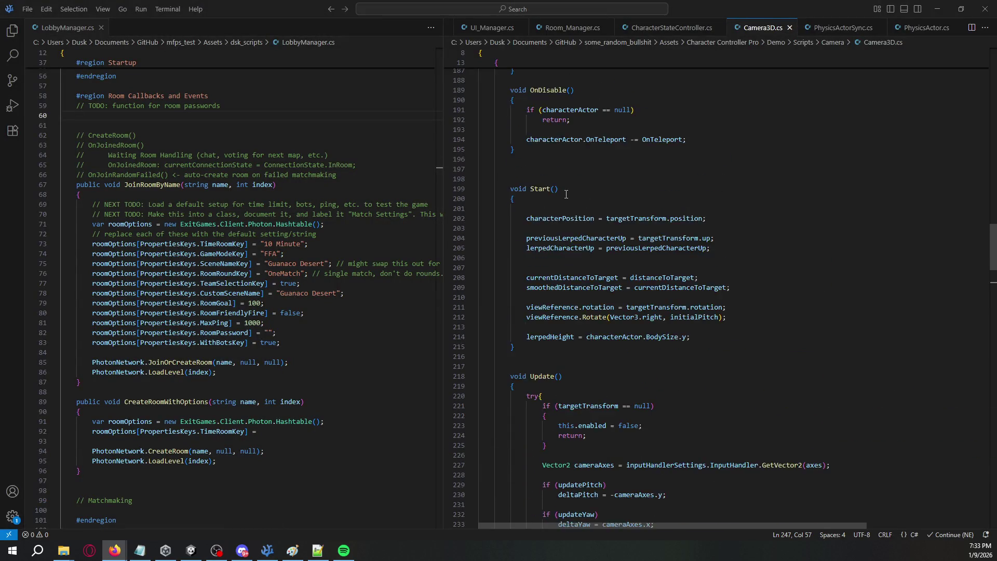
scroll(612, 163, up, 20)
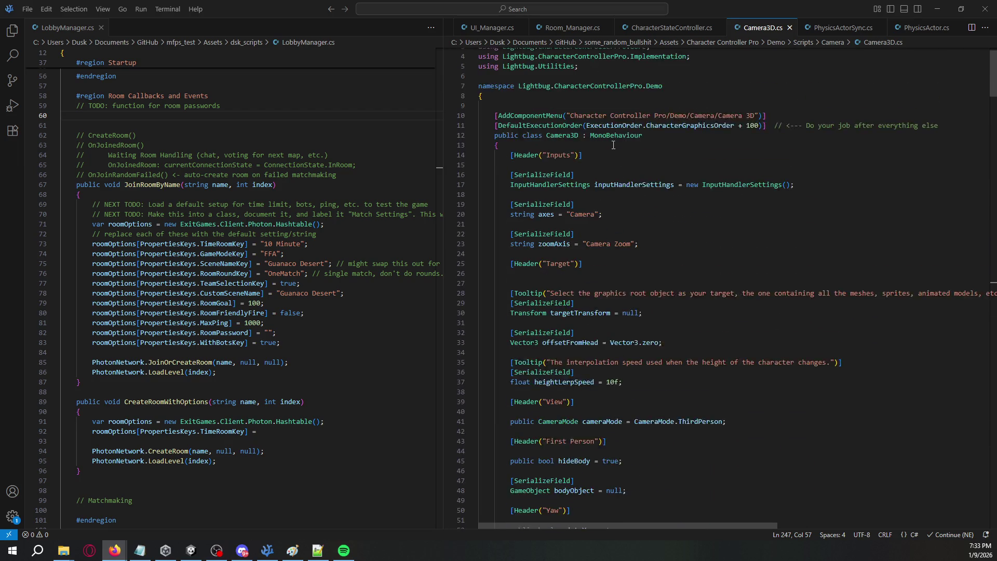
click(585, 63)
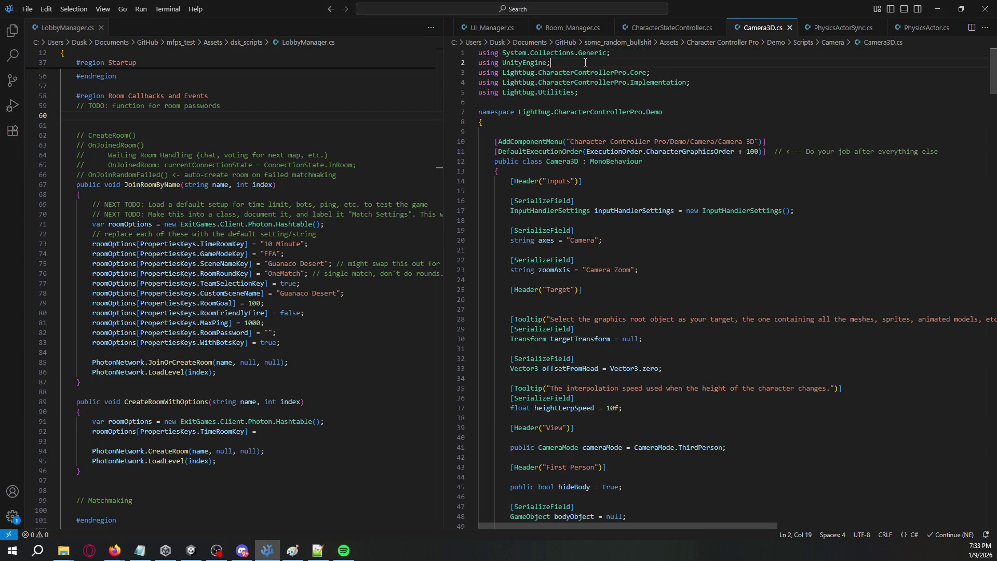
key(ctrl+shift+Return)
text(using System;)
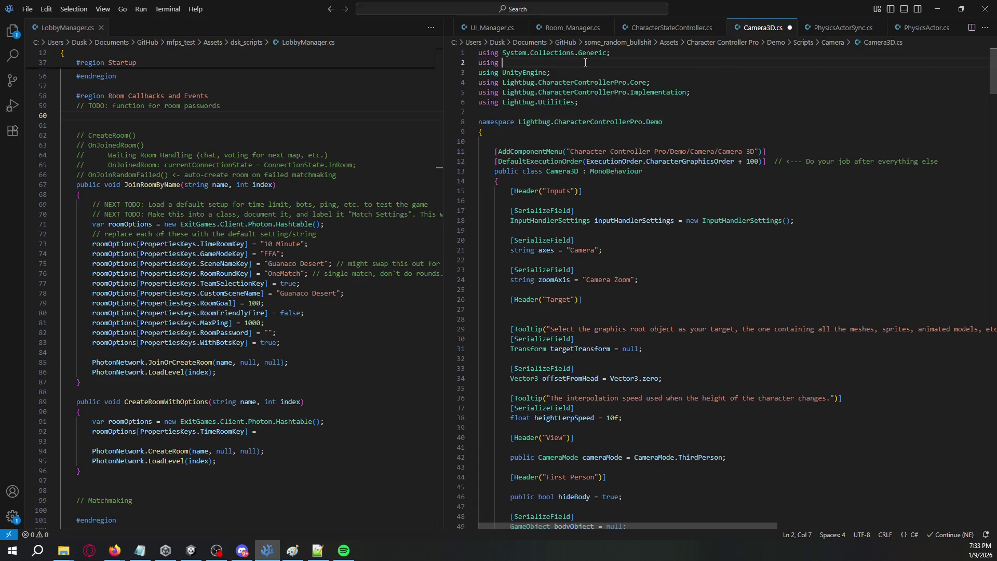
key(ctrl+s)
key(alt+Tab)
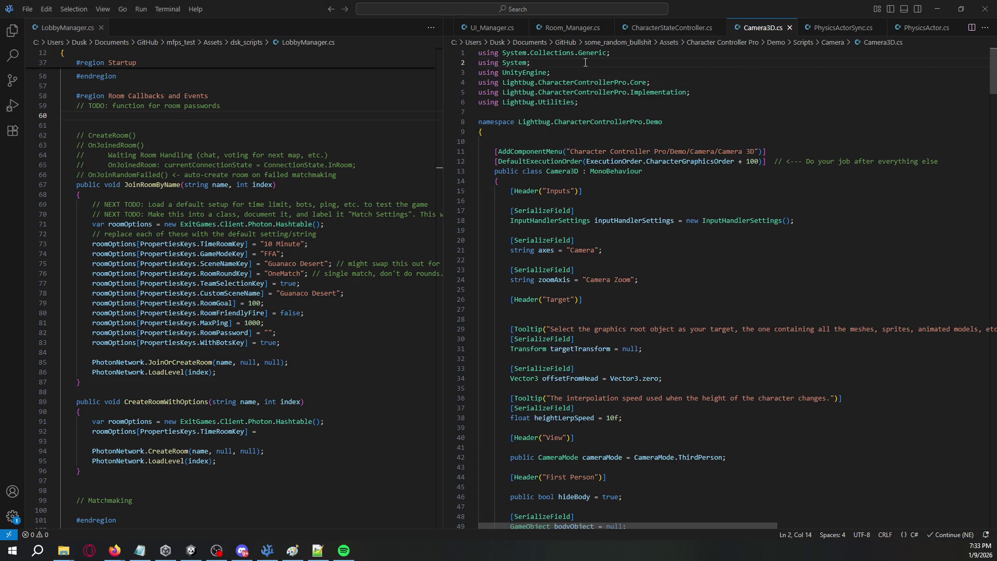
key(alt+Tab)
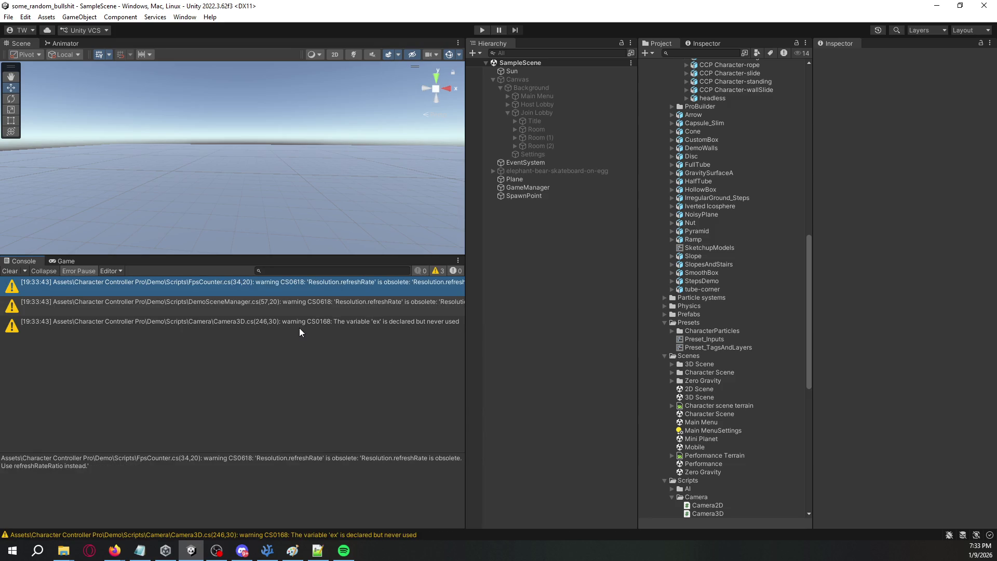
Step: Clear the Console, run the scene, and inspect the Camera3D.Start NullReferenceException stack trace
click(299, 328)
click(9, 271)
click(482, 29)
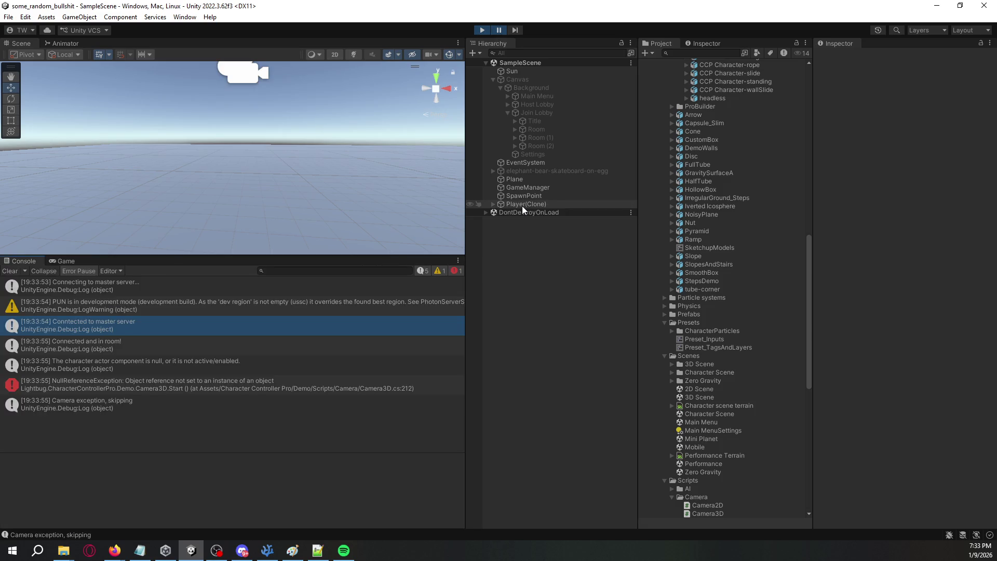
click(290, 391)
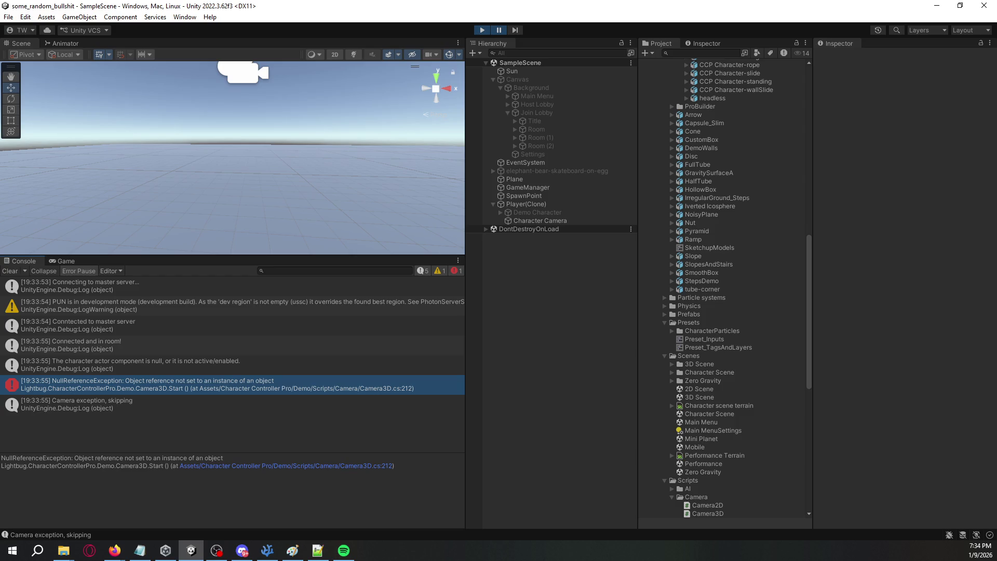
key(alt+Tab)
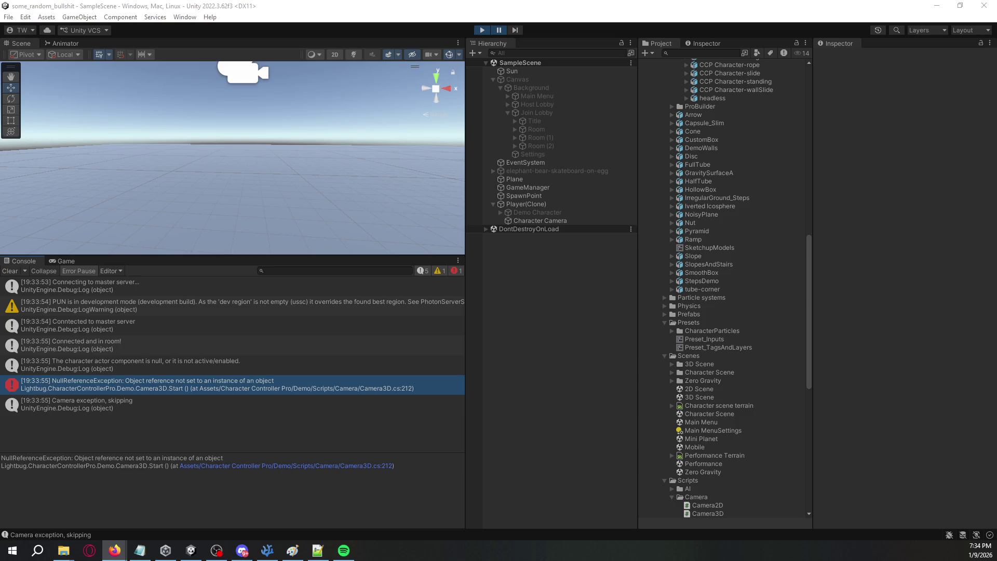
click(483, 23)
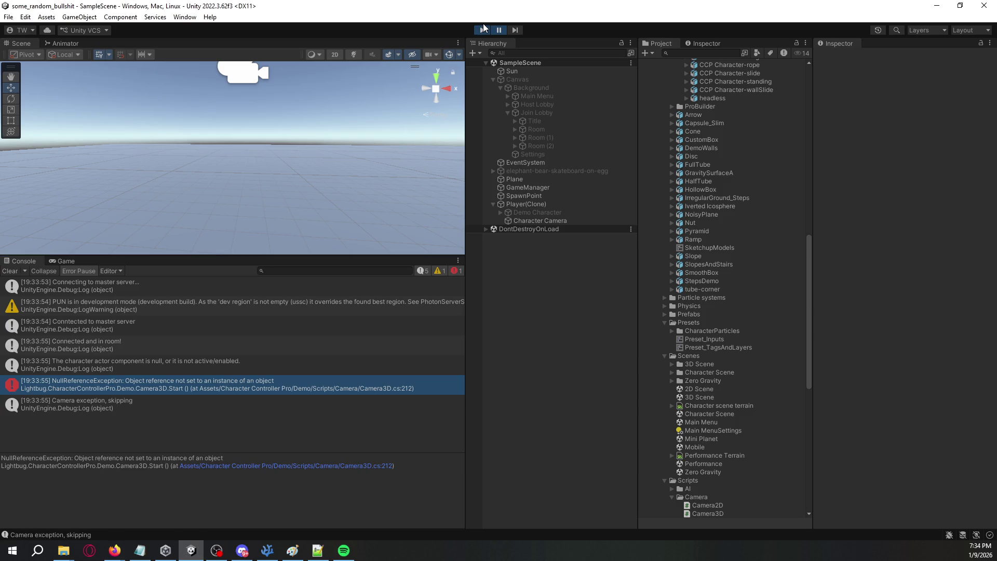
Step: Stop play mode and scroll Camera3D.cs down to the catch block
click(483, 30)
key(alt+Tab)
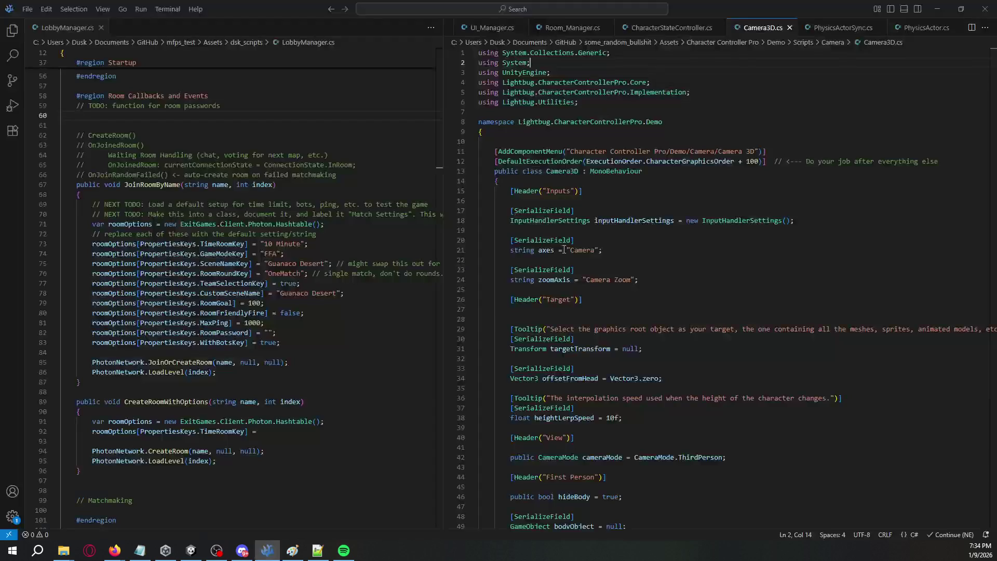
scroll(611, 328, down, 20)
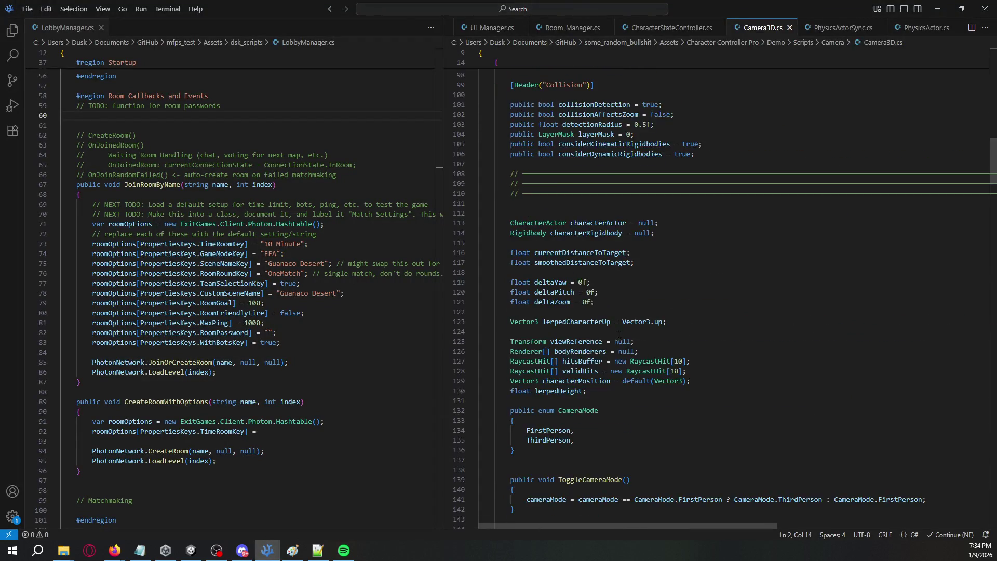
scroll(624, 339, down, 19)
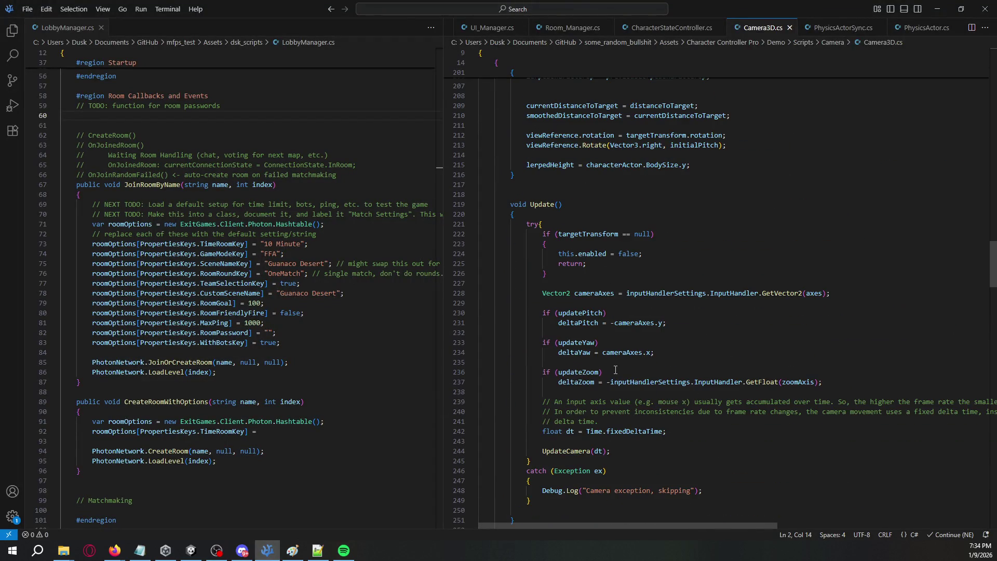
scroll(581, 461, down, 2)
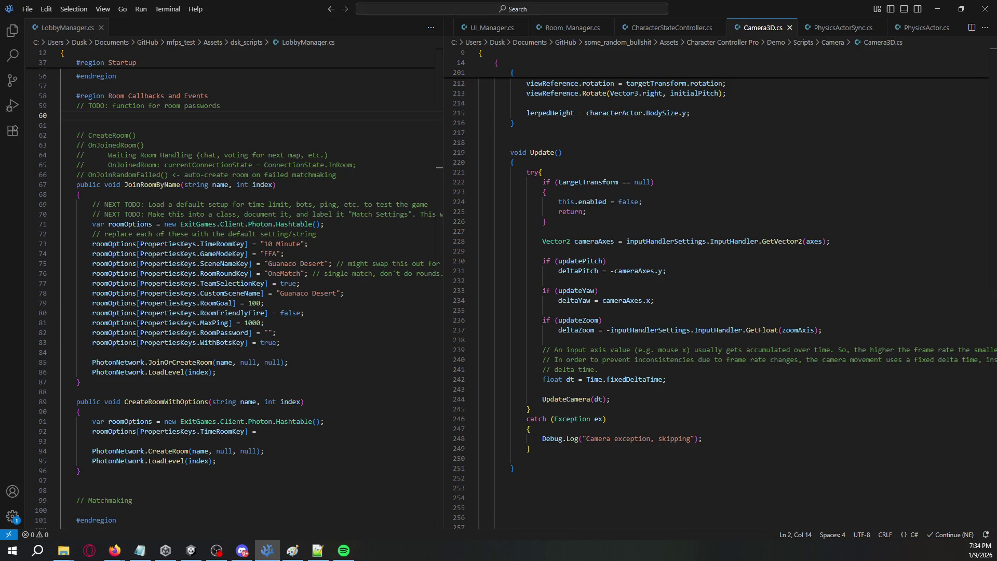
key(alt+Tab)
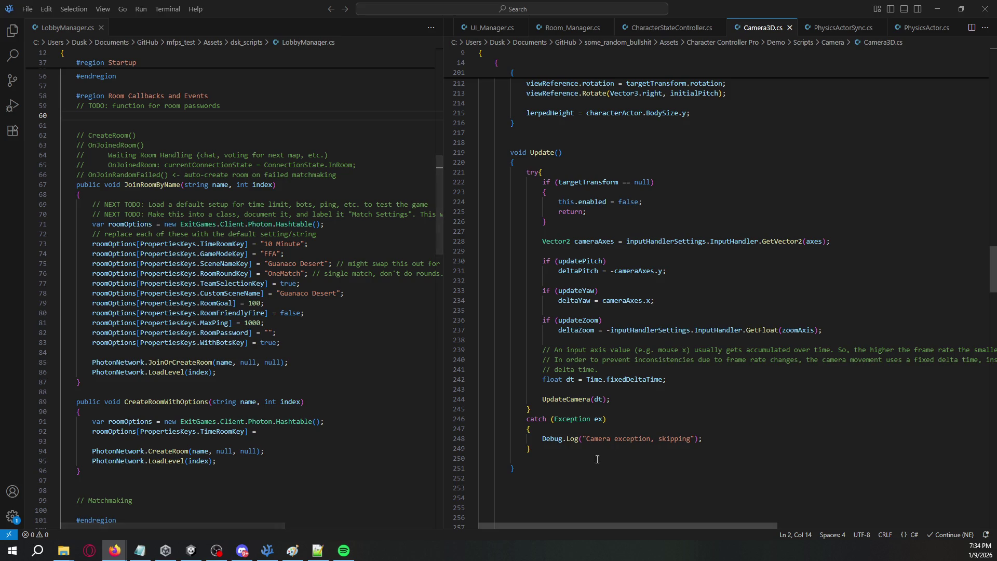
Step: Add `continue;` after the exception log in the catch block and save
click(724, 440)
key(Return)
text(continue;)
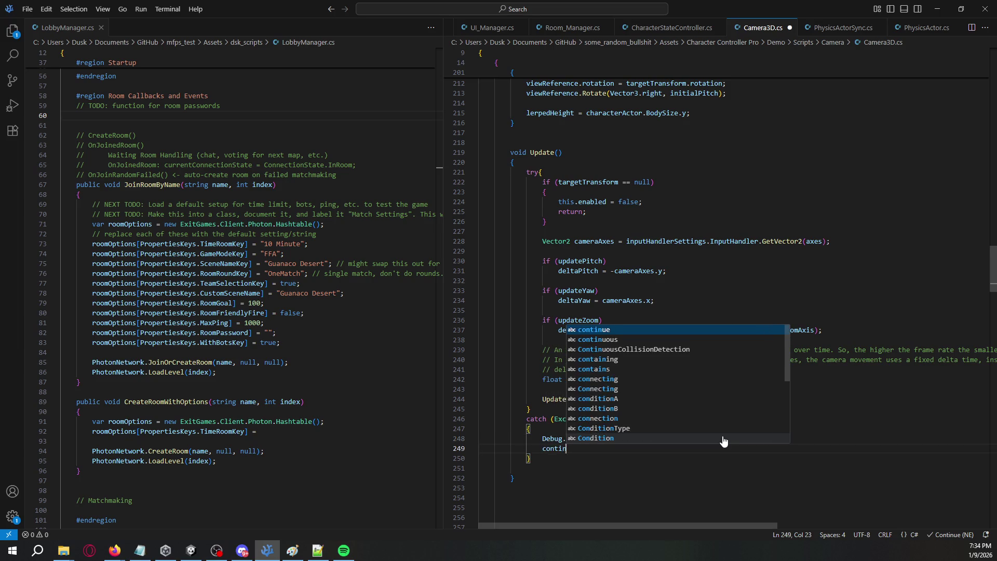
key(ctrl+s)
key(alt+Tab)
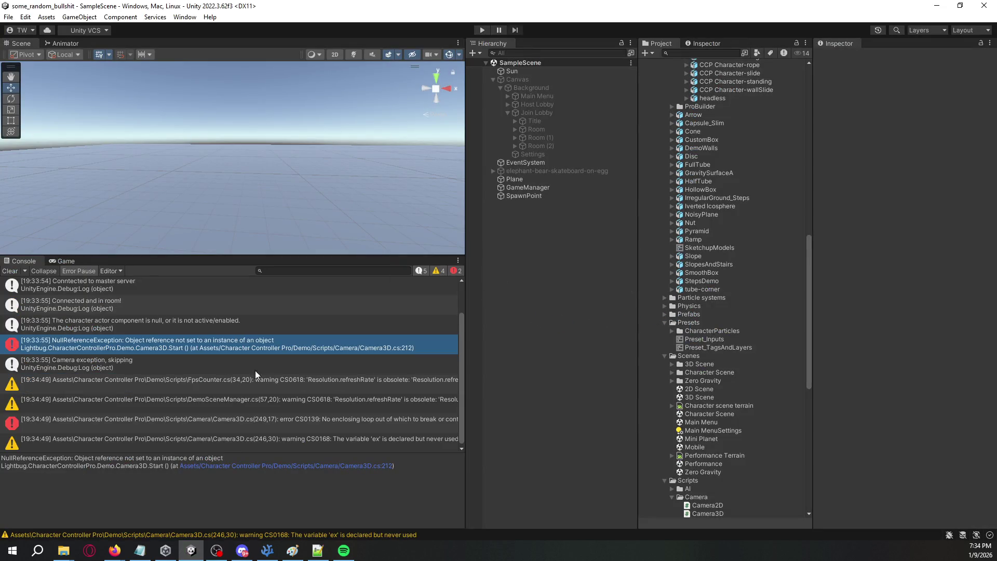
Step: Open Camera3D.cs at line 249 from the CS0139 Console error
double_click(300, 428)
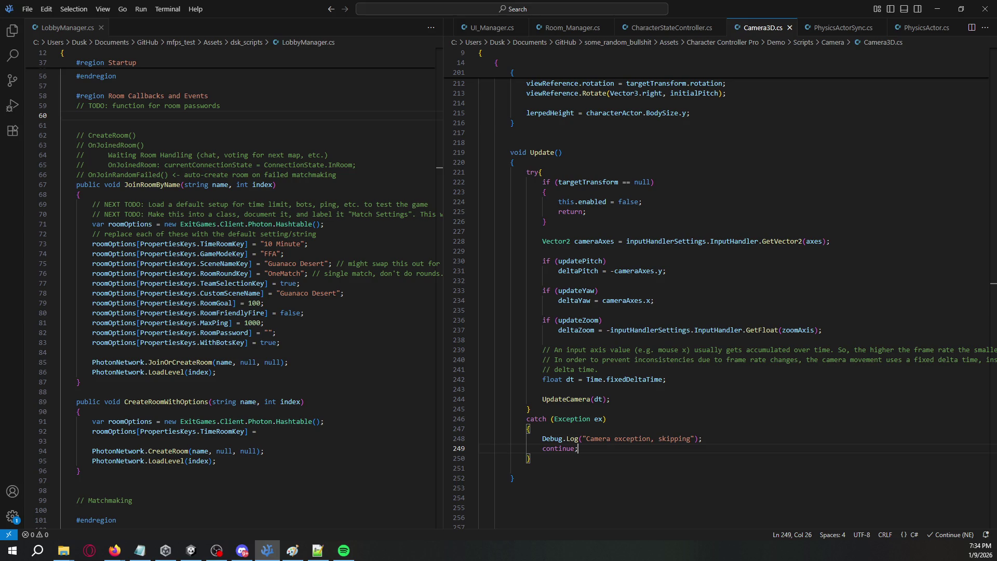
key(alt+Tab)
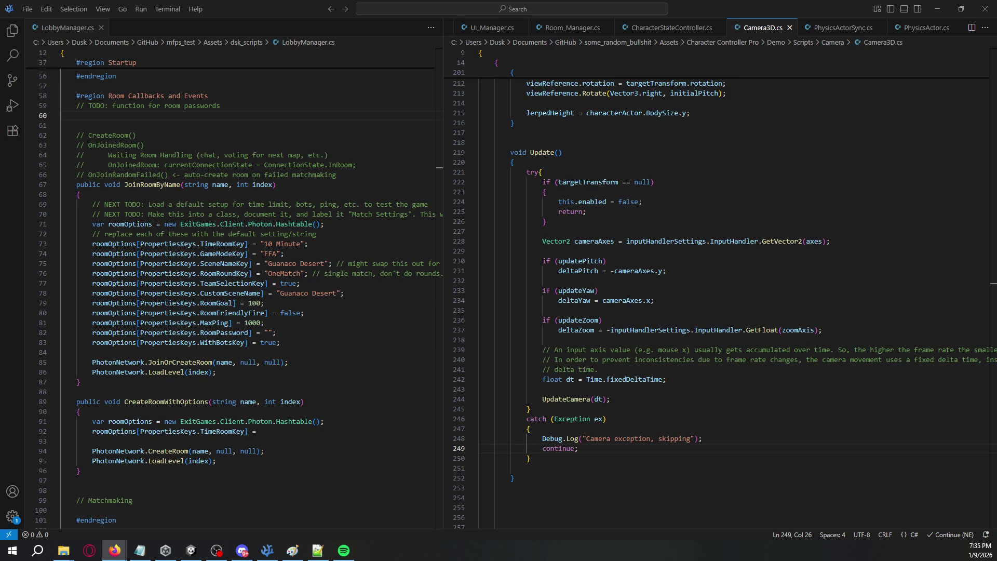
click(191, 551)
click(318, 430)
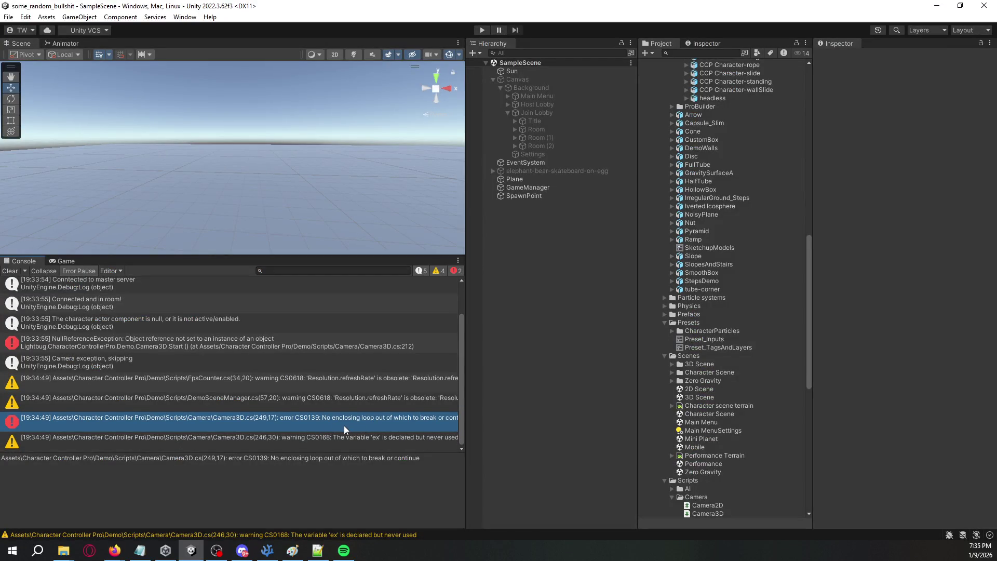
Step: Clear the Console and select the remaining CS0139 error at Camera3D.cs line 249
click(10, 271)
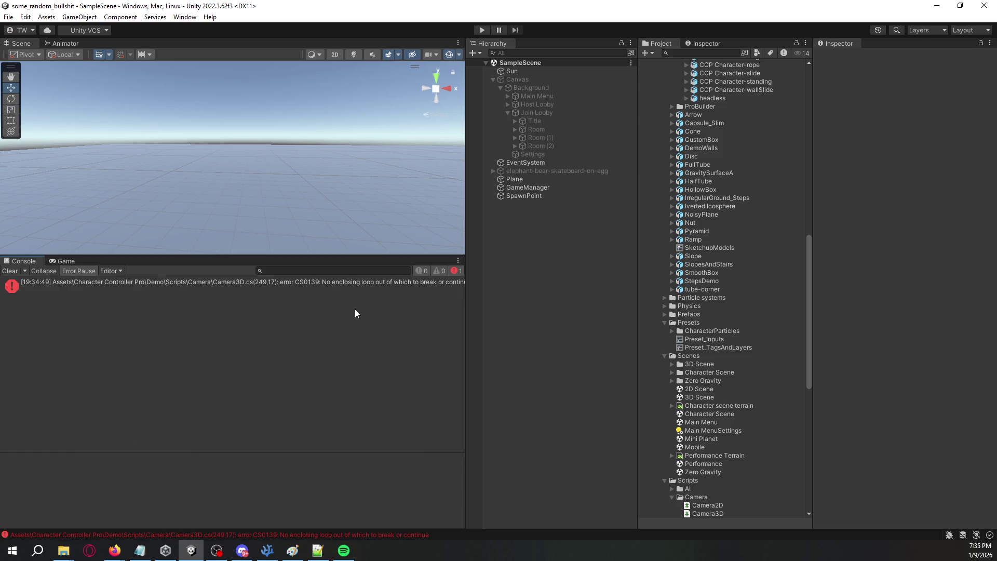
click(377, 292)
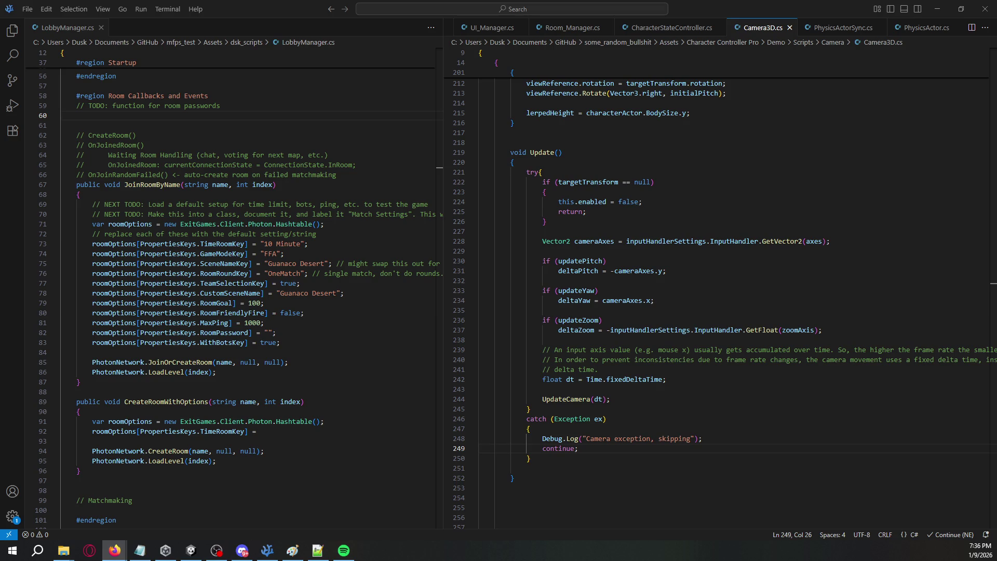
Step: Move try's opening brace onto its own line and recheck the CS0139 error in Unity
click(539, 172)
key(Return)
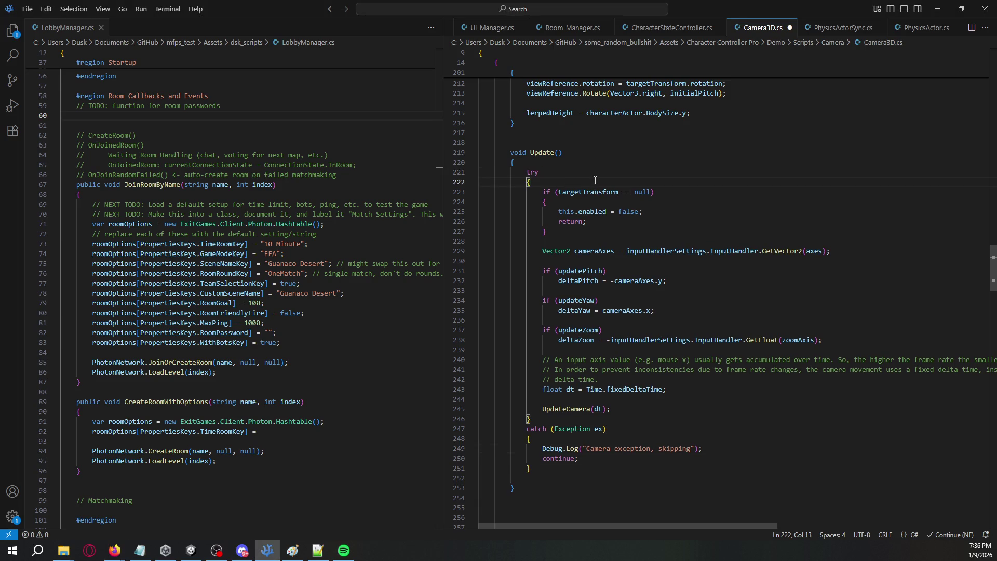
key(alt+Tab)
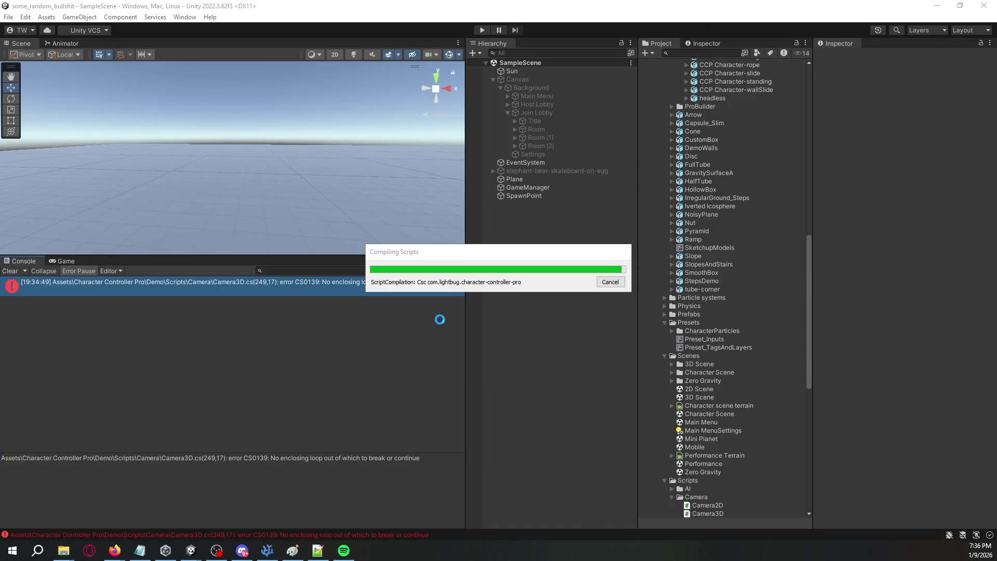
click(232, 318)
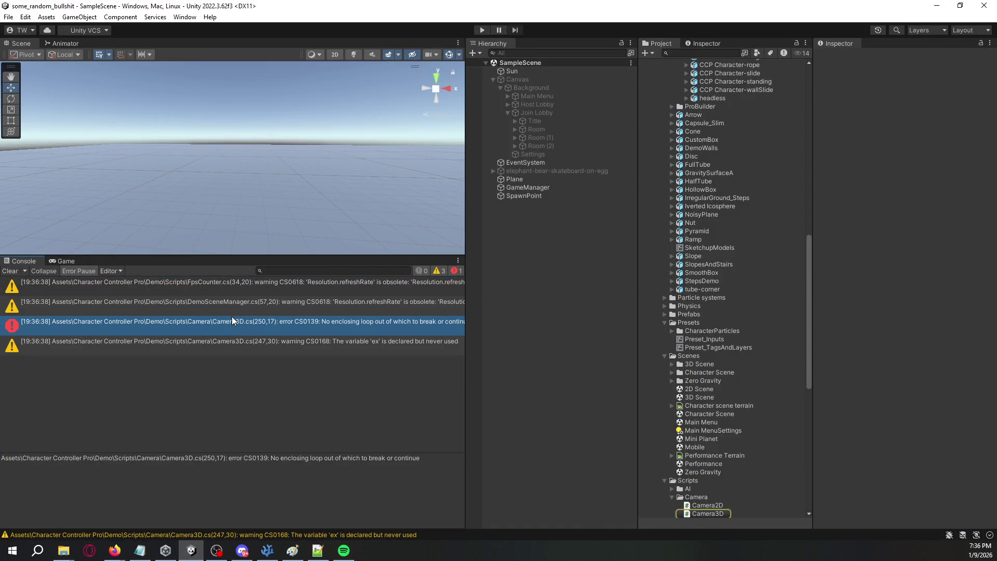
key(alt+Tab)
Step: Replace `continue;` with Debug.Log("continuing...") after the catch block and save
click(594, 458)
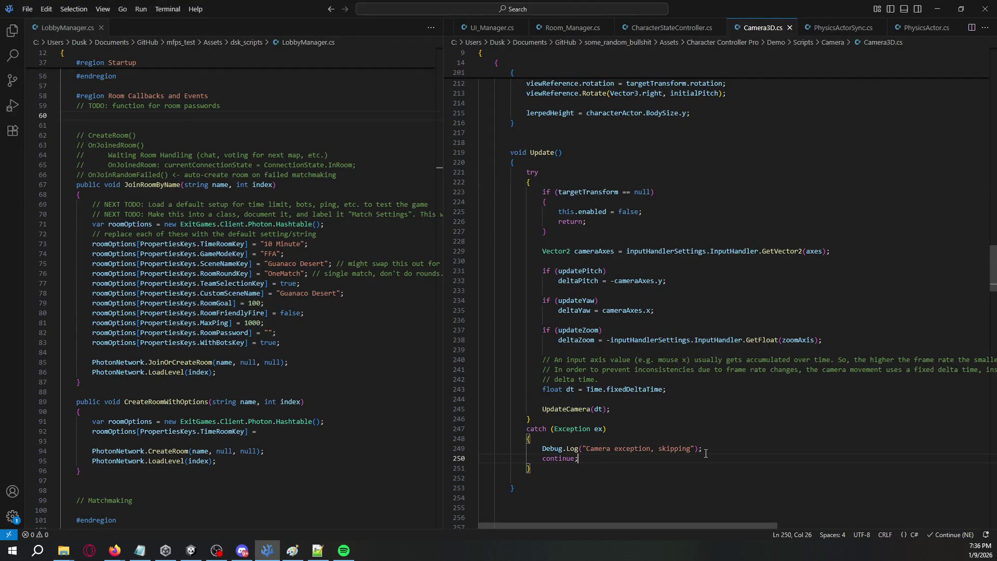
shift+click(706, 450)
key(BackSpace)
key(Down)
key(Down)
text(Debu)
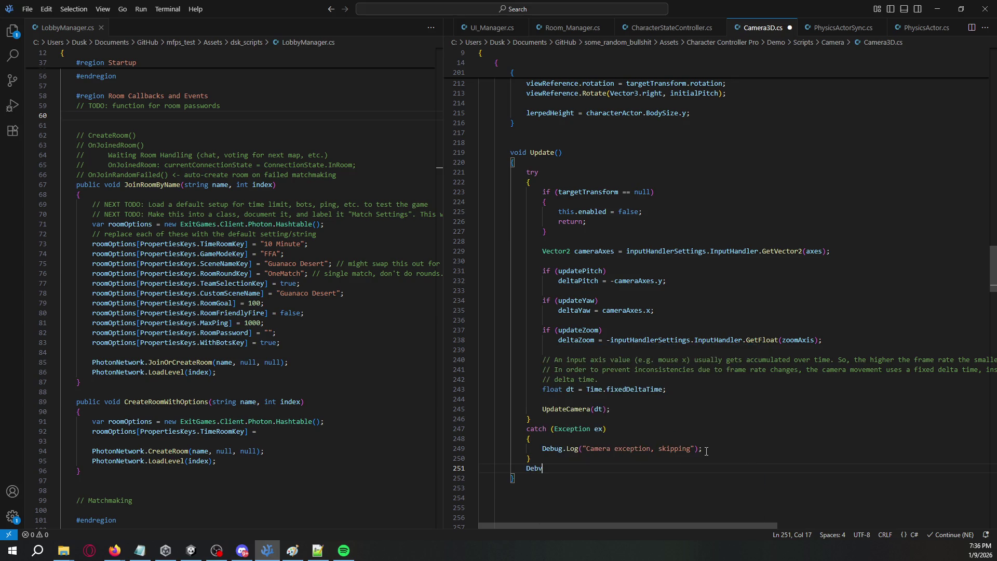
text(g.Log)
text(("continui)
text(ng...");)
key(ctrl+s)
key(alt+Tab)
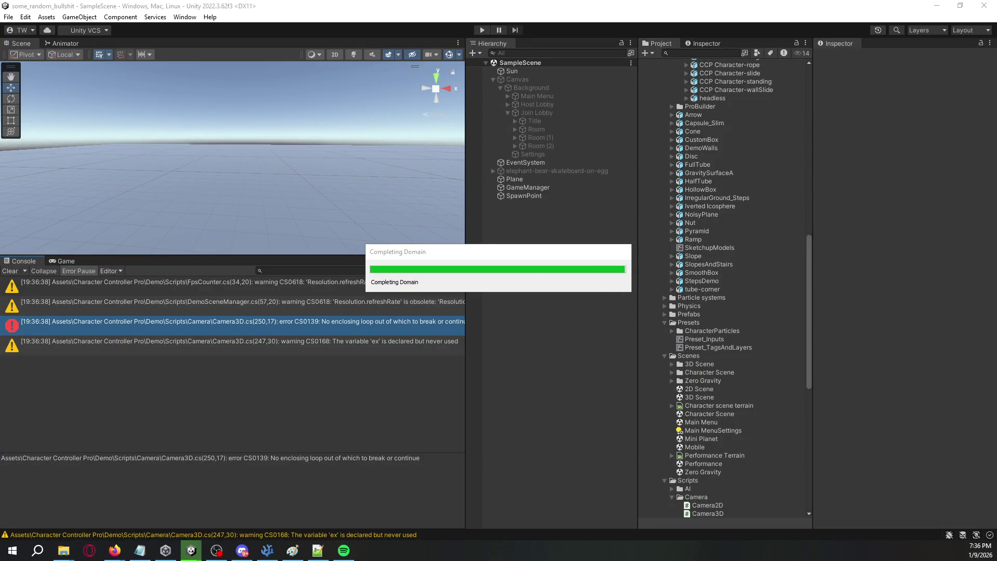
Step: Enter Play mode and activate the spawned player's Demo Character
click(483, 29)
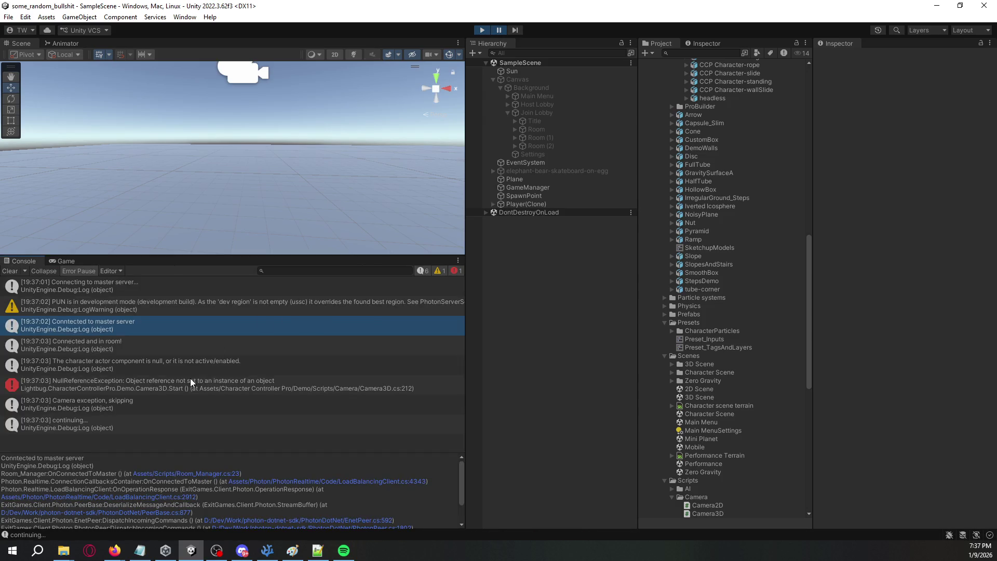
click(188, 384)
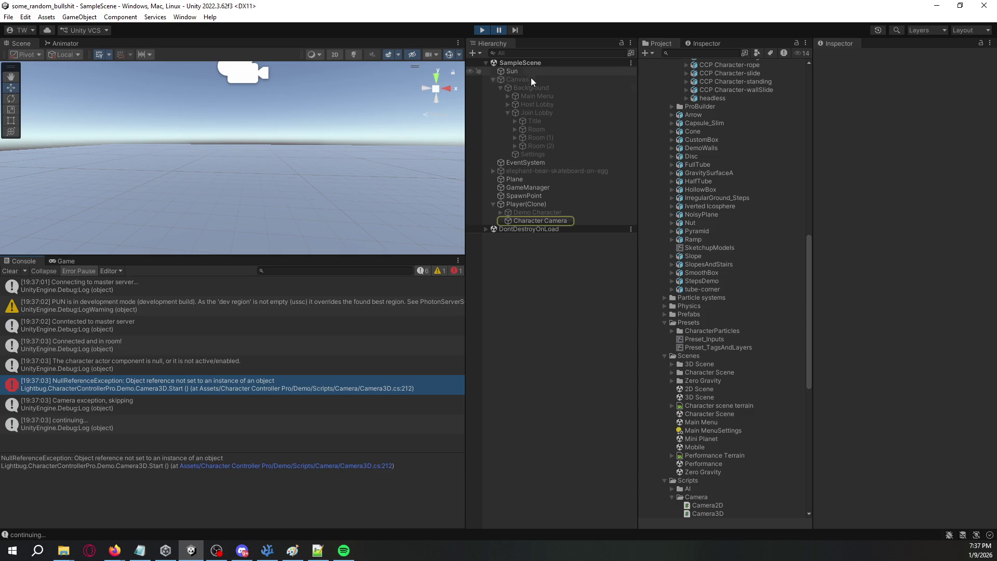
click(497, 27)
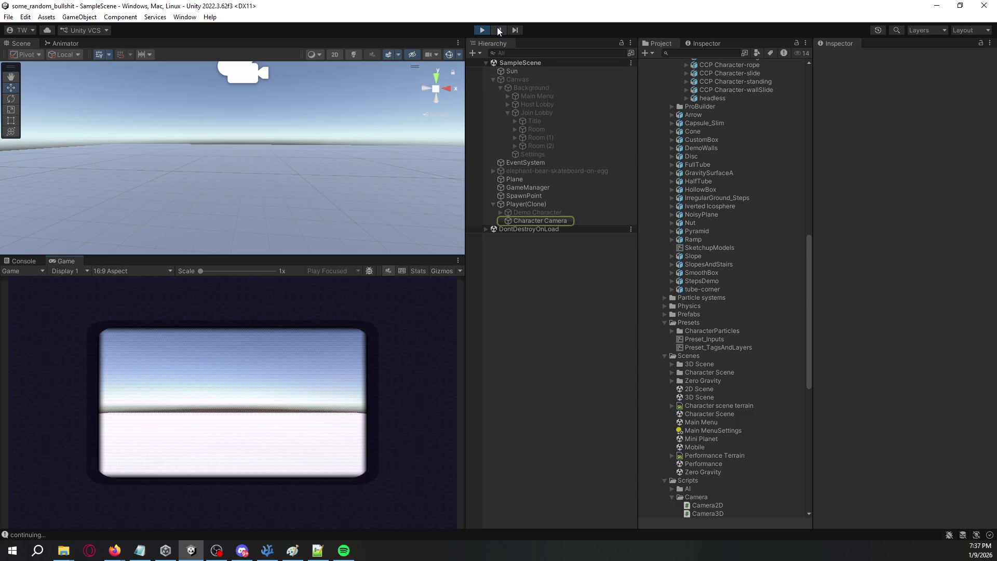
click(535, 212)
click(840, 58)
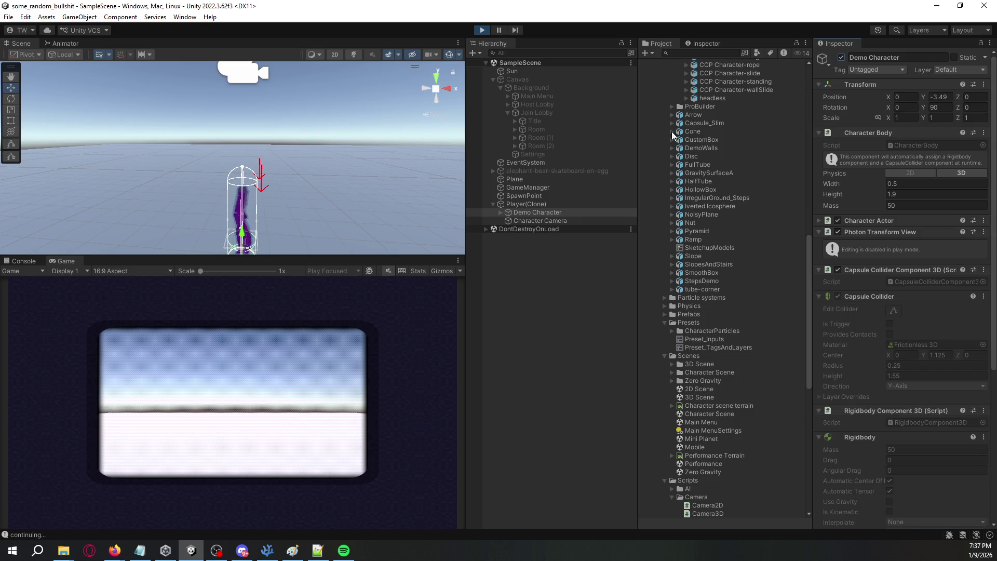
Step: Review the camera exception logs, clear the Console, and select the spawned Character Camera
click(17, 263)
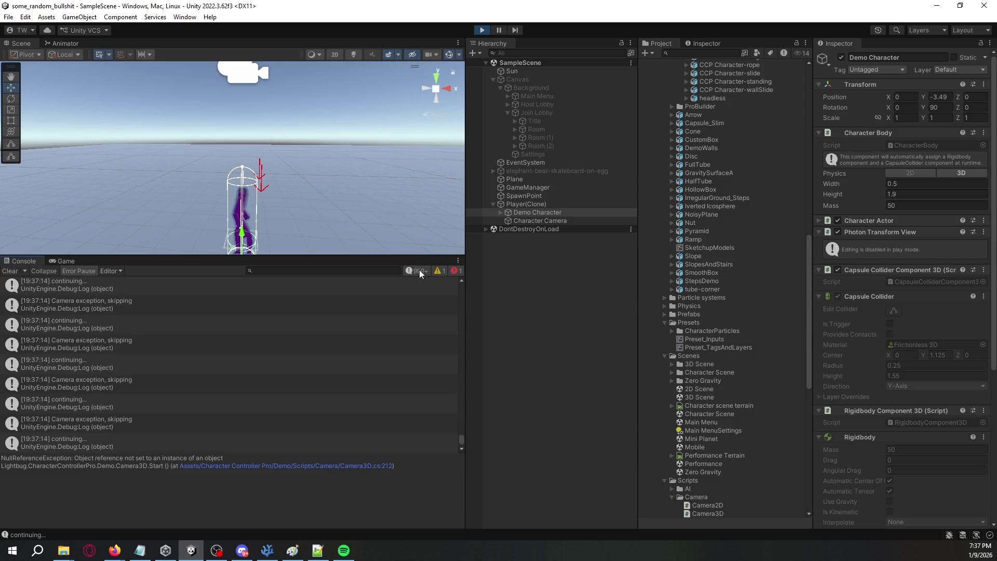
scroll(441, 363, up, 3)
scroll(461, 428, down, 3)
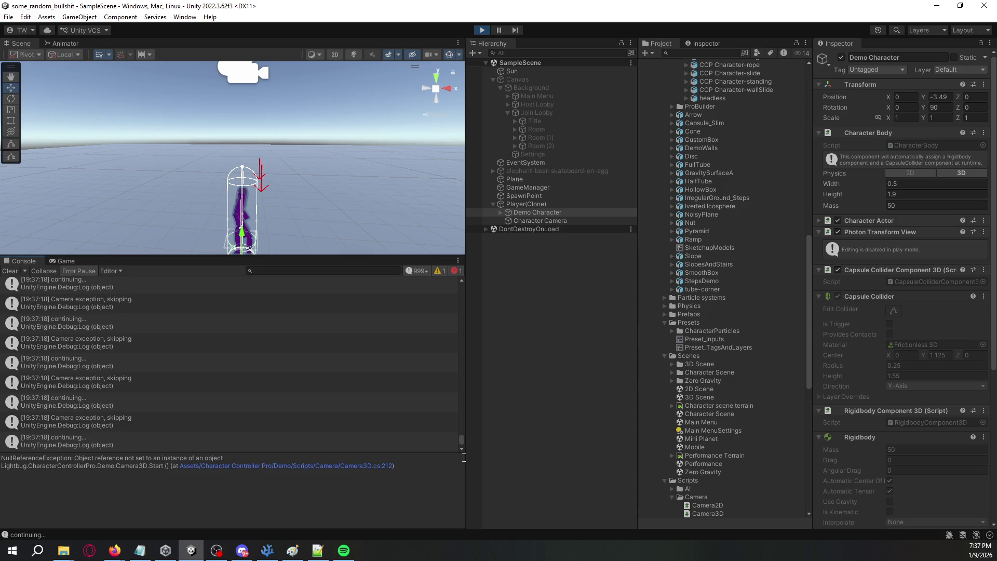
click(418, 271)
click(414, 305)
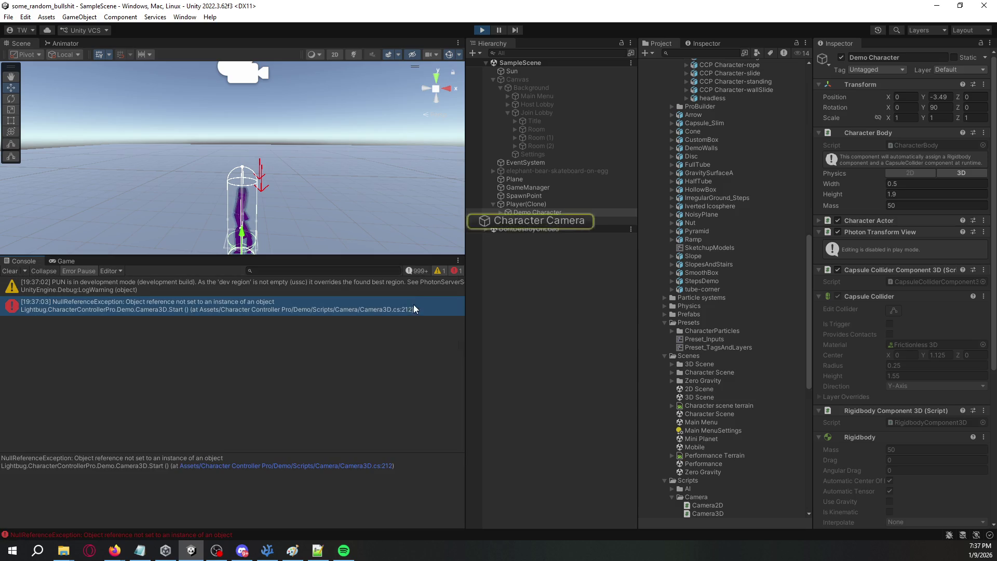
click(416, 273)
click(10, 271)
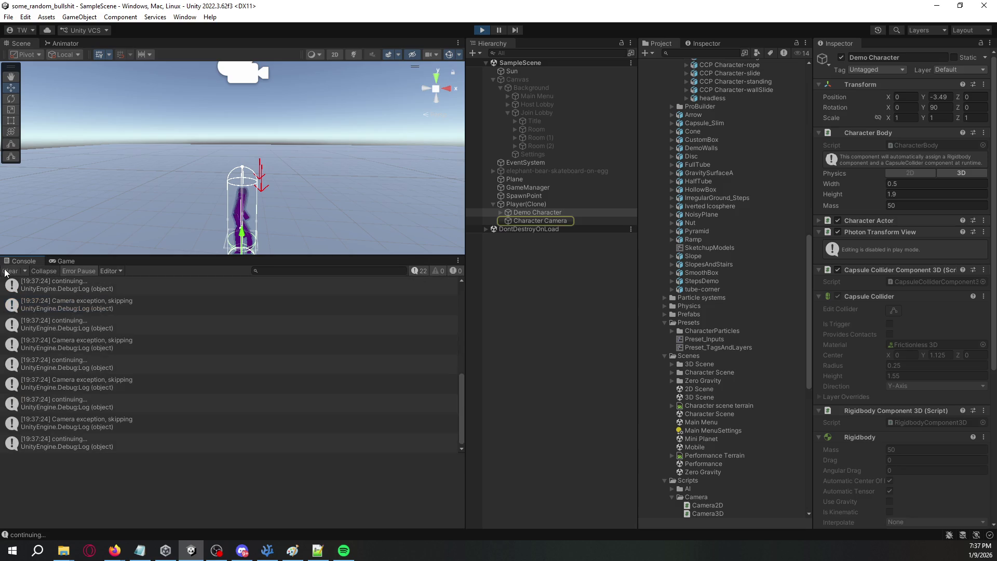
click(10, 272)
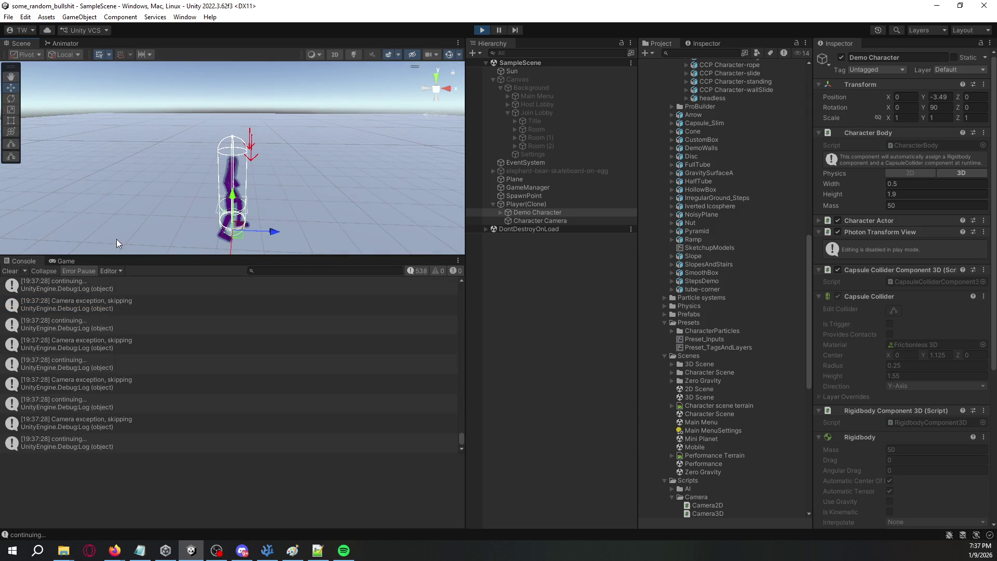
click(58, 262)
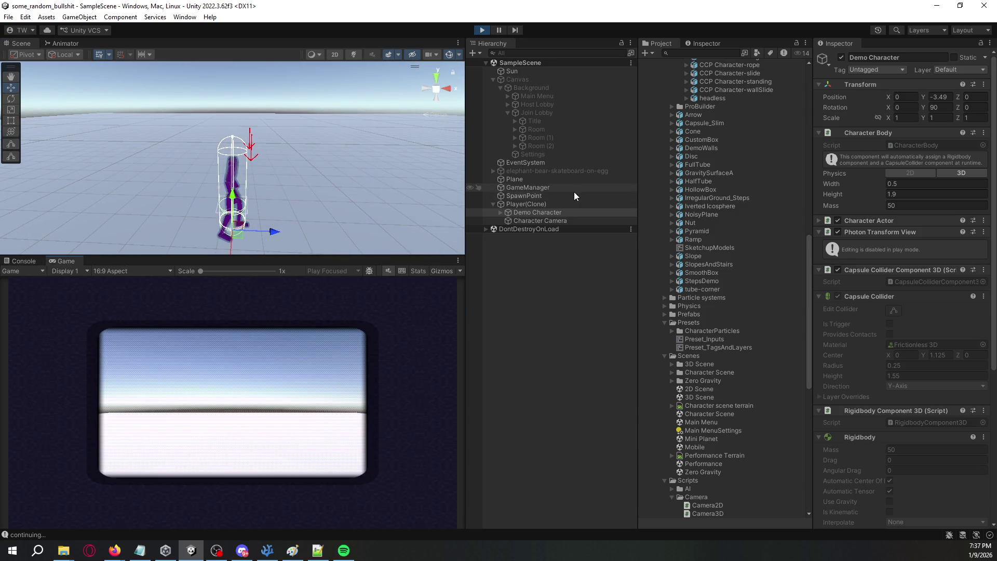
click(562, 220)
Step: Assign Demo Character's Graphics object as Camera 3D's Target Transform
scroll(861, 281, down, 15)
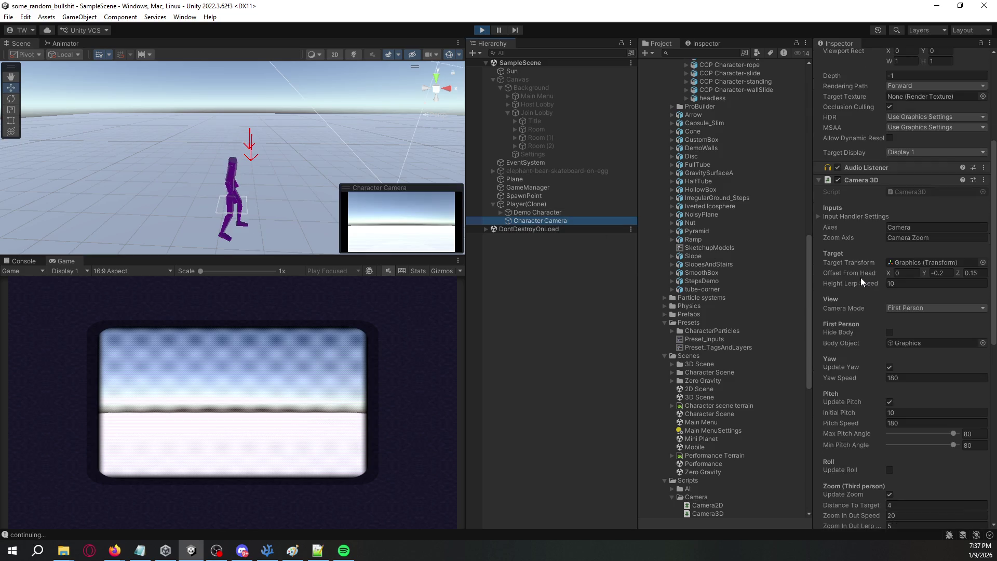
scroll(861, 278, up, 10)
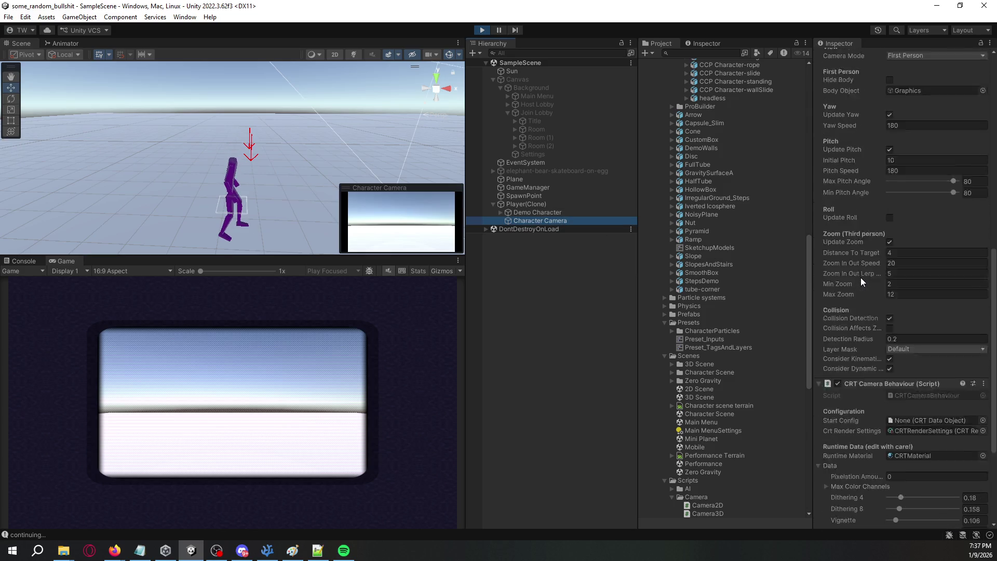
scroll(861, 277, up, 2)
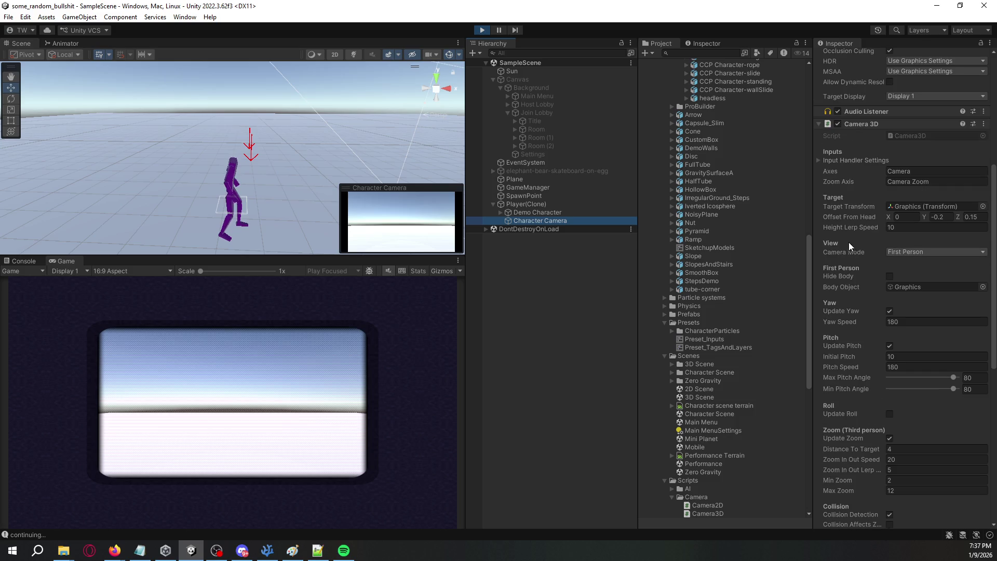
click(501, 212)
click(508, 221)
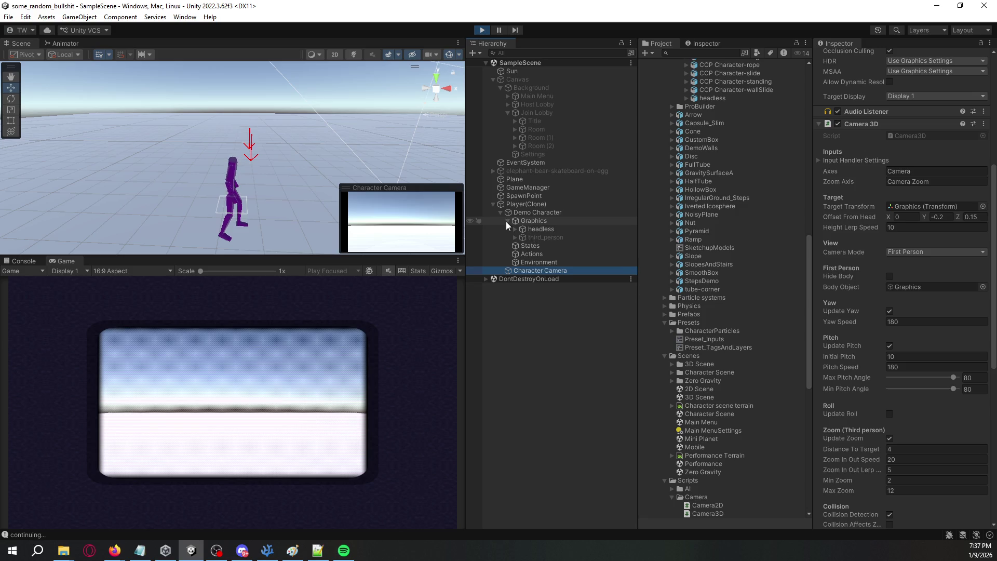
click(507, 221)
drag(531, 222, 899, 213)
Step: Clear the Console, inspect a camera exception entry, and stop play mode
click(24, 261)
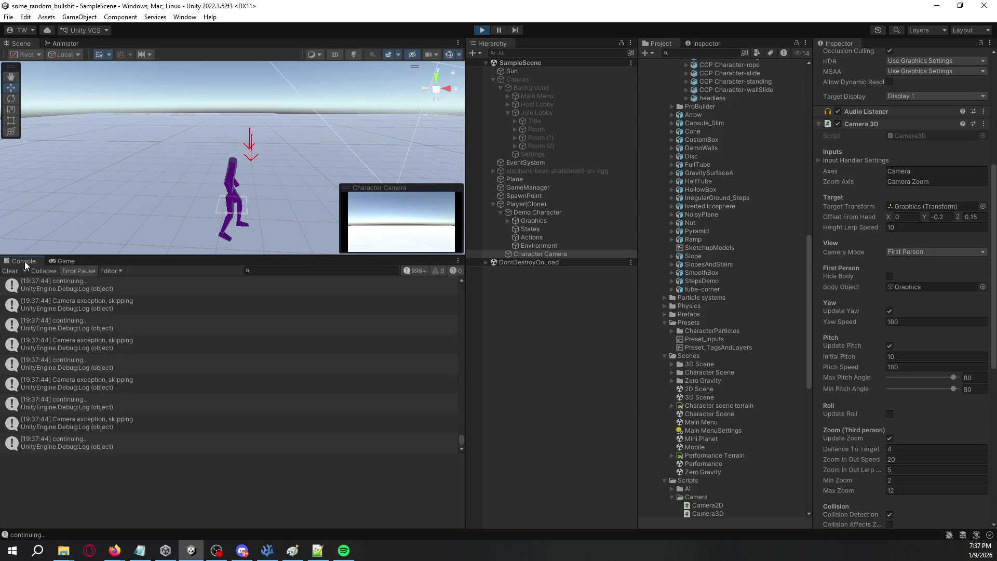
click(11, 271)
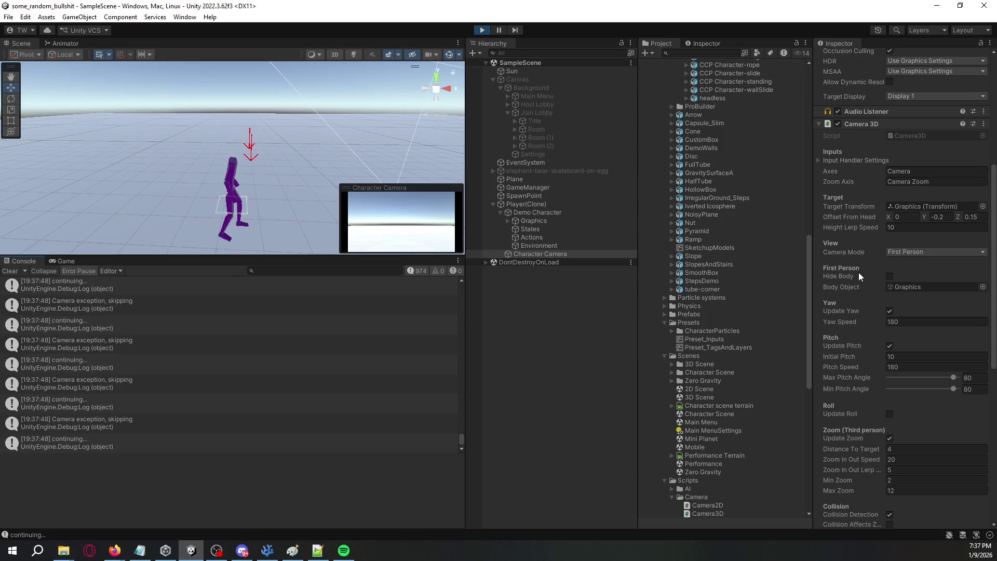
click(286, 360)
scroll(291, 360, up, 1)
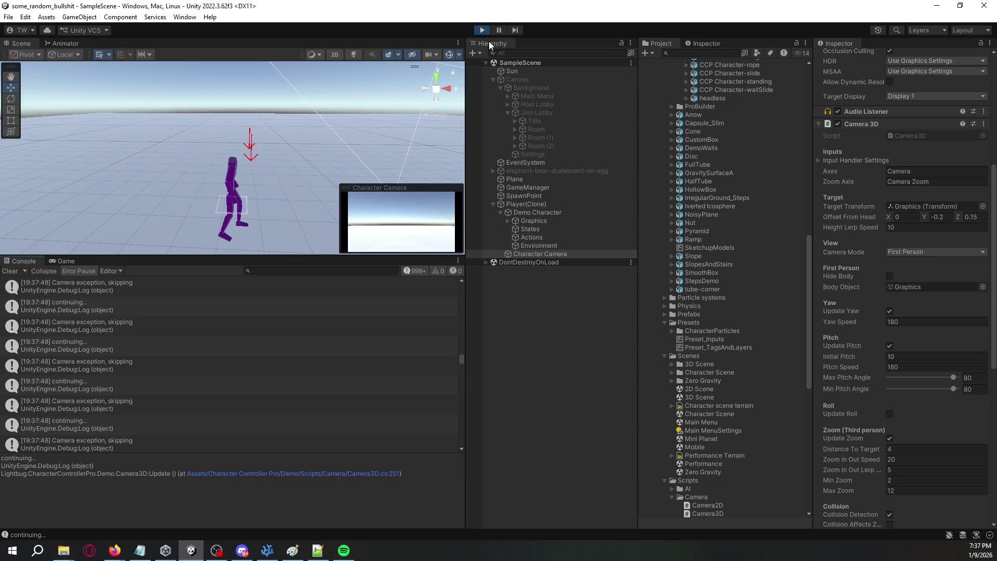
click(487, 29)
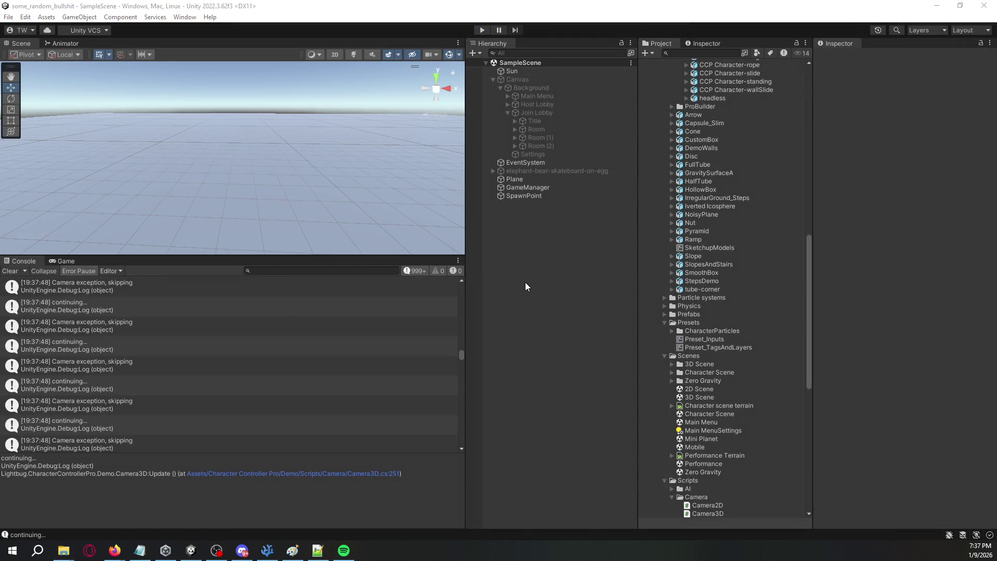
key(alt+Tab)
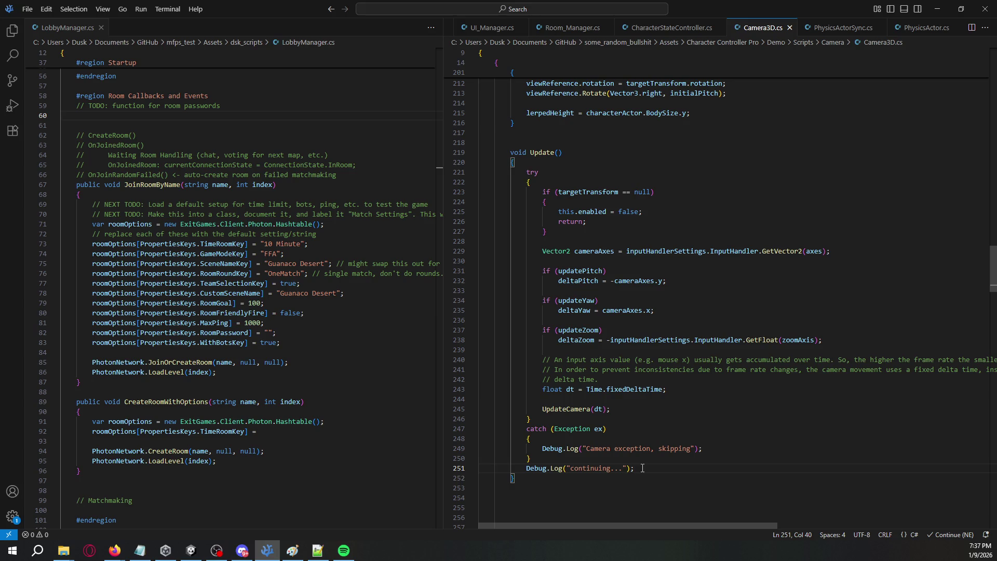
Step: Delete the try line, its braces, and the catch block with debug logging from Update
drag(643, 468, 649, 419)
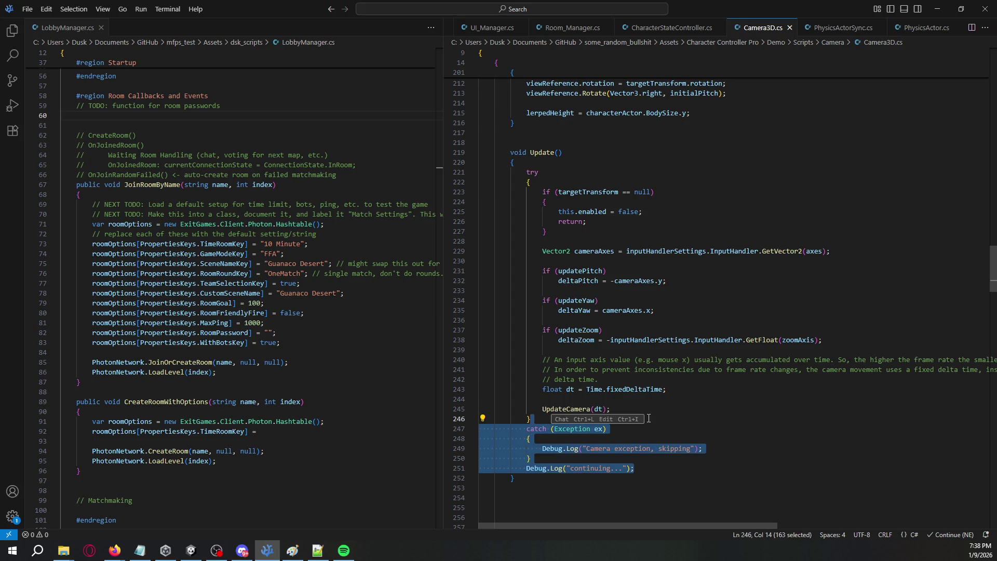
shift+click(611, 409)
key(BackSpace)
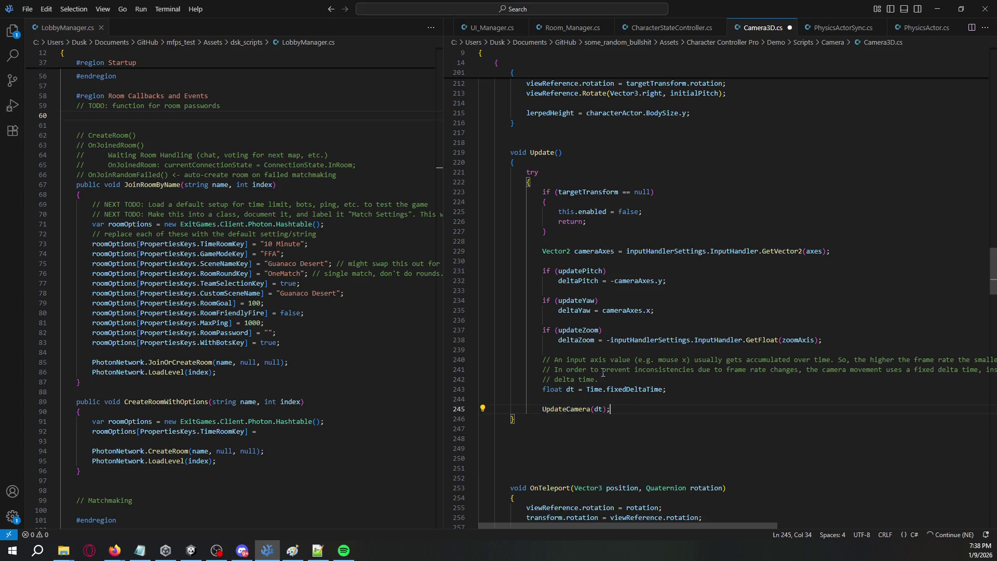
drag(549, 182, 550, 164)
key(BackSpace)
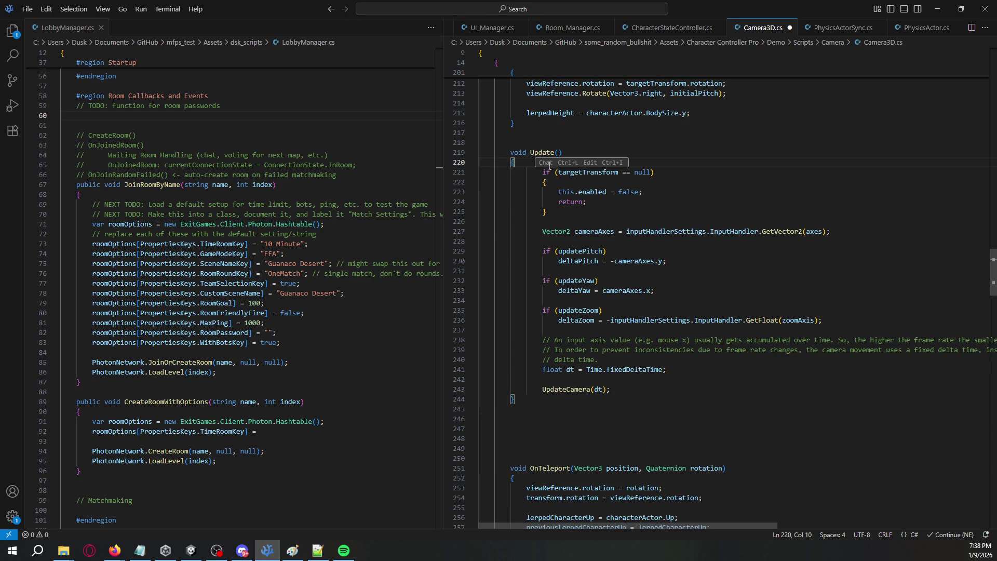
Step: Start Update with an `if (cameraAxes)` condition and its opening brace
key(Return)
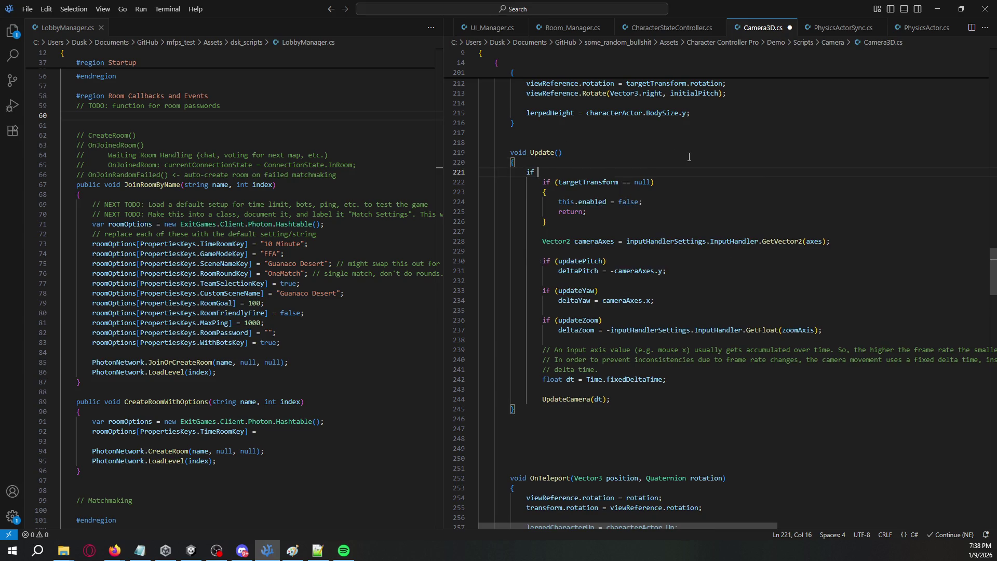
text(cameraAxes)
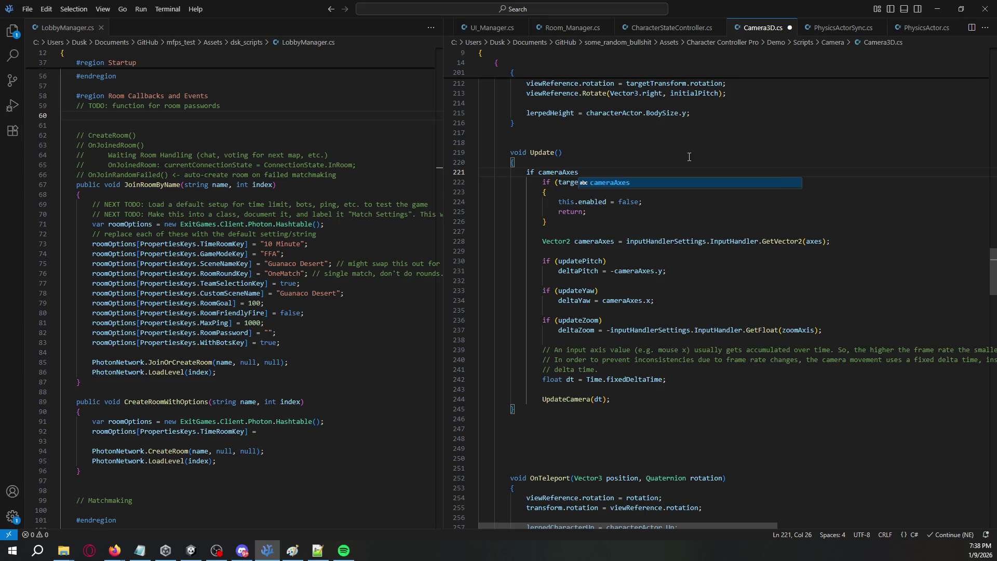
key(ctrl+shift+Left)
text(()
key(End)
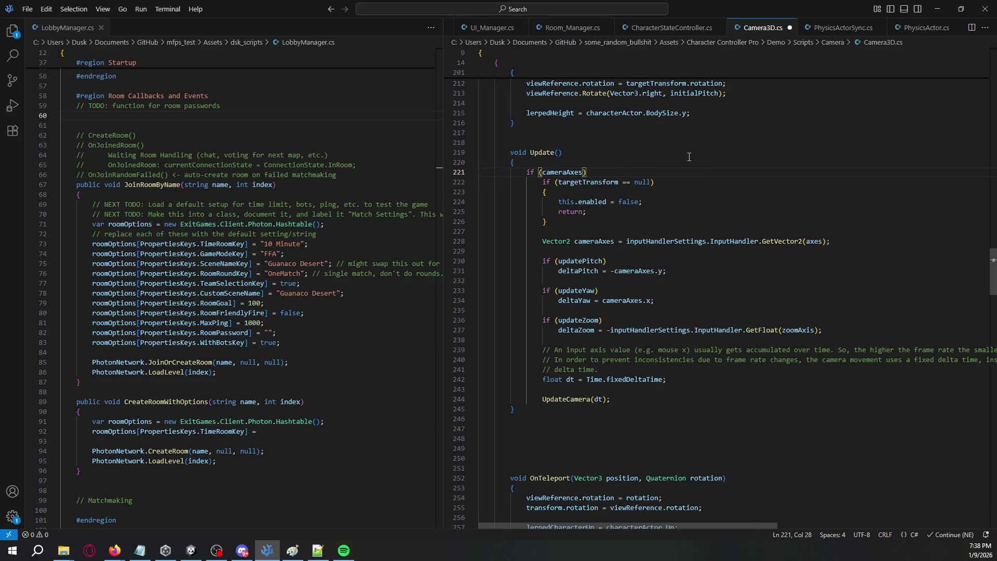
key(Return)
text({)
key(Return)
key(Up)
key(shift+Down)
key(shift+Down)
key(BackSpace)
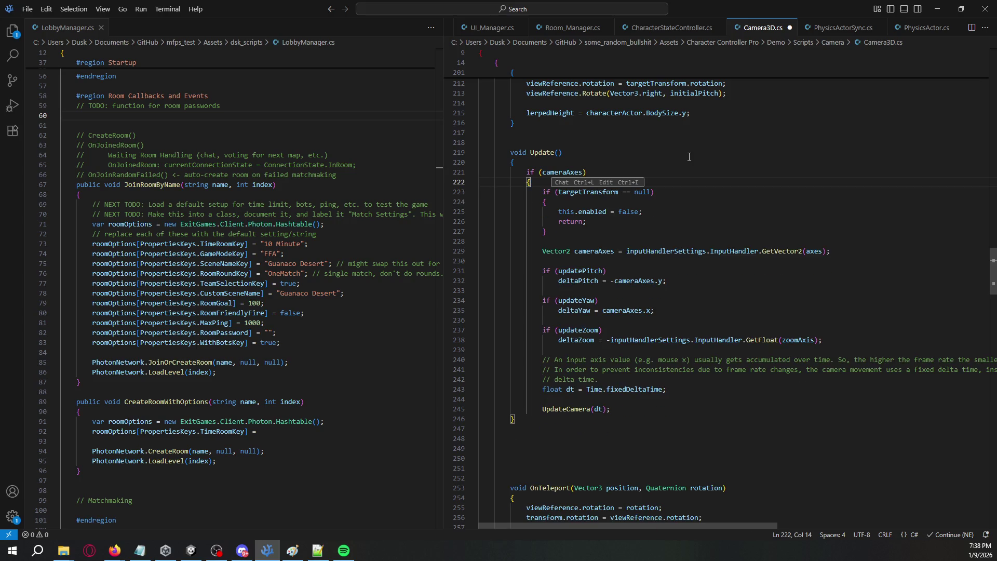
Step: Close the if block after the UpdateCamera(dt) call and save Camera3D.cs
click(629, 409)
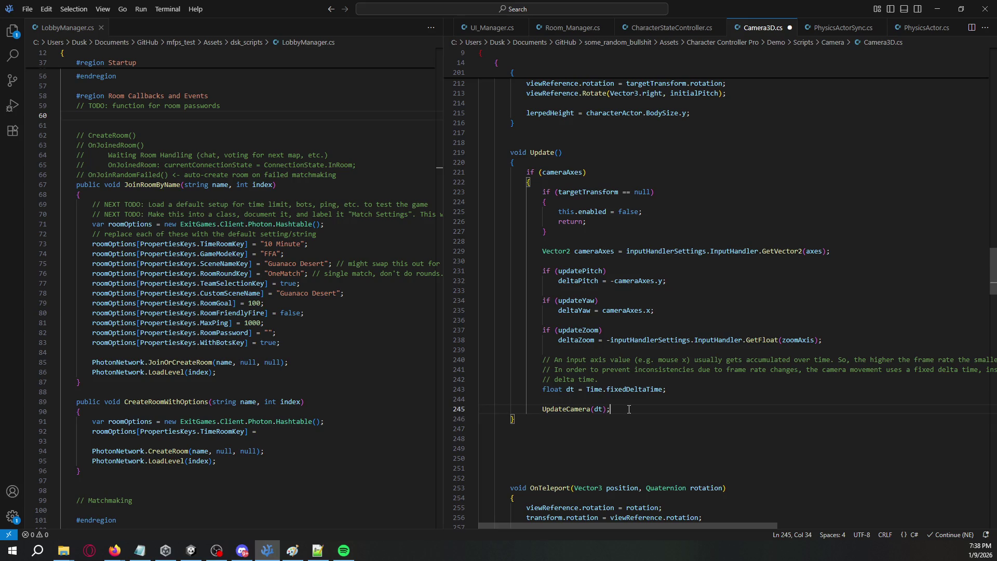
key(Return)
text(})
key(ctrl+s)
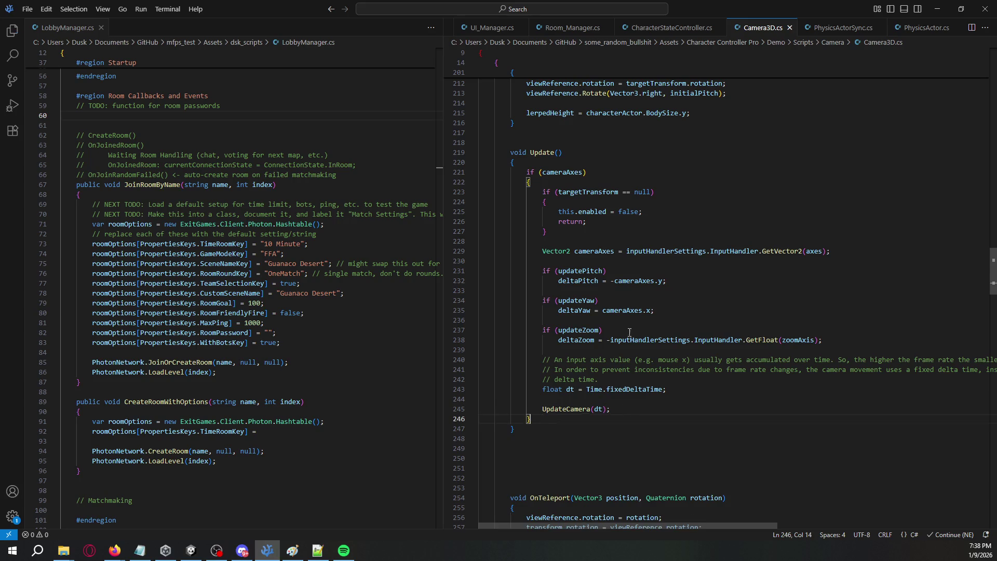
double_click(596, 257)
scroll(666, 343, up, 15)
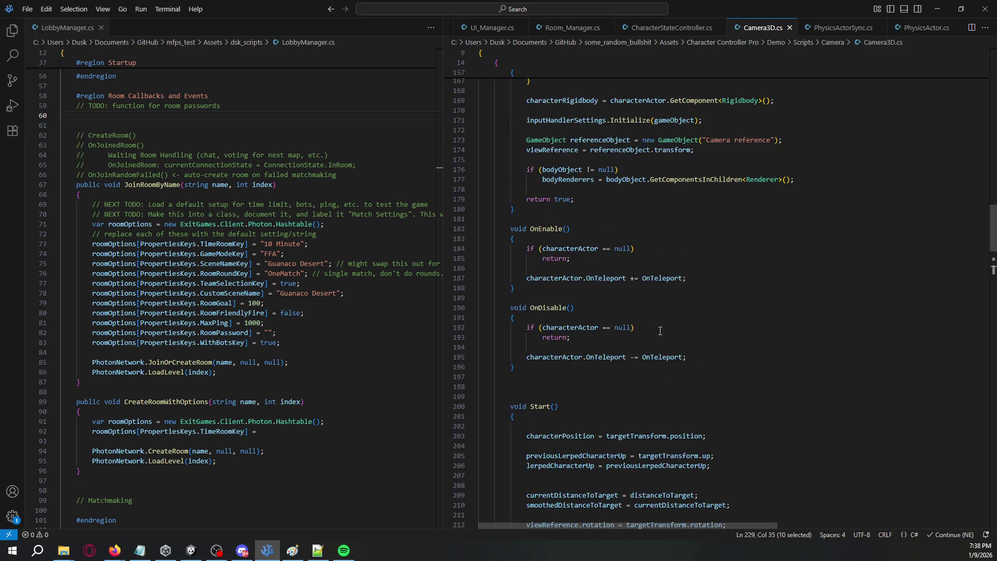
Step: Trace inputHandlerSettings and the Initialize call in Awake within Camera3D.cs
scroll(667, 343, up, 20)
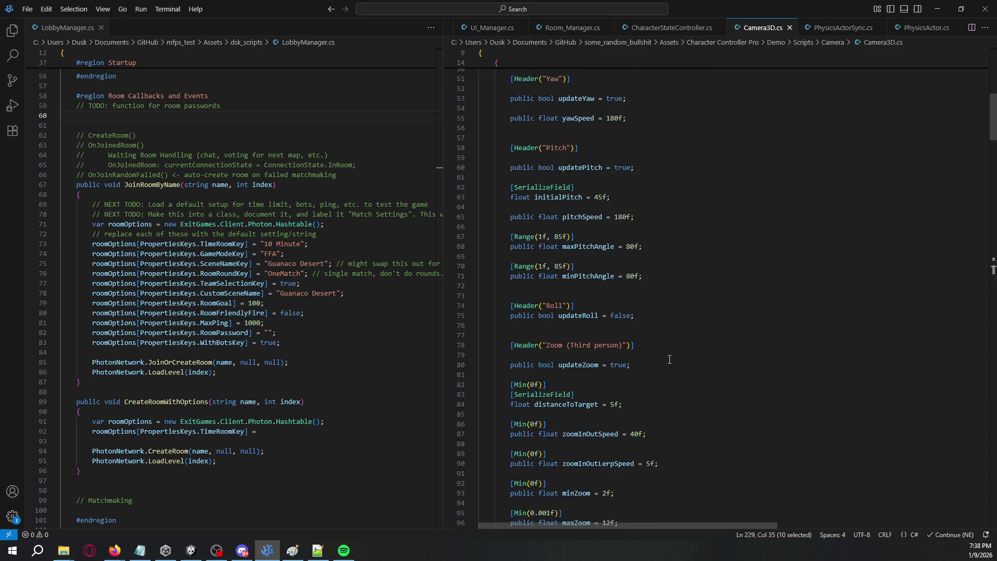
scroll(670, 361, up, 10)
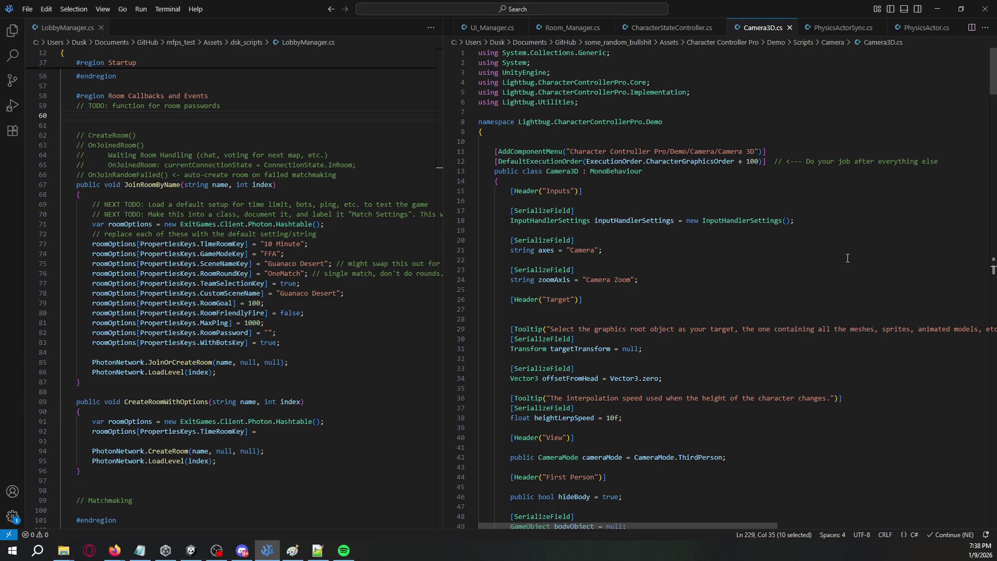
mouse_move(993, 75)
mouse_down()
mouse_move(988, 290)
mouse_move(989, 276)
mouse_up()
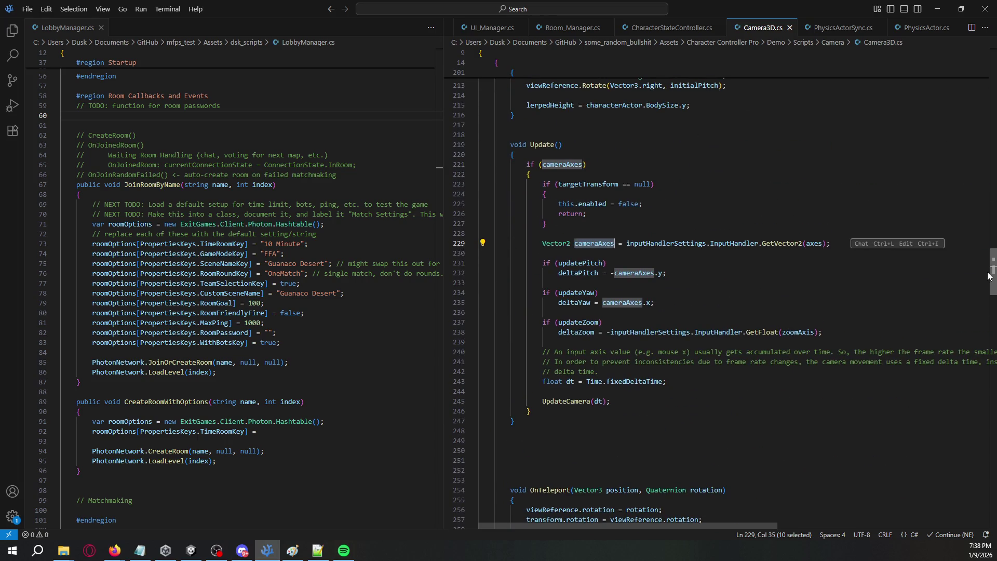
double_click(665, 244)
mouse_move(991, 277)
mouse_down()
mouse_move(988, 61)
mouse_move(992, 209)
mouse_up()
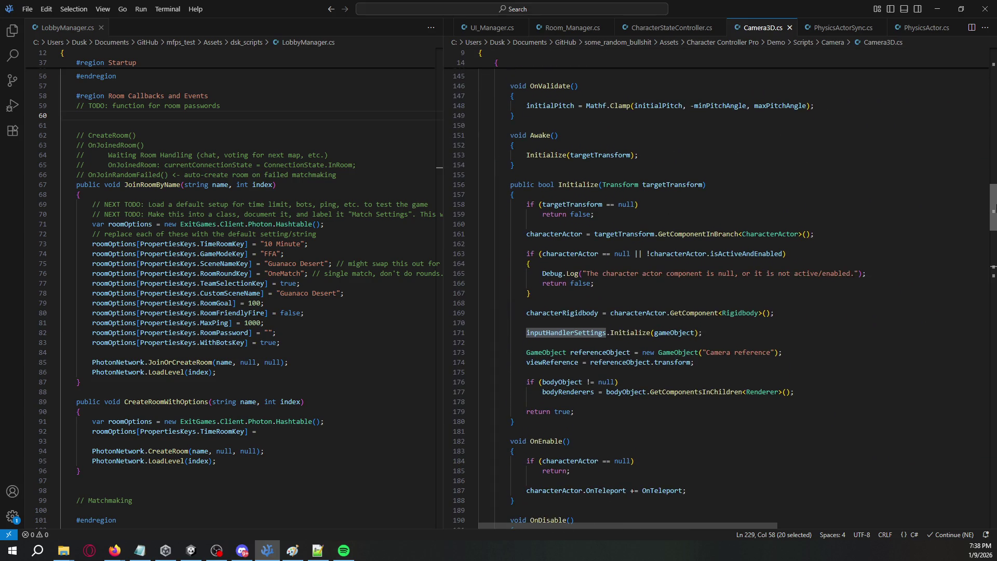
double_click(583, 185)
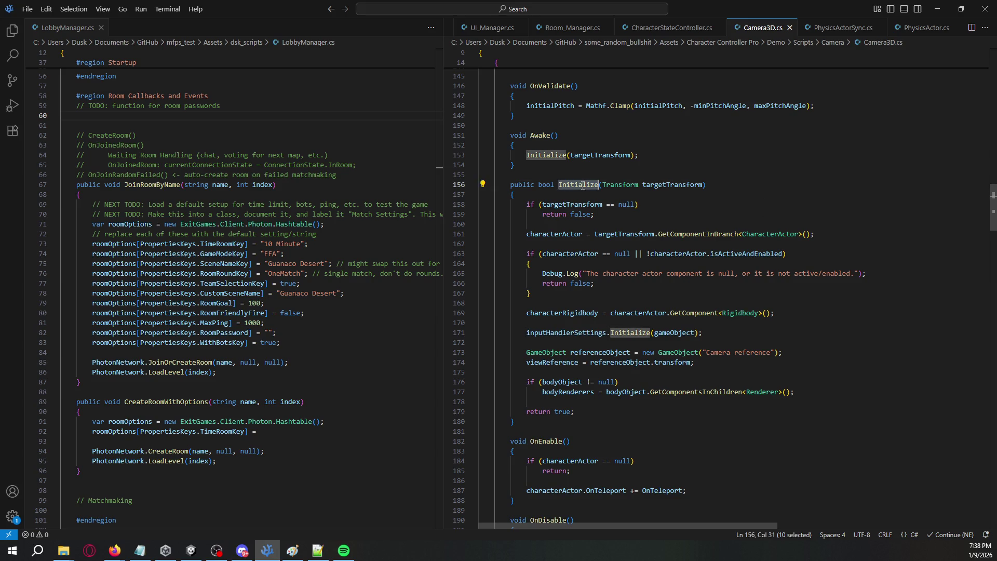
scroll(579, 193, up, 2)
key(shift+F3)
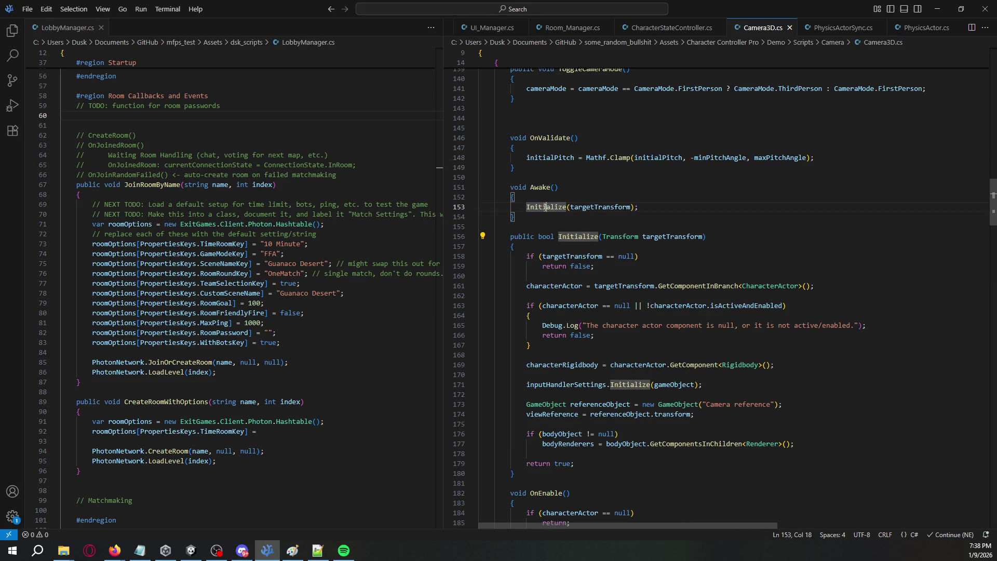
scroll(601, 363, down, 20)
scroll(583, 330, down, 7)
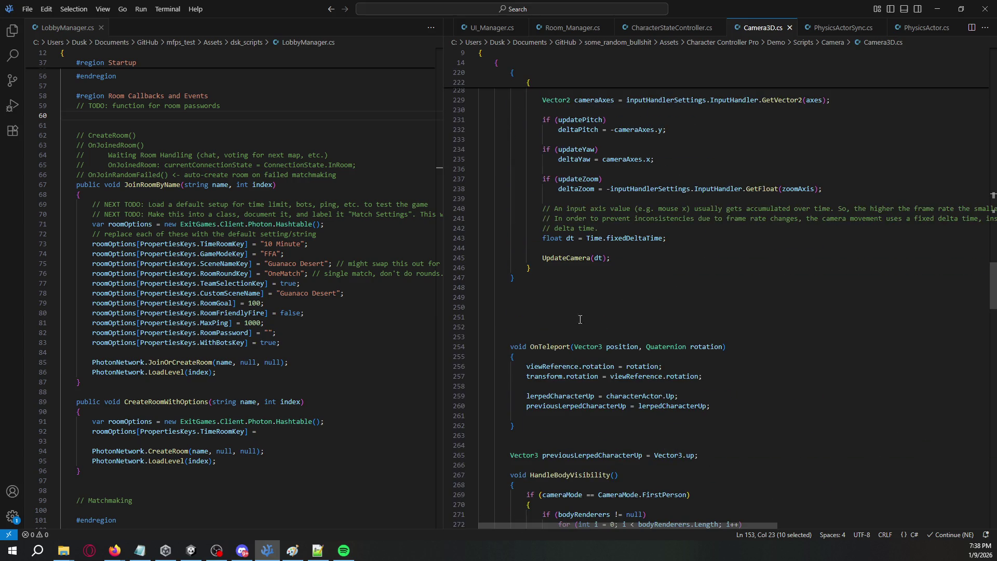
Step: Add an else branch calling Initialize() after the if (cameraAxes) block
click(575, 271)
scroll(578, 281, up, 3)
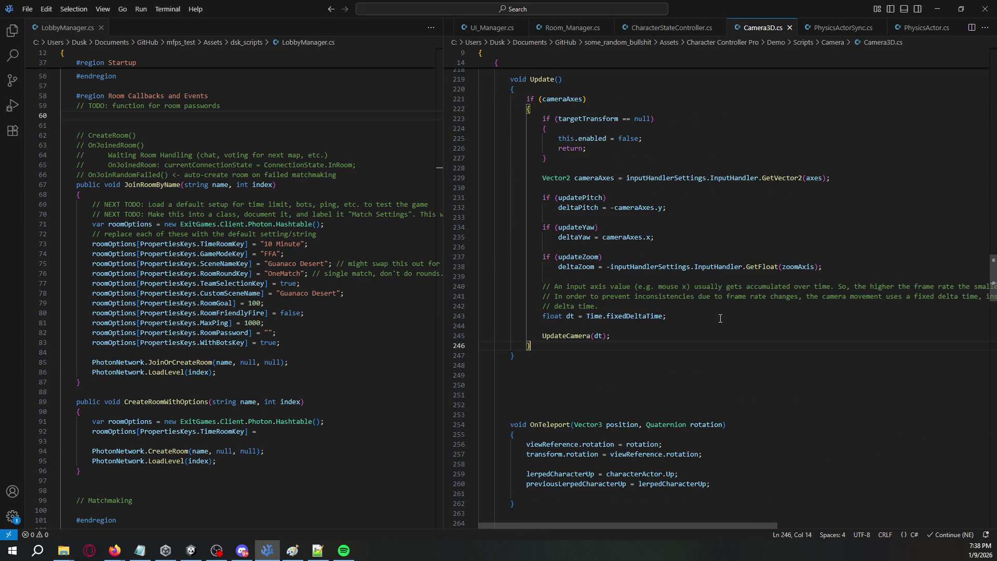
key(Return)
text(else)
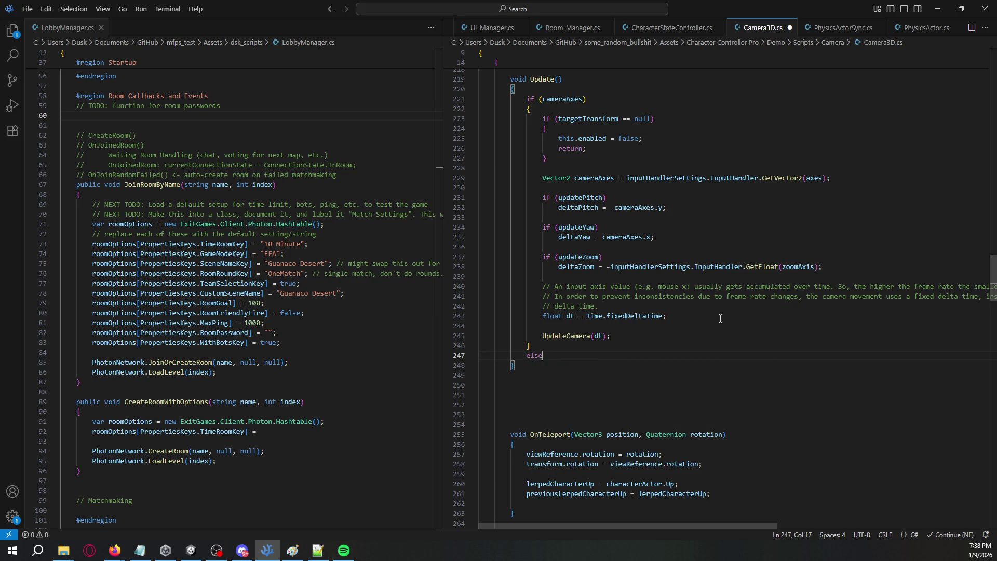
key(Return)
text({)
key(Return)
text(Initialize)
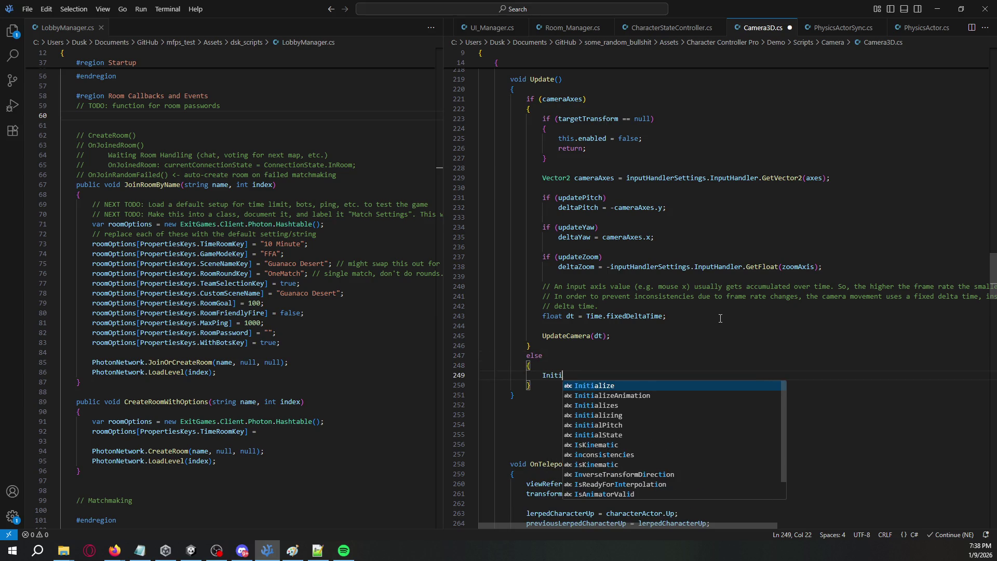
key(Return)
text(();)
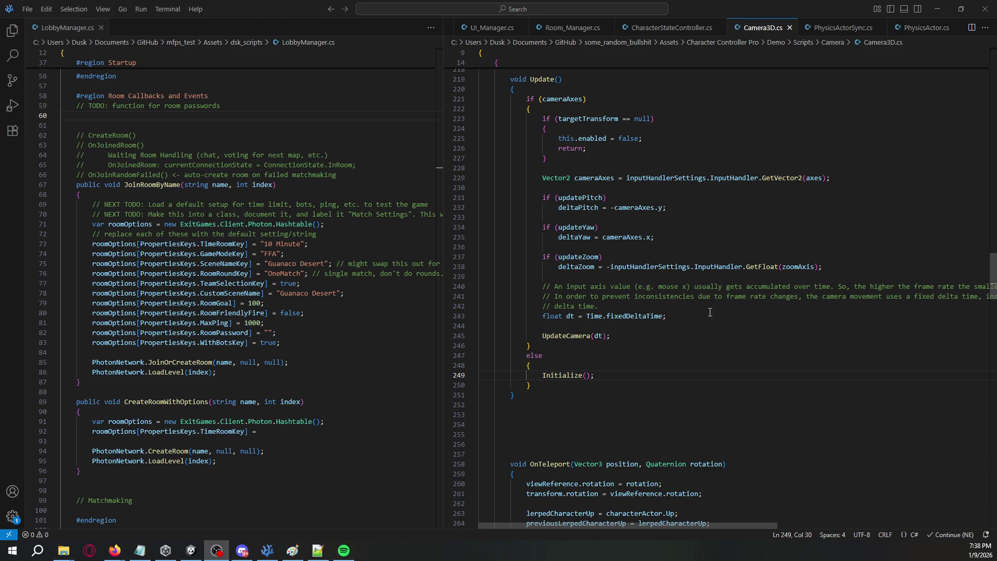
key(alt+Tab)
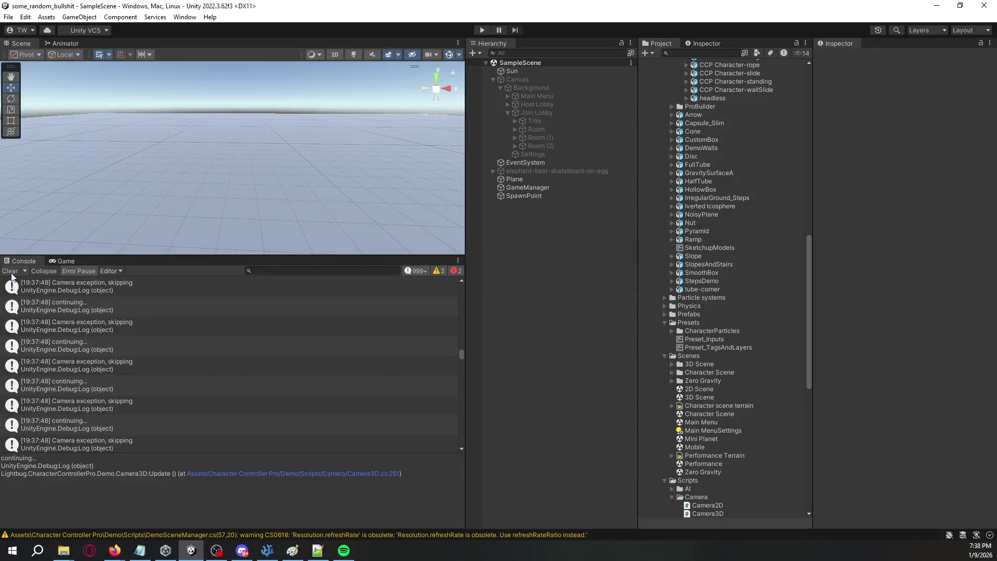
Step: Clear the Console, review both compile errors, and open the first in the code editor
click(11, 273)
click(281, 286)
click(303, 303)
click(320, 288)
click(324, 306)
click(332, 291)
double_click(337, 306)
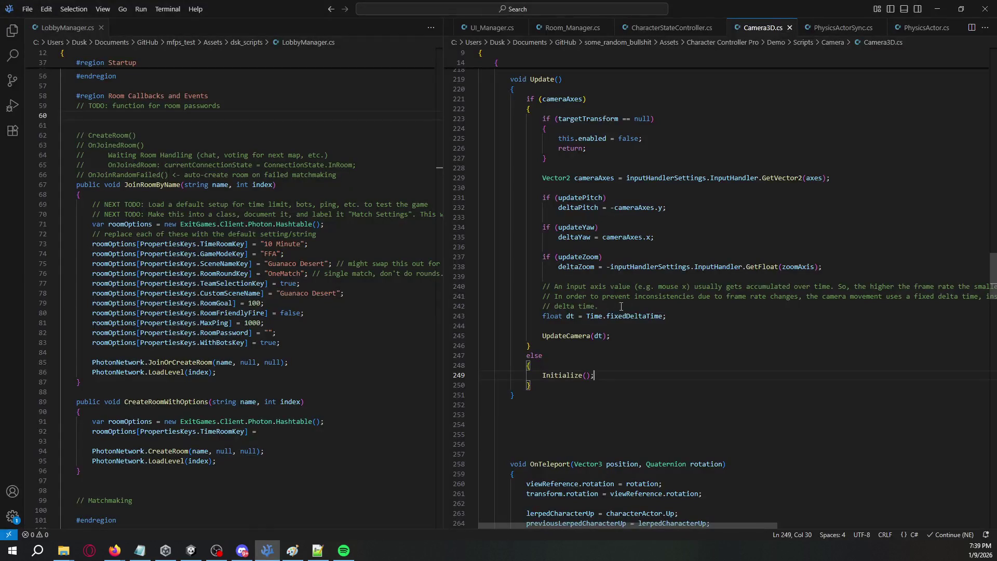
Step: Change line 221's if condition to test inputHandlerSettings
double_click(684, 175)
key(ctrl+c)
double_click(570, 99)
key(ctrl+v)
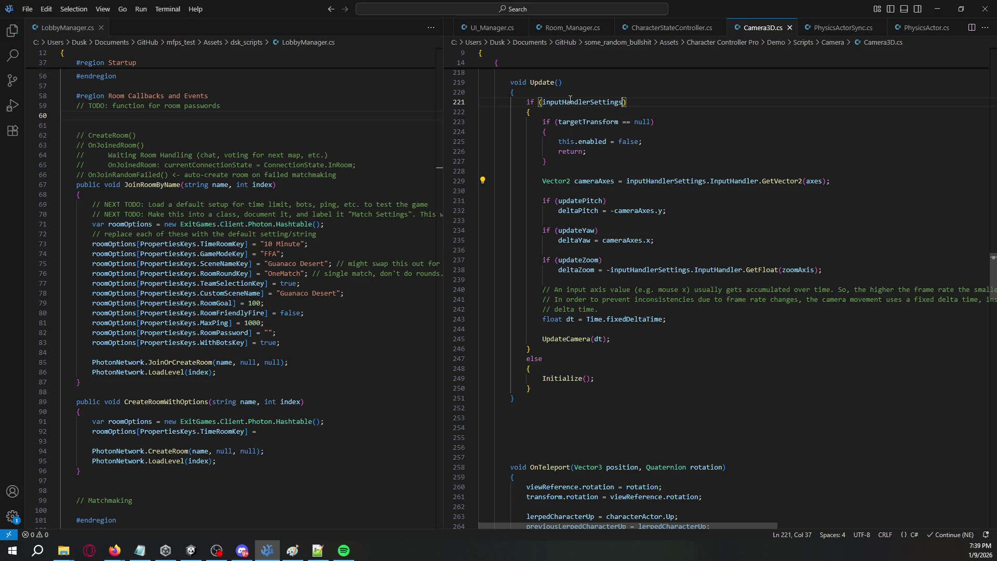
Step: Recompile in Unity and open the remaining line 249 Camera3D error in the code
click(191, 550)
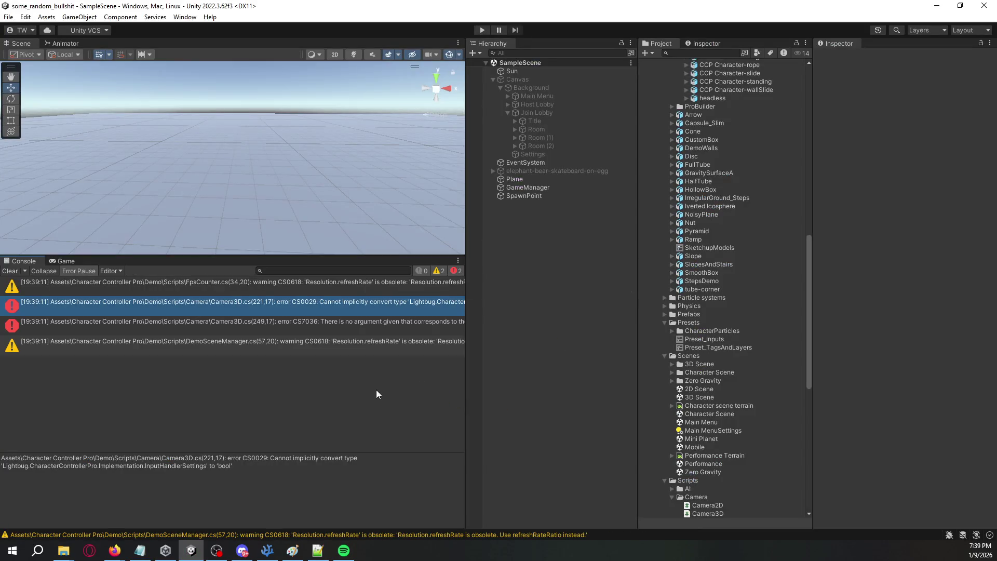
click(317, 329)
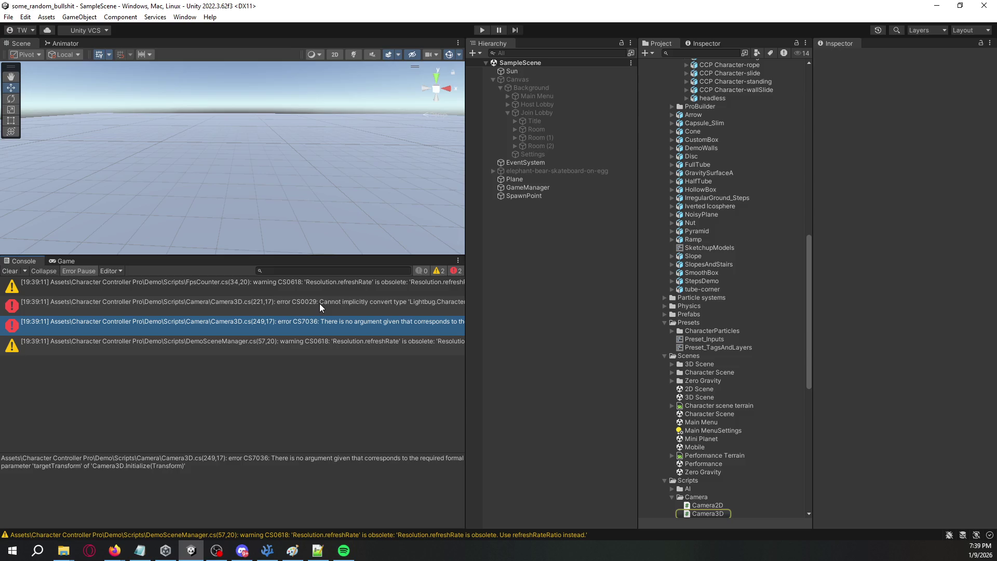
click(320, 303)
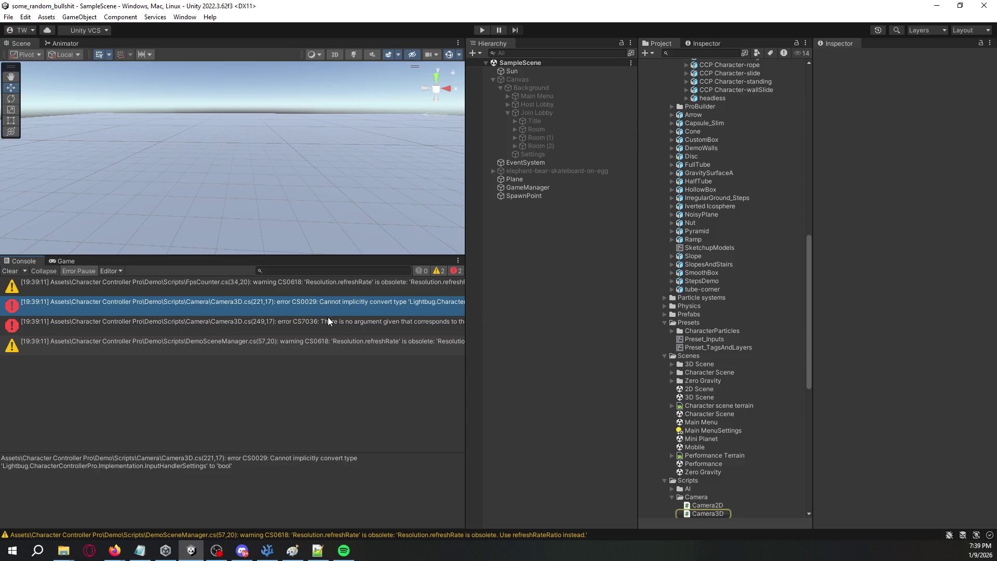
double_click(330, 321)
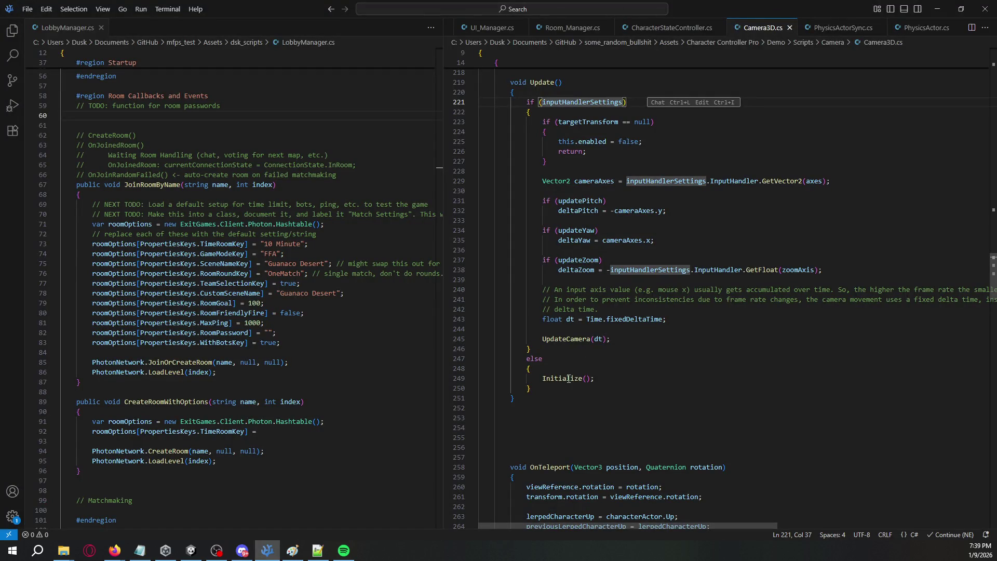
Step: Prefix the Initialize call on line 249 with 'inputHandlerSettings.'
double_click(568, 380)
scroll(568, 380, up, 15)
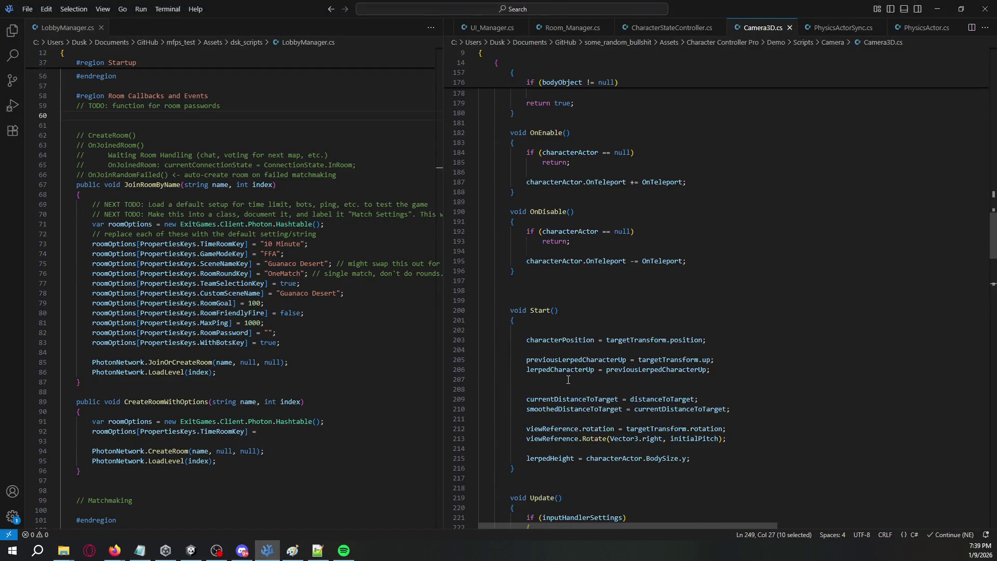
scroll(569, 380, up, 3)
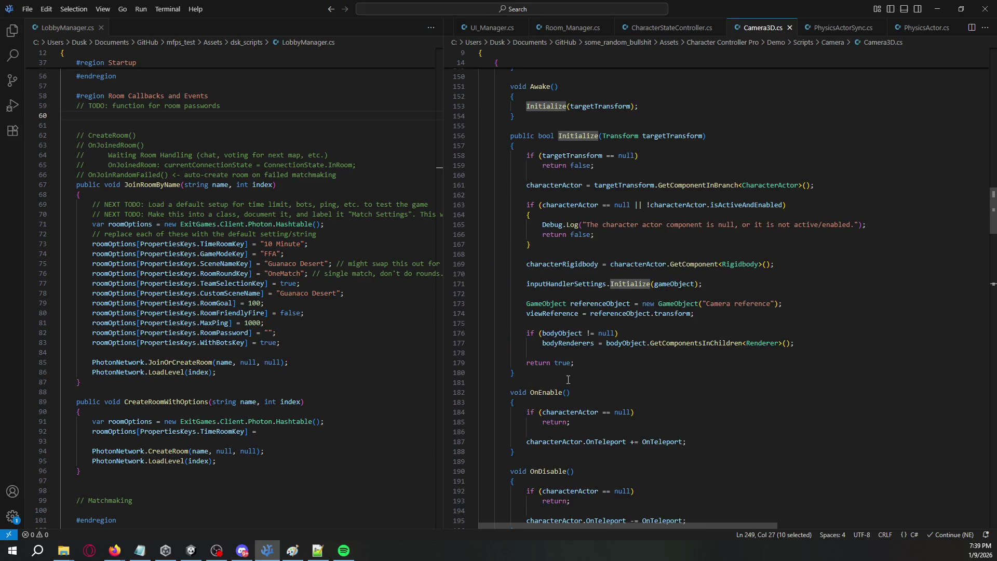
double_click(595, 285)
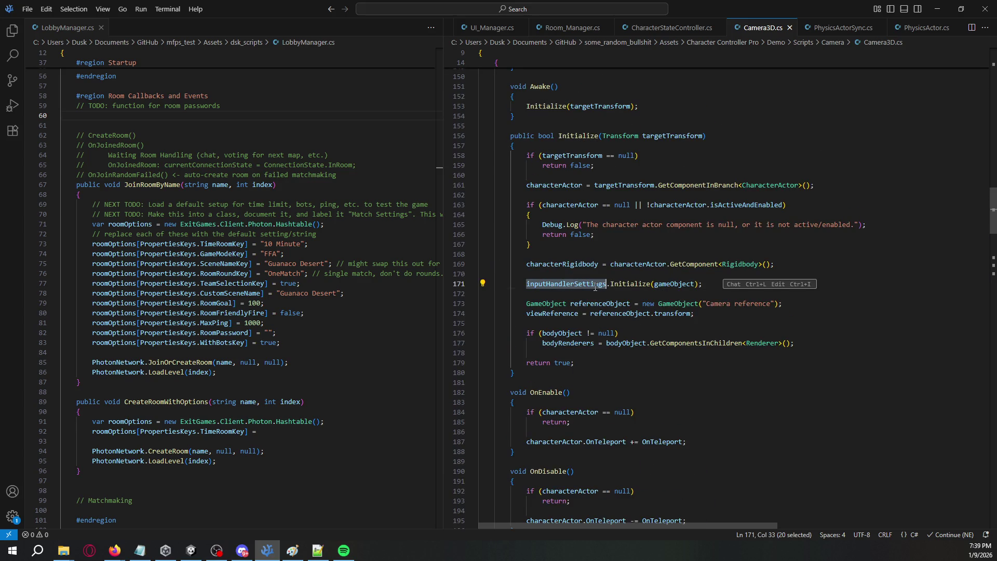
scroll(595, 286, down, 6)
scroll(595, 291, up, 4)
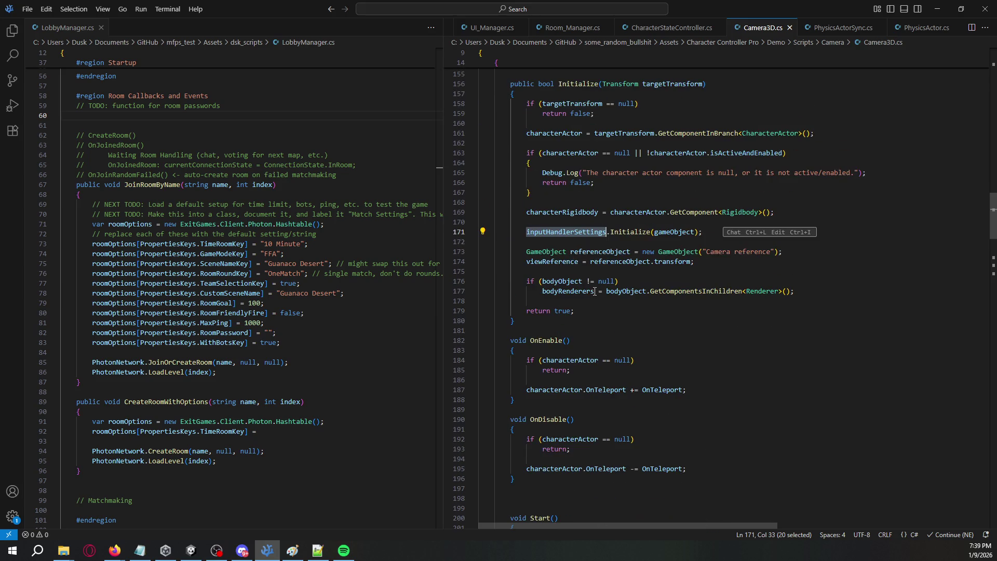
scroll(595, 291, down, 19)
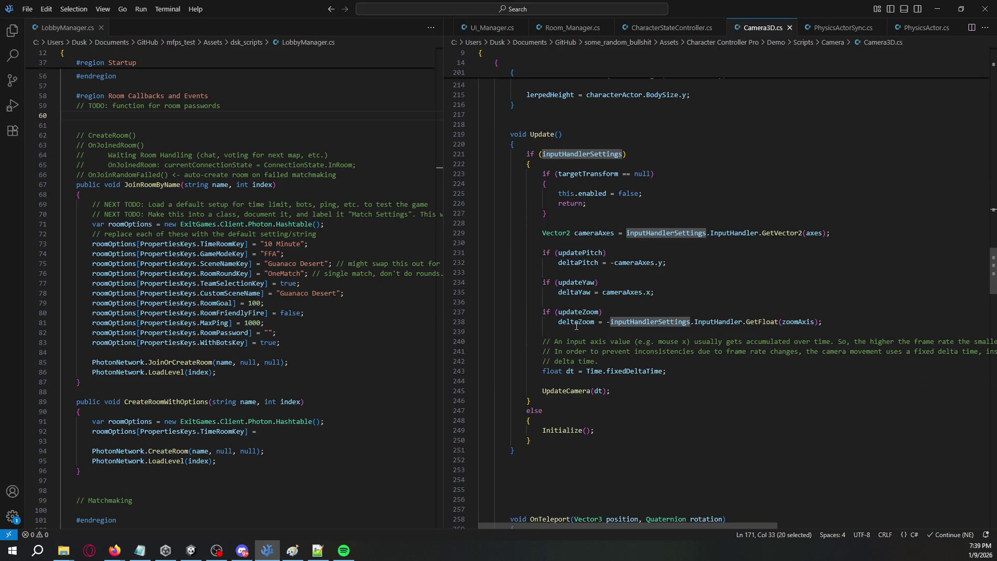
click(541, 430)
key(ctrl+v)
text(..)
key(Tab)
Step: Pass gameObject as Initialize's argument, save Camera3D.cs, and return to Unity
scroll(604, 454, up, 20)
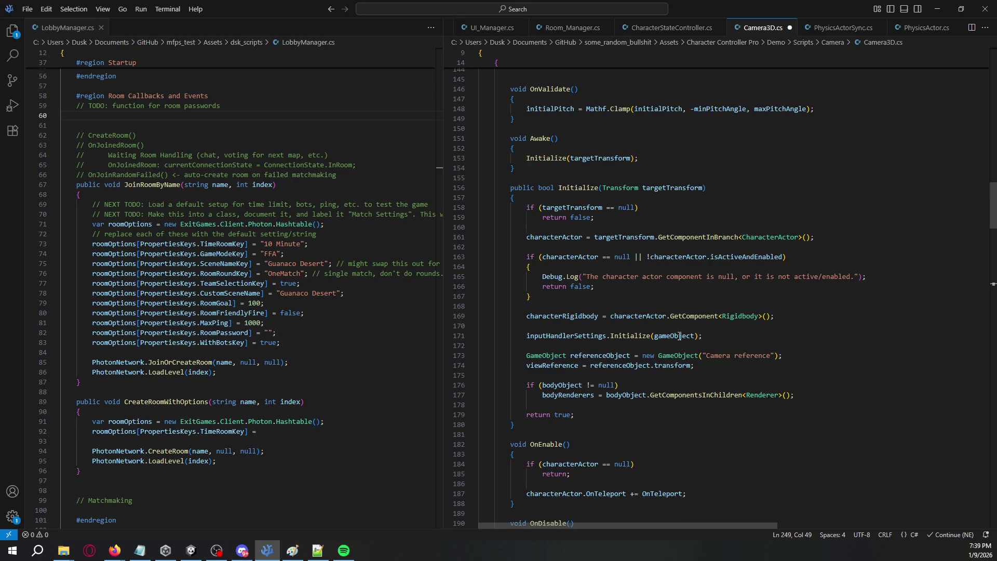
double_click(680, 336)
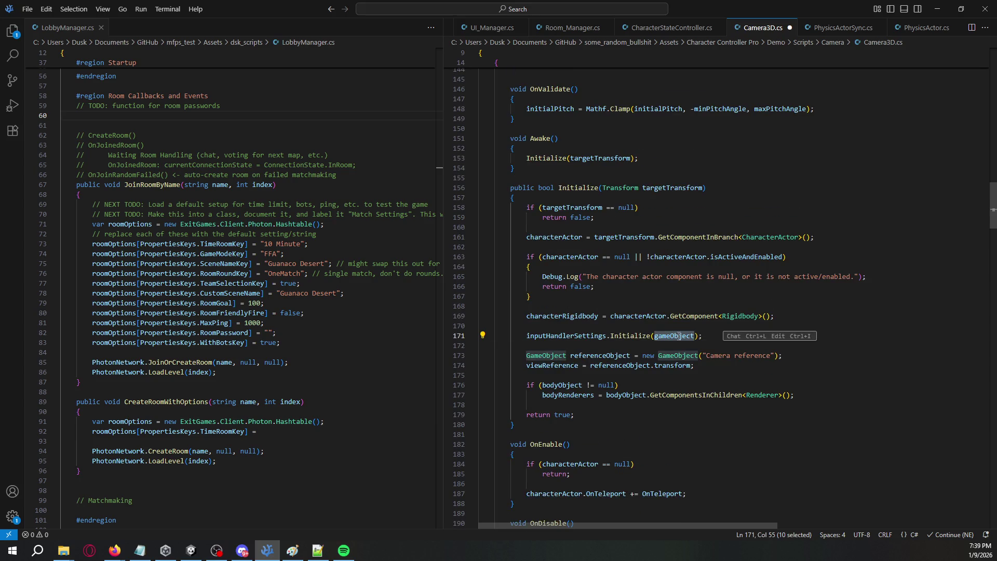
scroll(680, 336, down, 20)
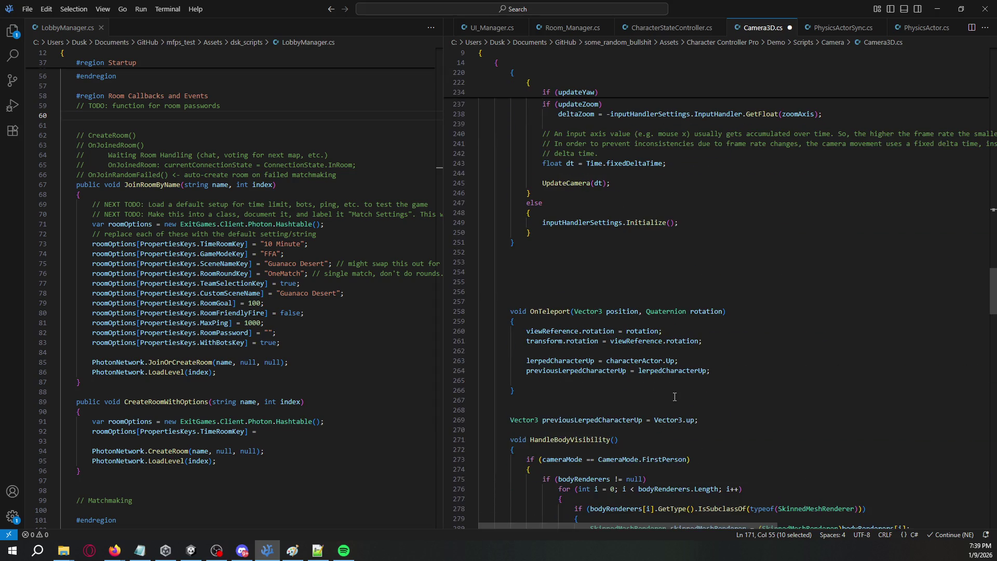
click(671, 226)
key(ctrl+v)
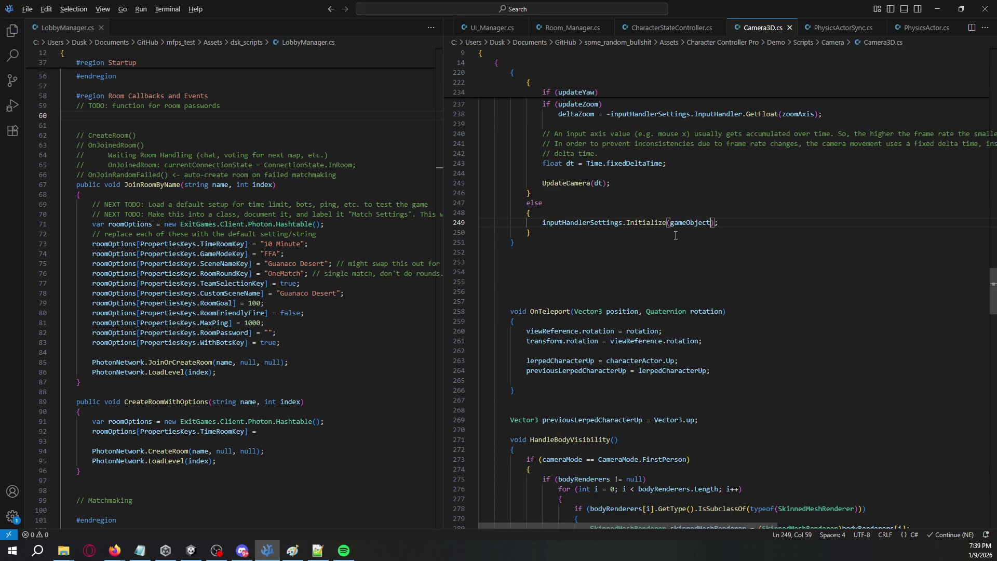
key(ctrl+s)
key(alt+Tab)
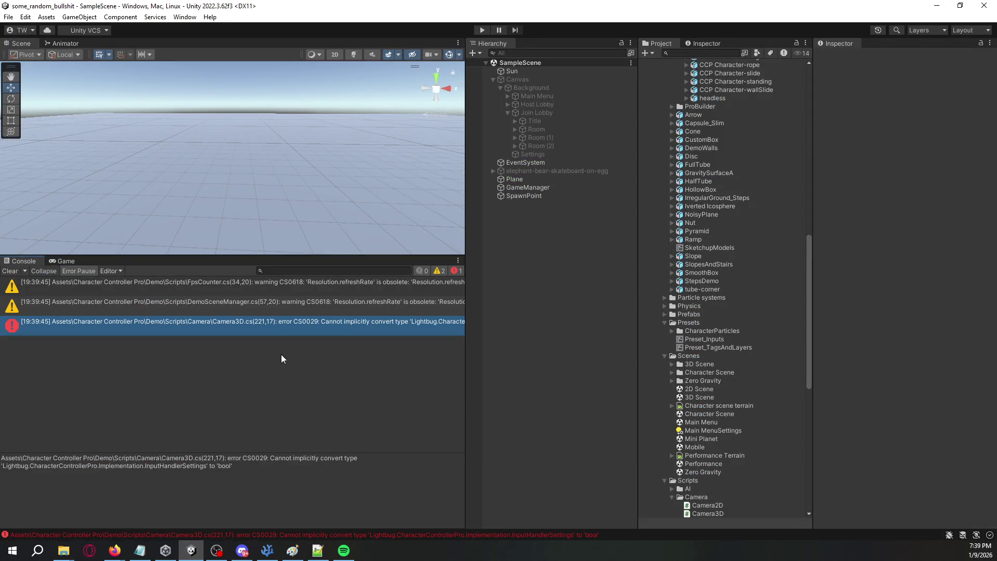
Step: Delete Update's else branch and if (inputHandlerSettings) line, outdent the body, and recompile
double_click(275, 330)
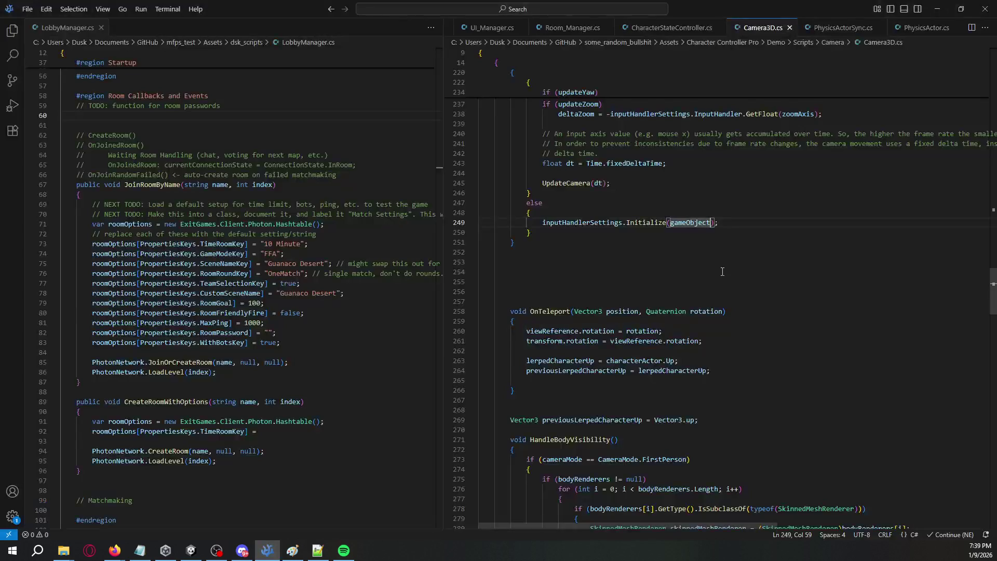
mouse_move(587, 235)
mouse_down()
mouse_move(577, 229)
mouse_move(624, 183)
mouse_up()
key(BackSpace)
scroll(629, 217, up, 5)
scroll(629, 217, up, 3)
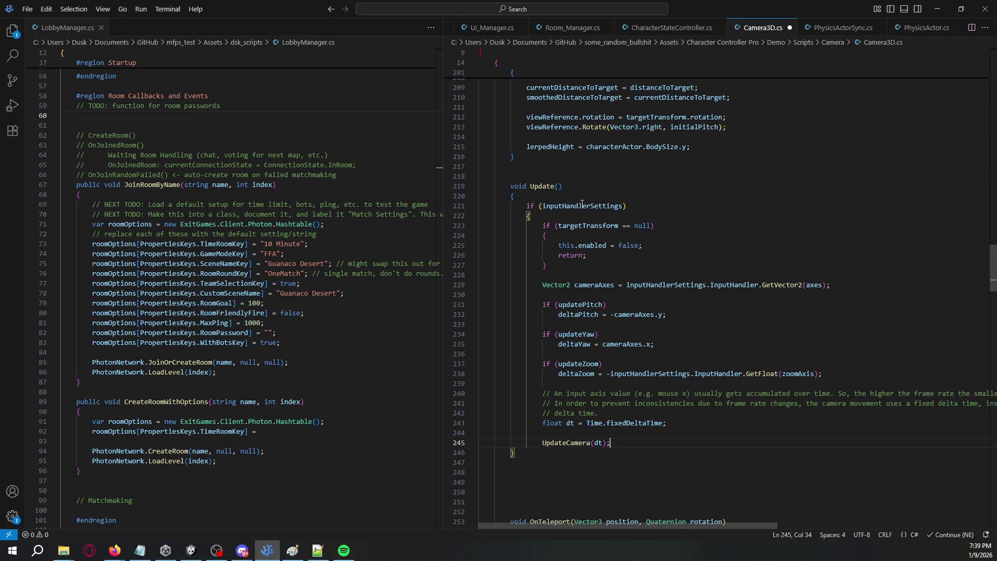
drag(569, 211, 568, 194)
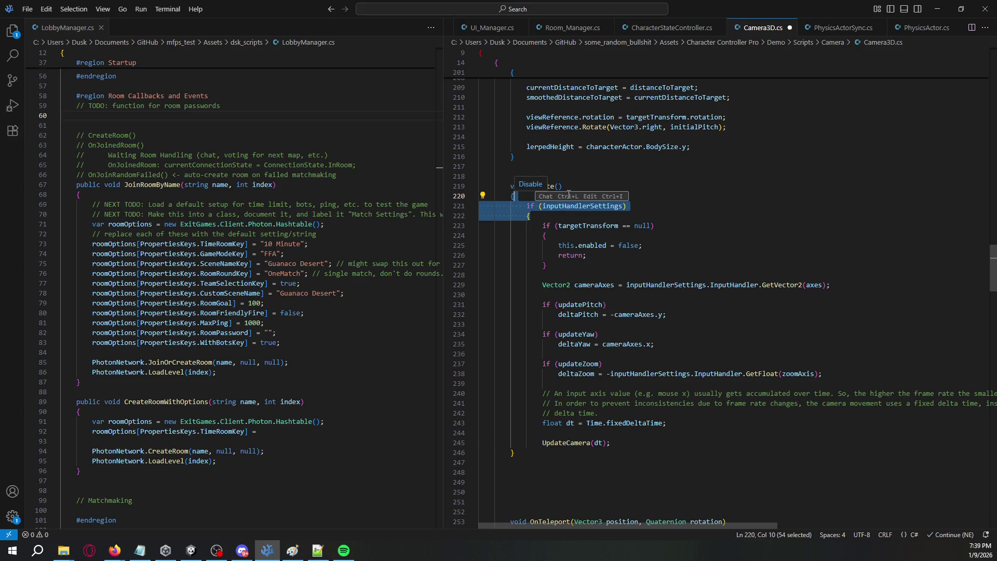
key(BackSpace)
click(577, 205)
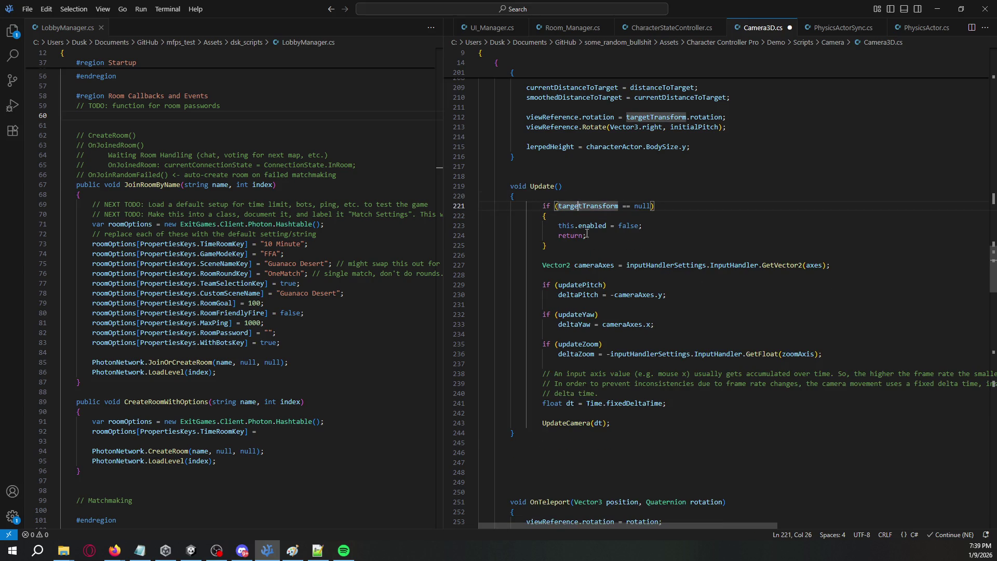
shift+click(611, 422)
key(shift+Tab)
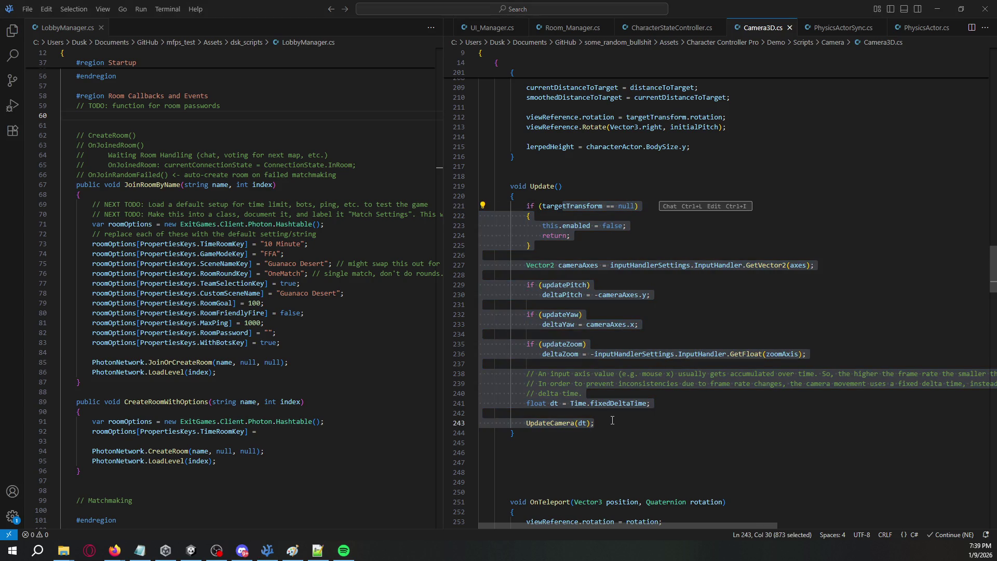
key(alt+Tab)
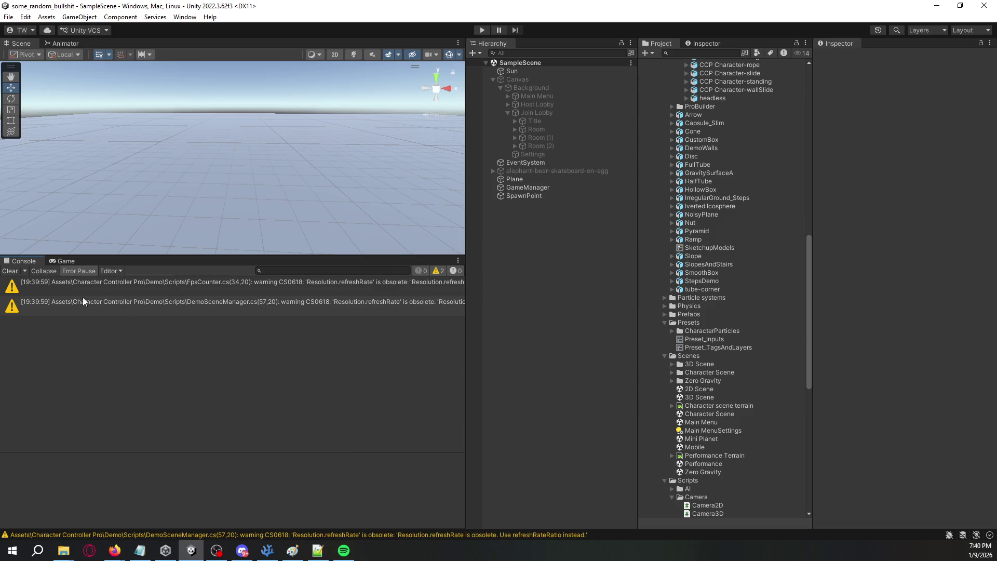
Step: Play the scene, activate Player(Clone)'s Demo Character, inspect its Character Camera, then stop
click(10, 270)
click(480, 30)
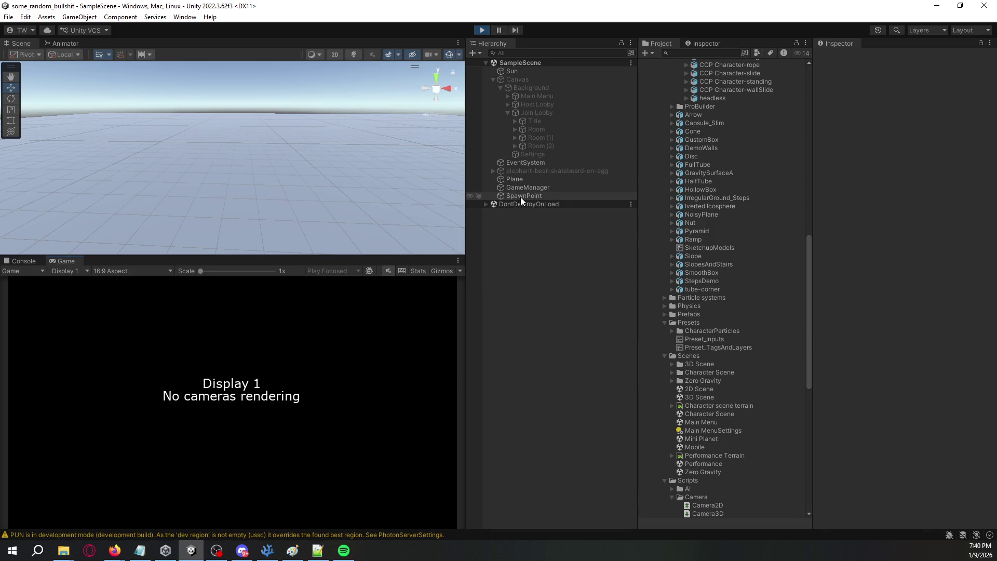
click(518, 202)
click(494, 205)
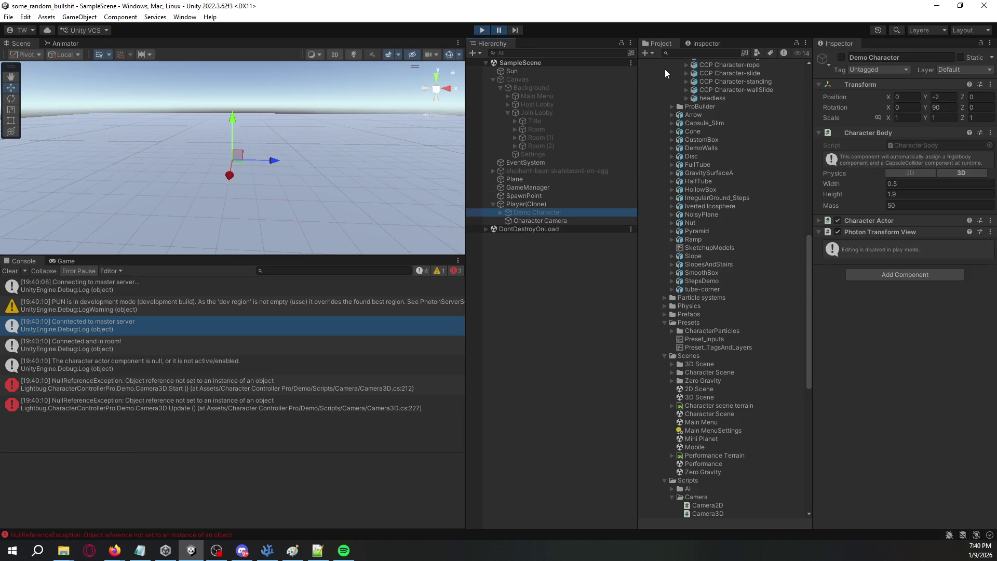
click(842, 58)
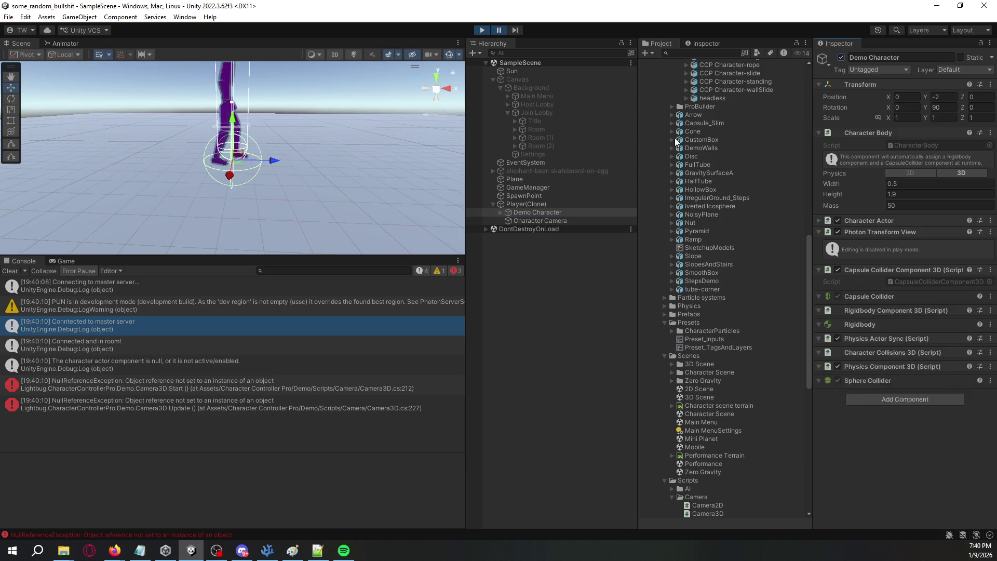
click(535, 222)
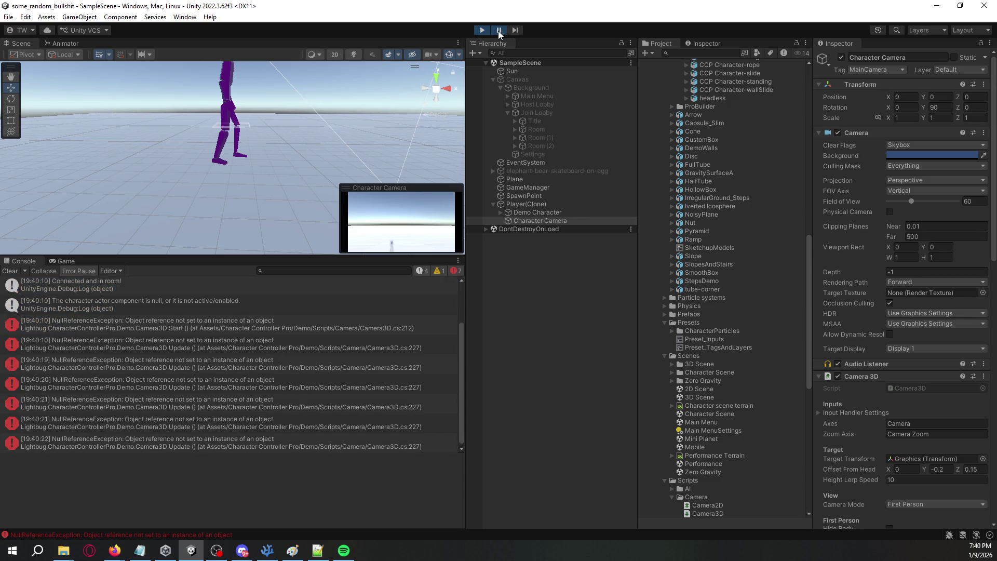
click(546, 213)
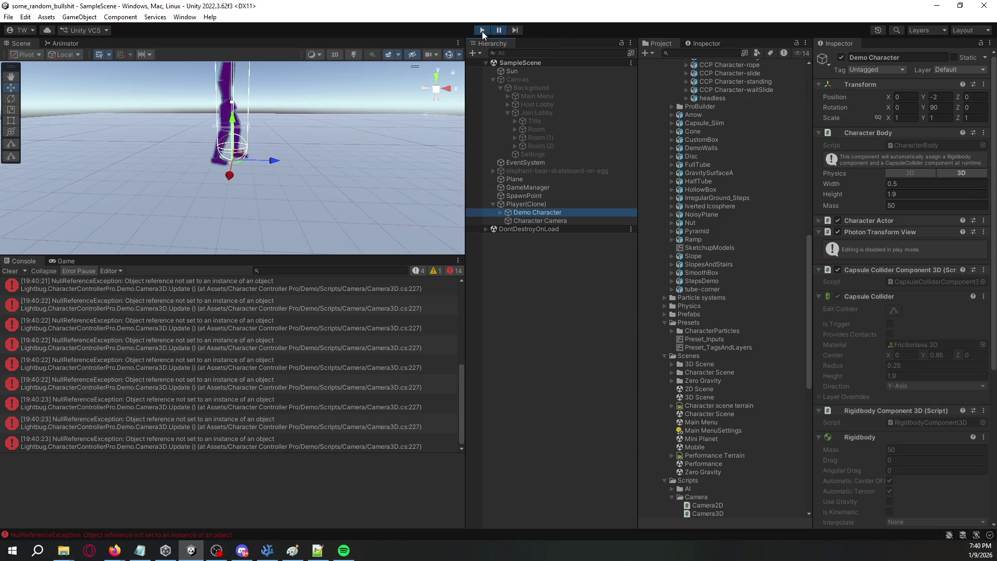
click(482, 30)
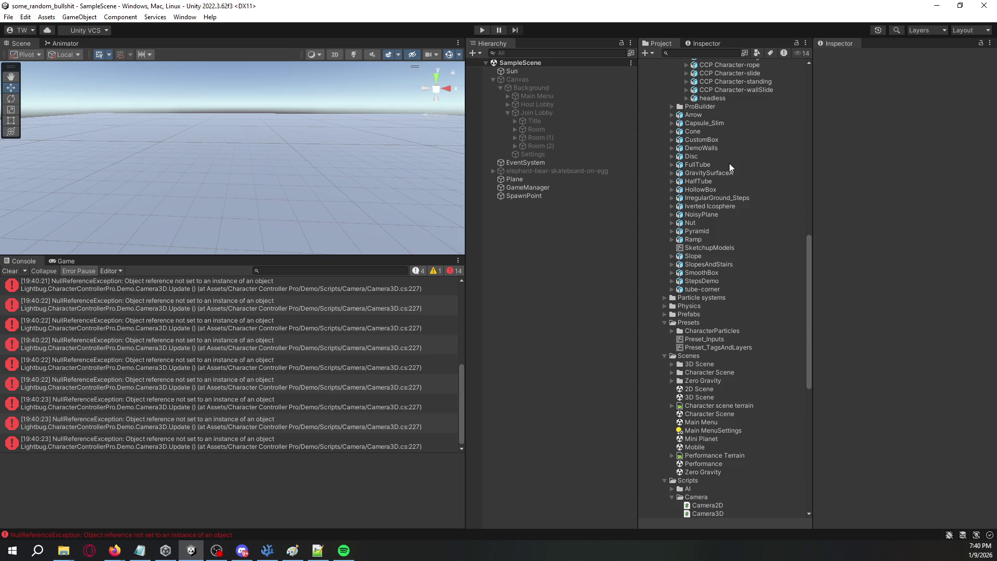
drag(803, 242, 799, 67)
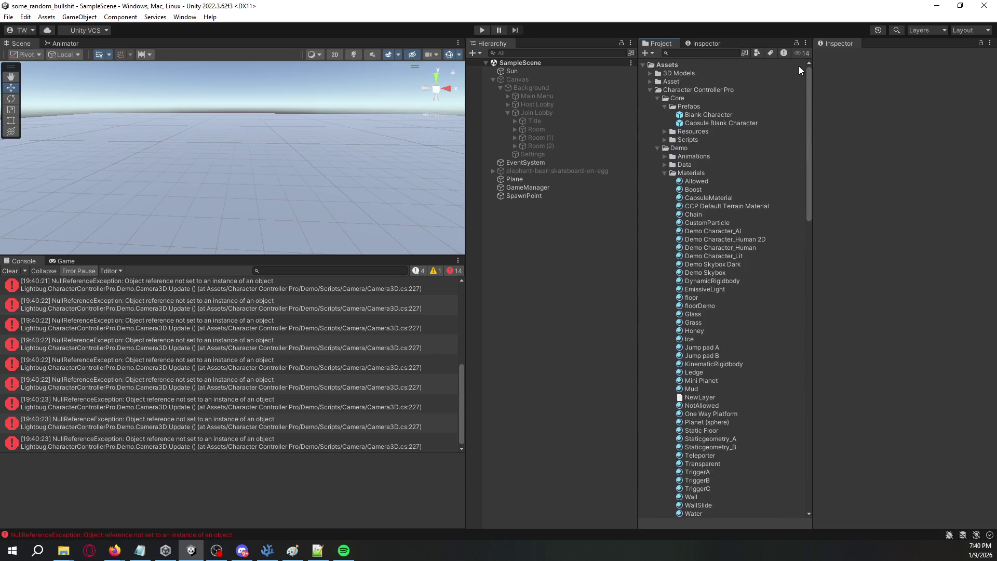
click(724, 118)
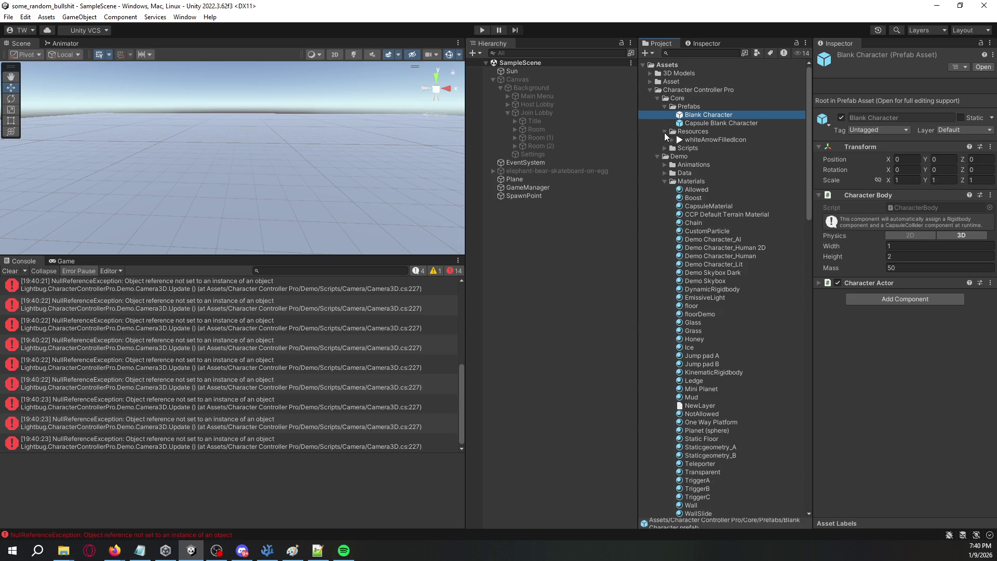
click(650, 91)
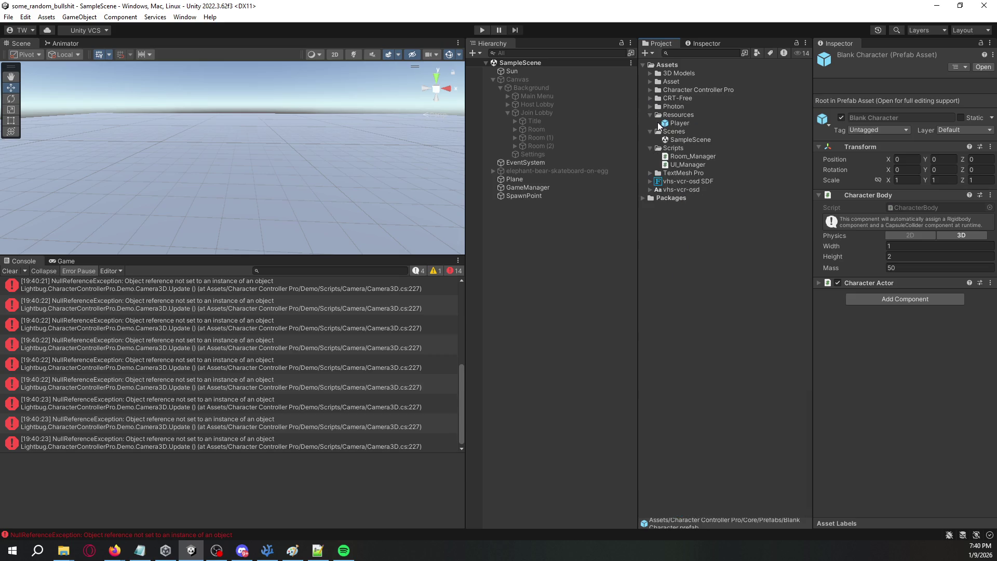
double_click(674, 121)
click(569, 93)
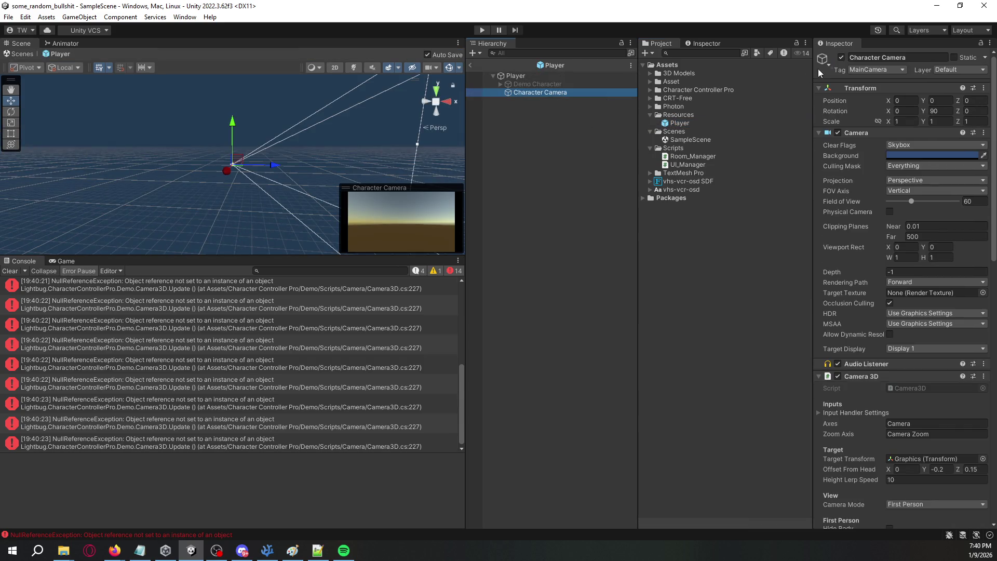
click(470, 66)
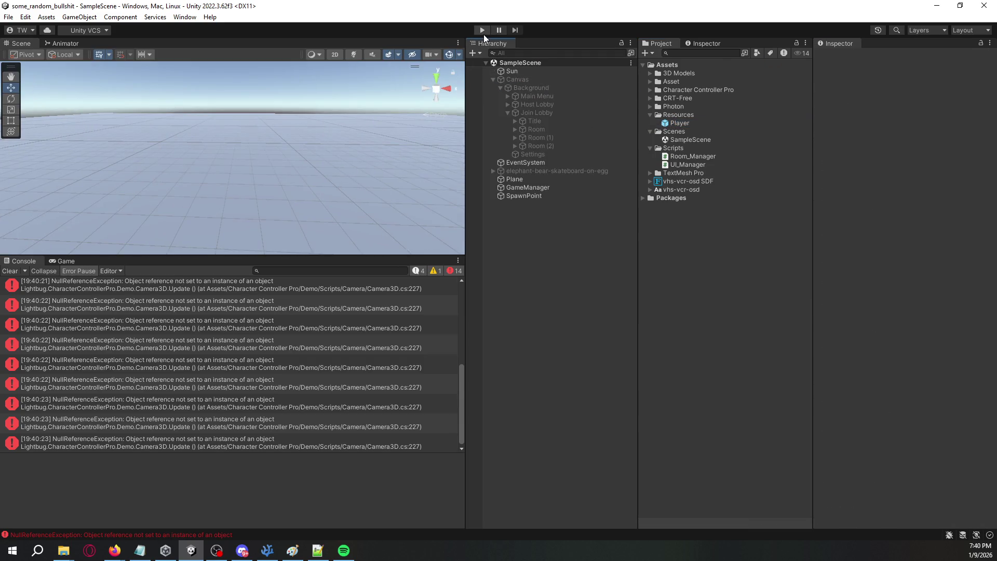
Step: Play the scene, enable Player(Clone)'s Character Camera to render the Game view, then stop
click(483, 30)
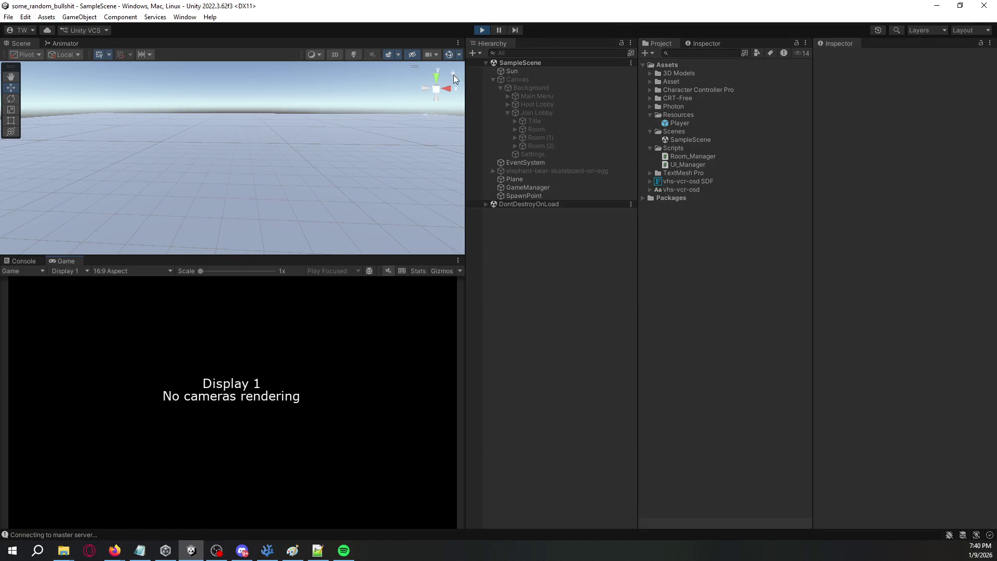
click(497, 204)
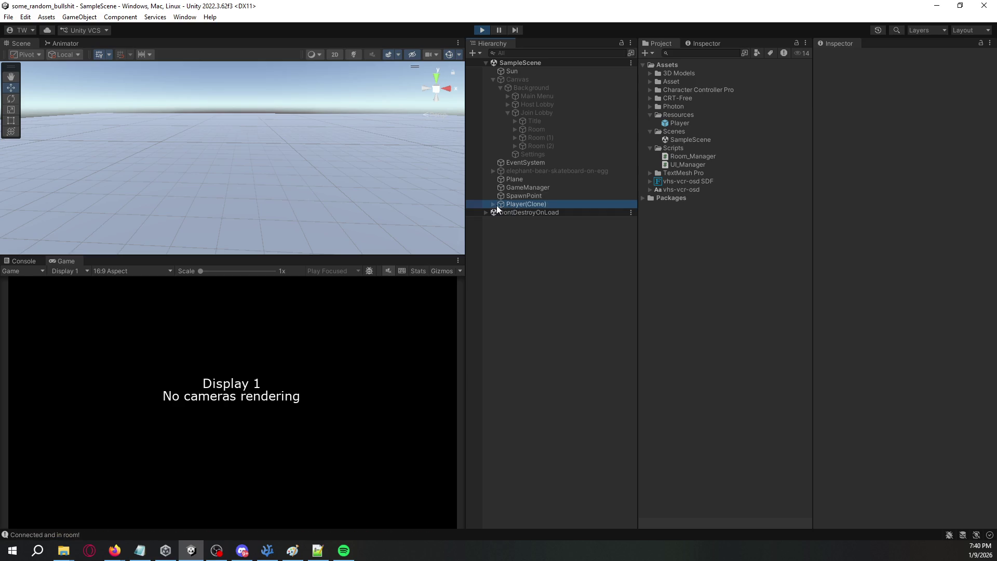
click(494, 204)
click(520, 212)
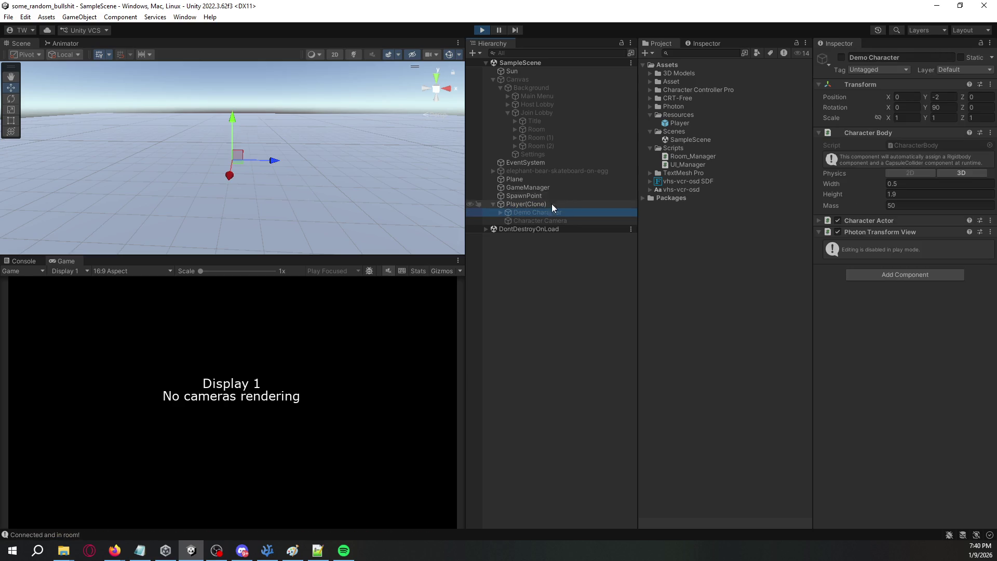
click(554, 220)
click(842, 58)
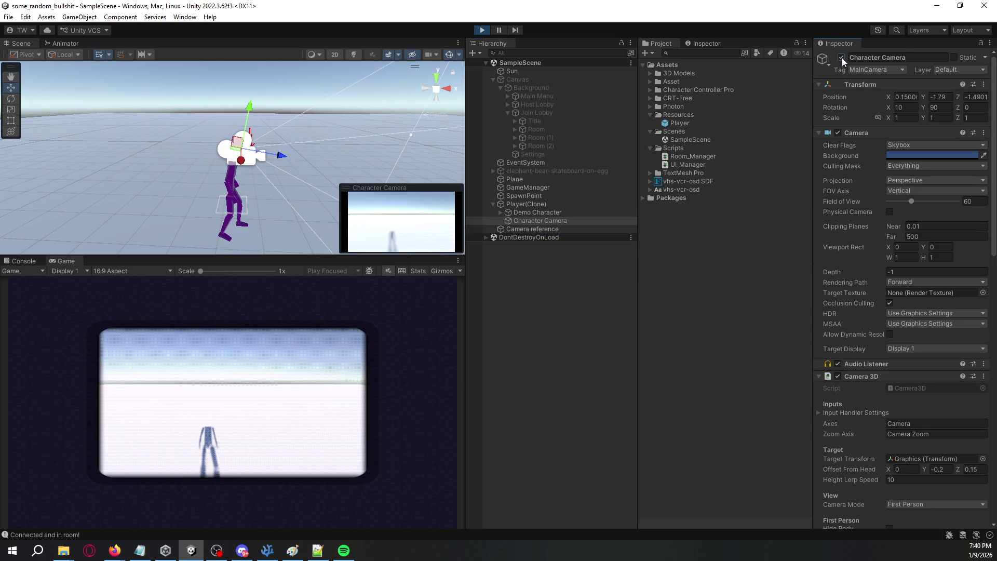
click(336, 323)
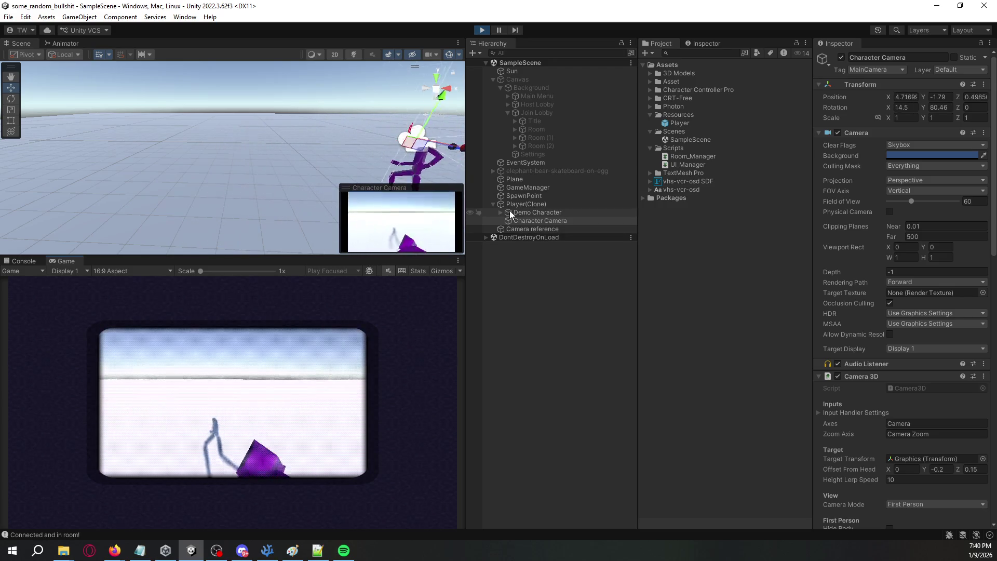
click(488, 32)
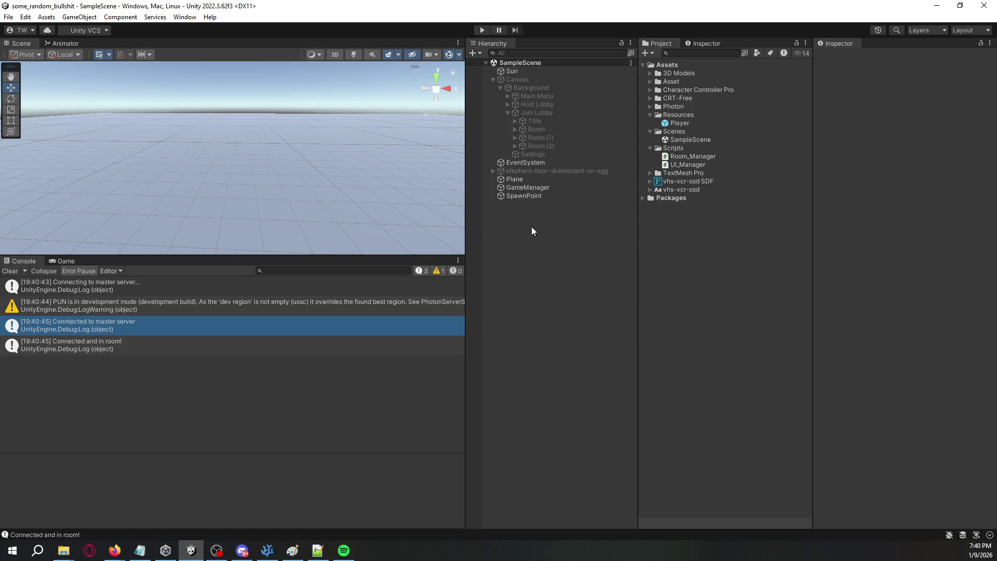
Step: Glance over the open scripts in the code editor, then return to Unity
key(alt+Tab)
click(776, 114)
key(ctrl+Tab)
key(alt+Tab)
Step: Drag the Player prefab from Resources into the Hierarchy and unpack it completely
click(689, 124)
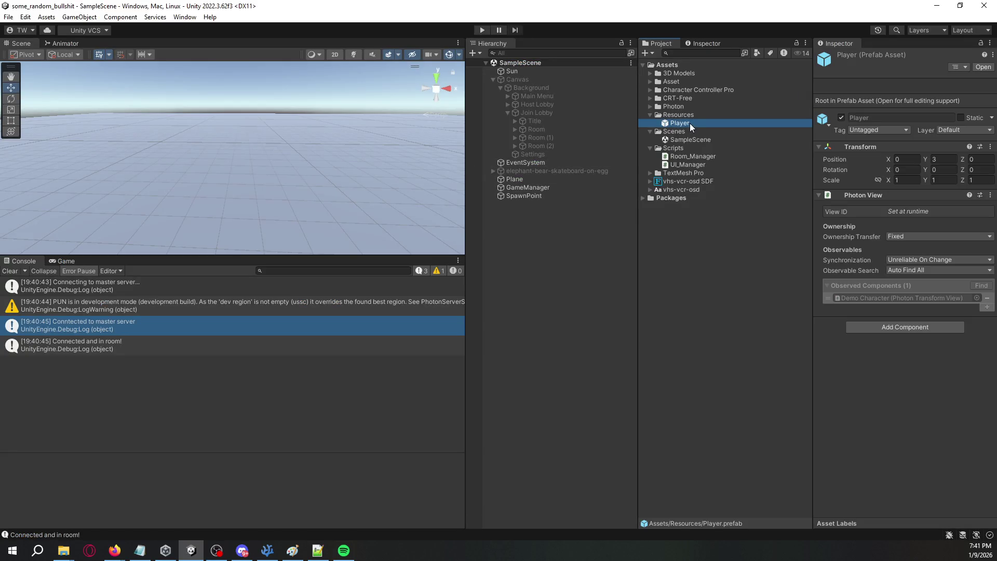
drag(681, 123, 550, 208)
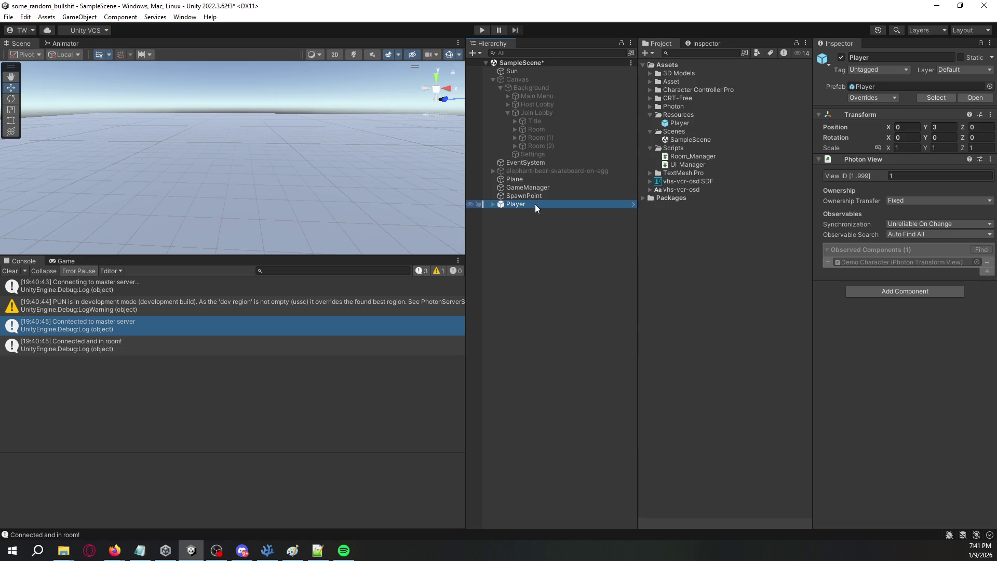
right_click(535, 204)
mouse_move(601, 343)
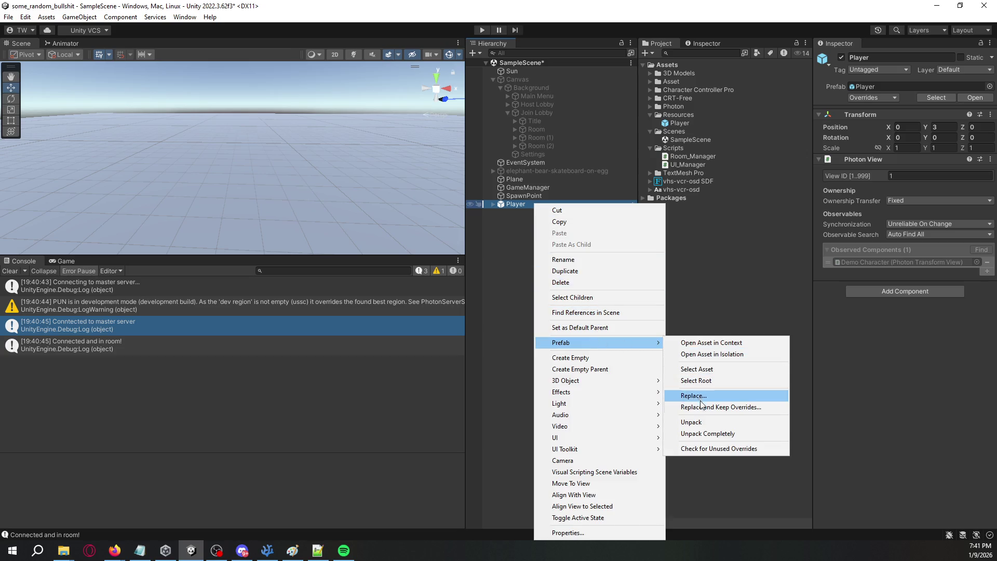
click(703, 434)
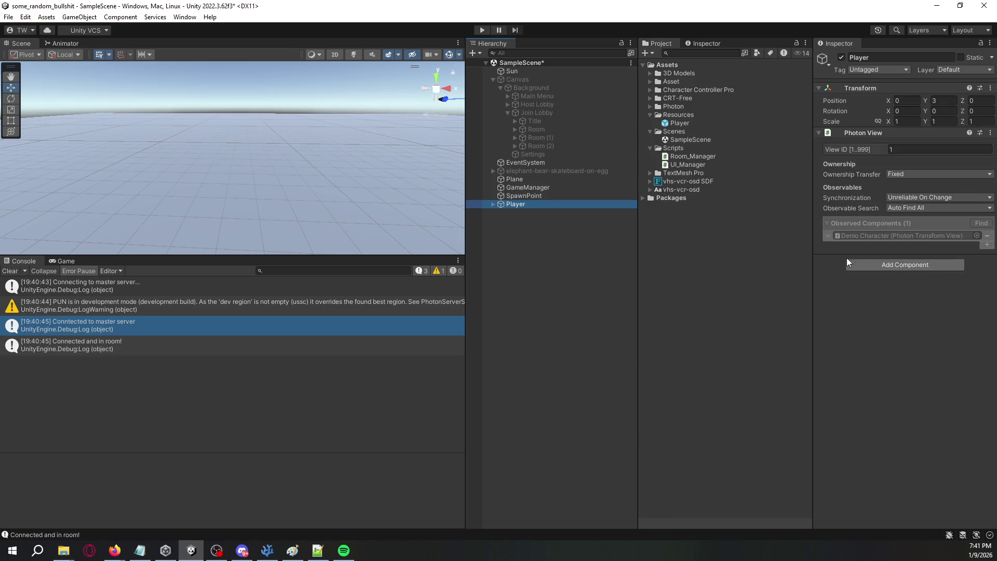
right_click(679, 149)
Step: Create a C# script named PlayerManager in Scripts and open it in Visual Studio Code
mouse_move(709, 157)
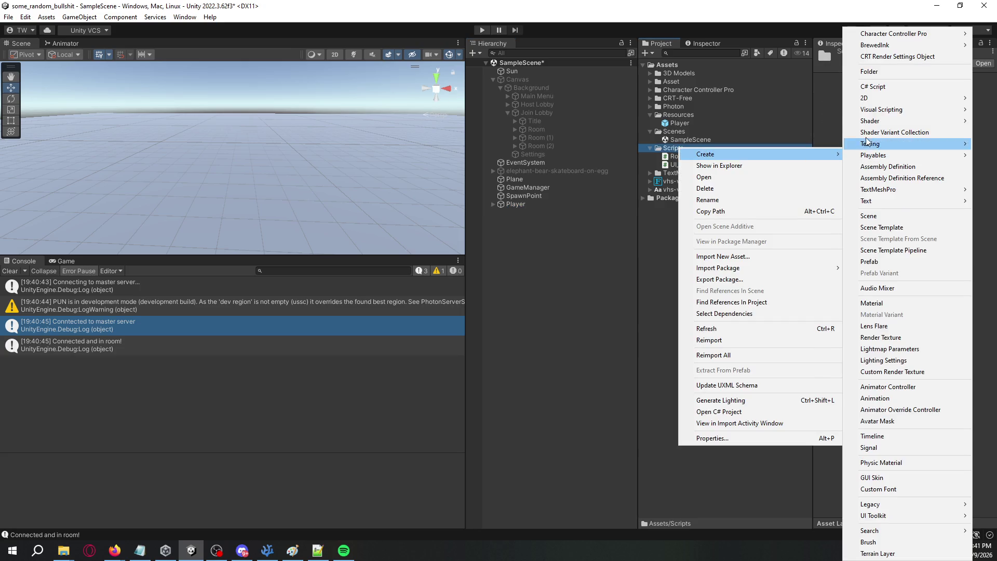
click(872, 88)
text(PlayerManager)
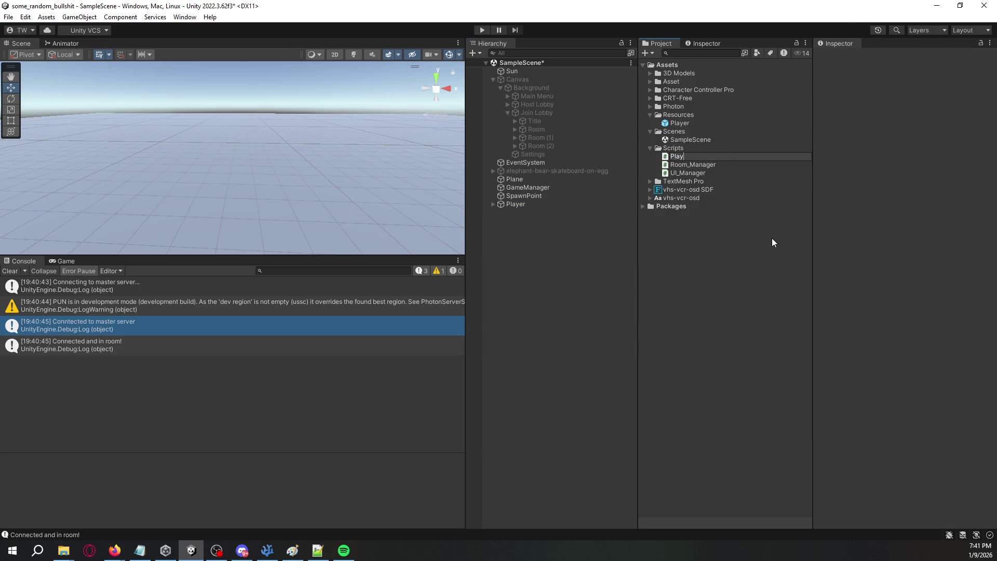
key(Return)
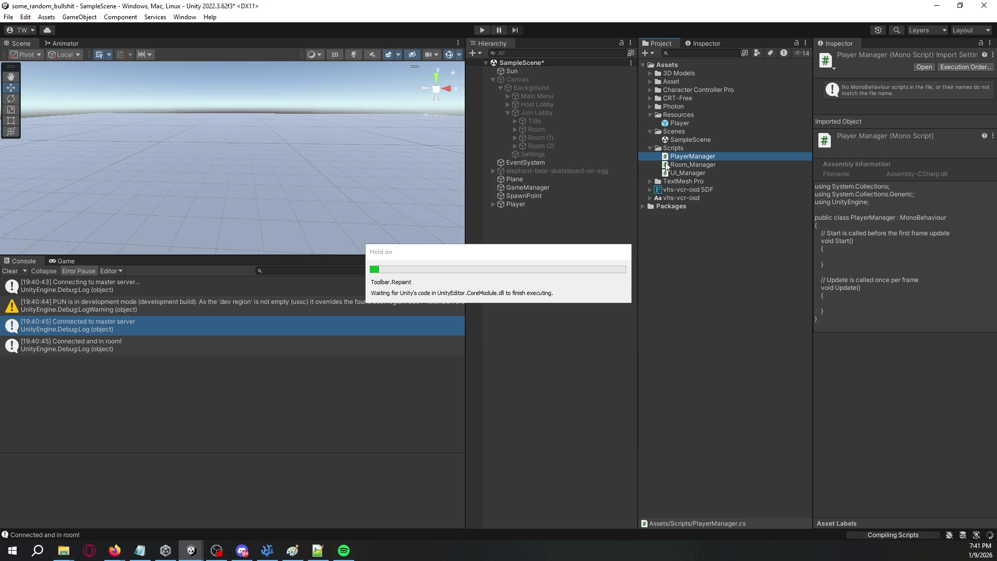
click(520, 205)
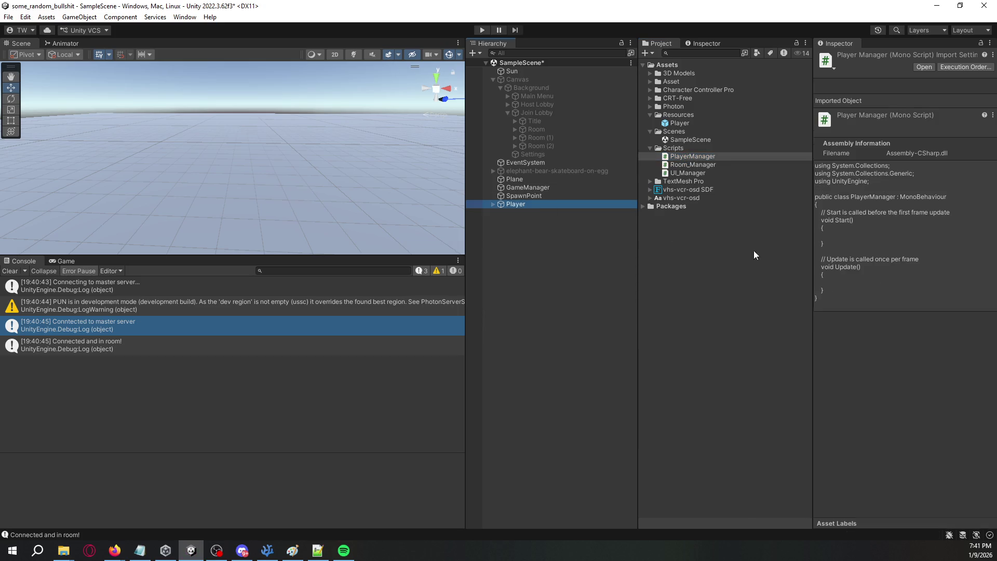
right_click(875, 262)
click(914, 393)
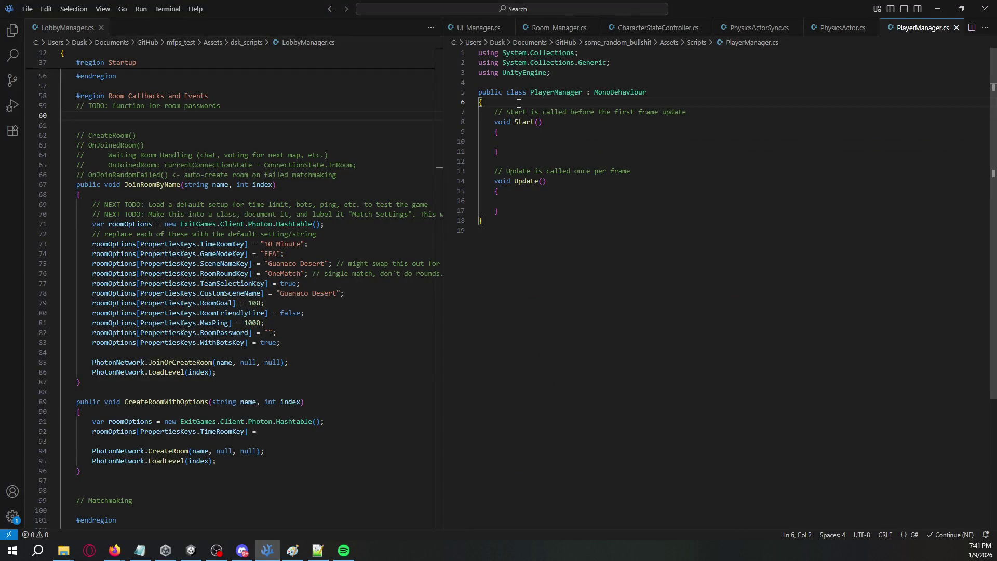
Step: Declare public GameObject fields playerModel and playerCamera in PlayerManager
key(Return)
key(Return)
key(Up)
text(public G)
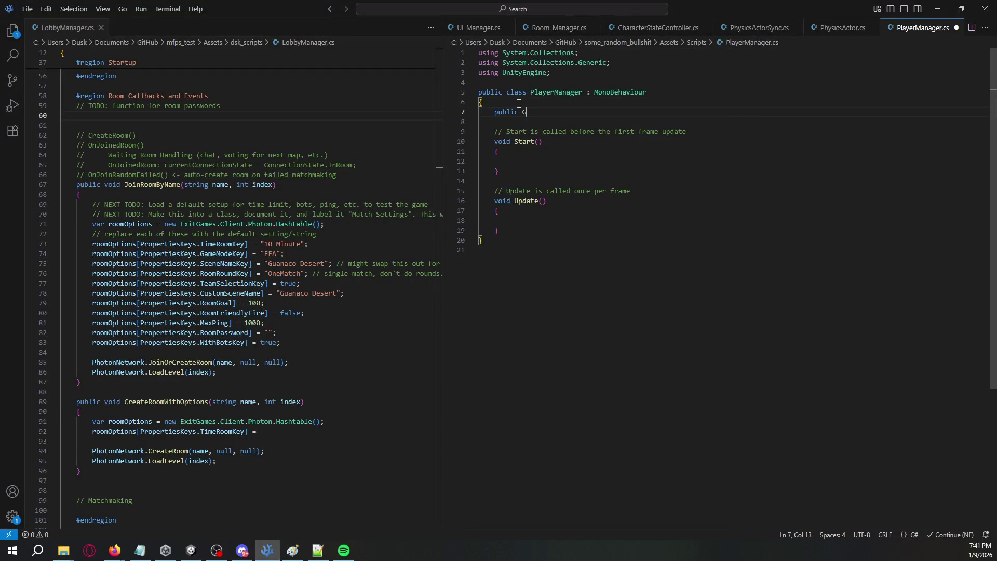
text(ameObject )
text(playeR)
key(BackSpace)
text(rModel;)
key(Return)
text(pub)
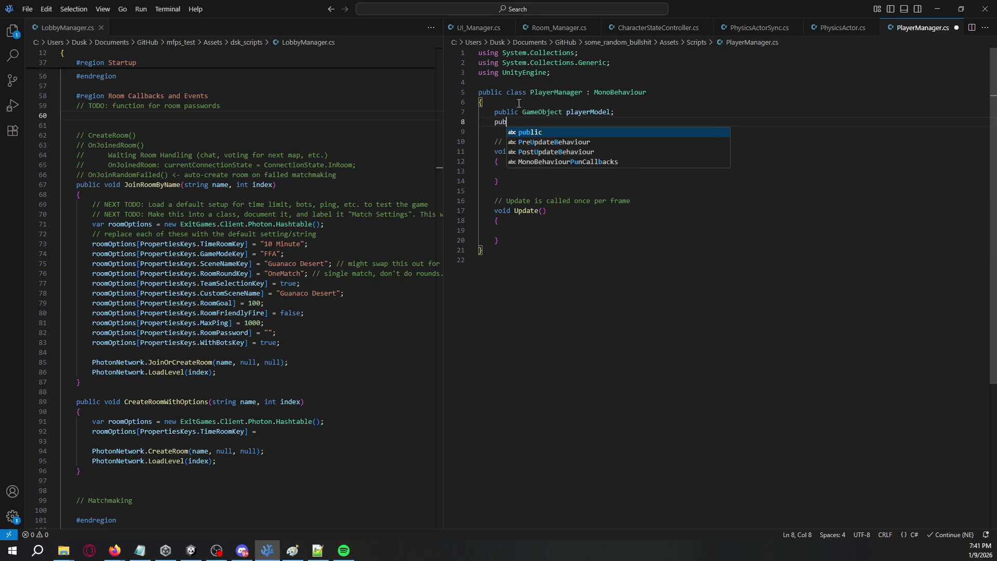
text(lic GameObject )
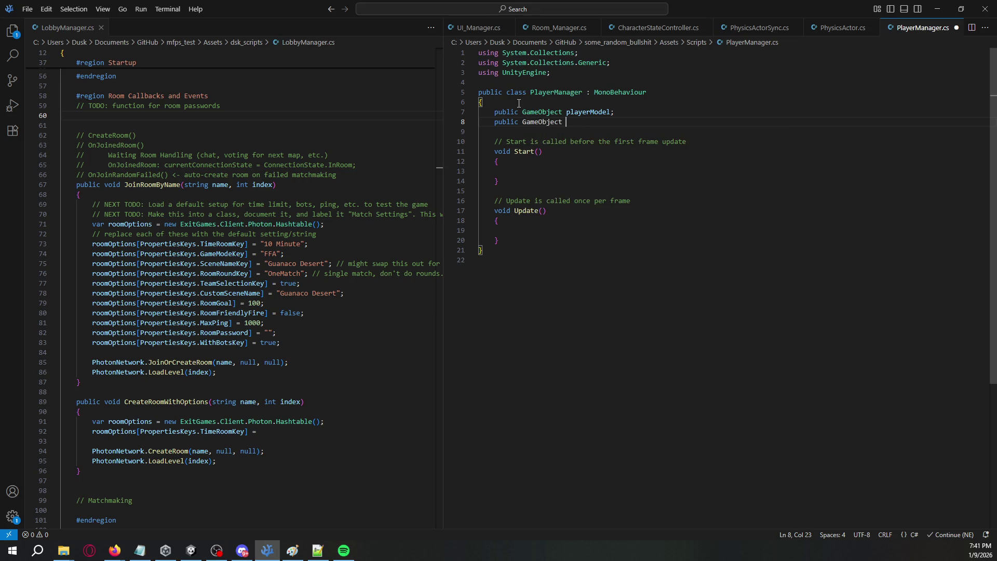
text(playerCamera;)
key(Down)
Step: Delete the empty Update method and clear a temporary Initialize() call from Start
click(524, 236)
shift+click(522, 183)
key(BackSpace)
click(545, 169)
text(I)
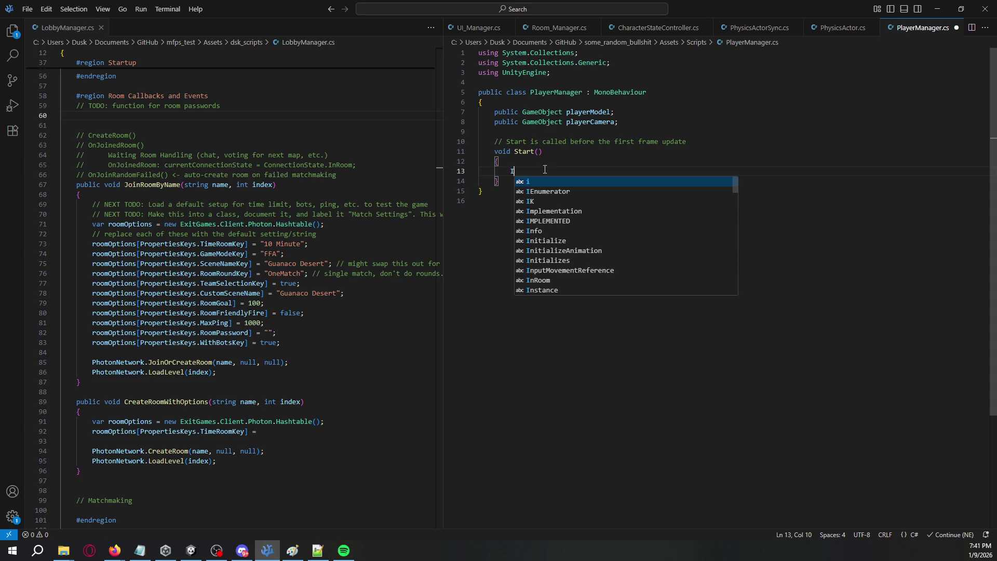
text(nitialize();)
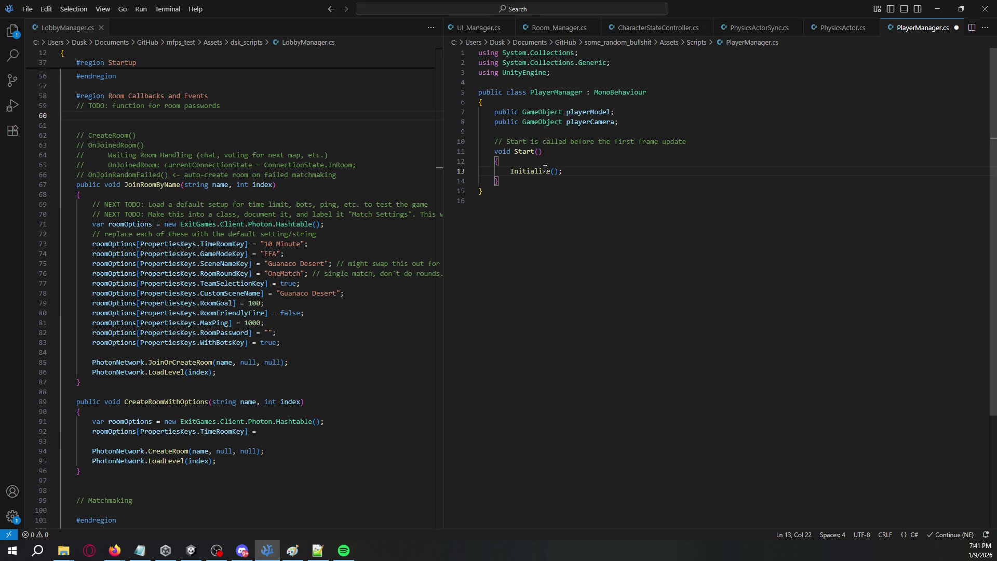
key(Down)
key(Return)
key(Return)
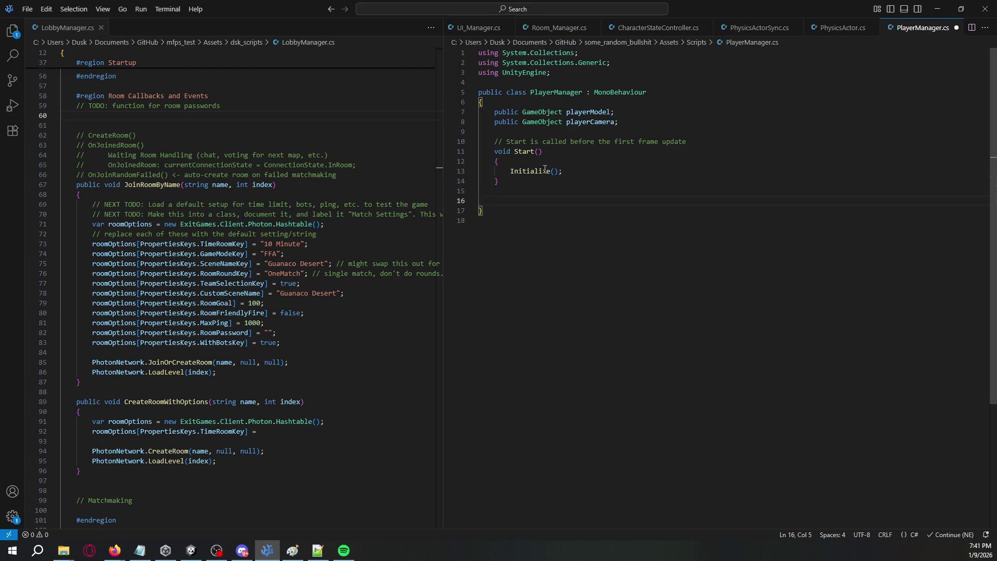
double_click(545, 170)
shift+click(572, 173)
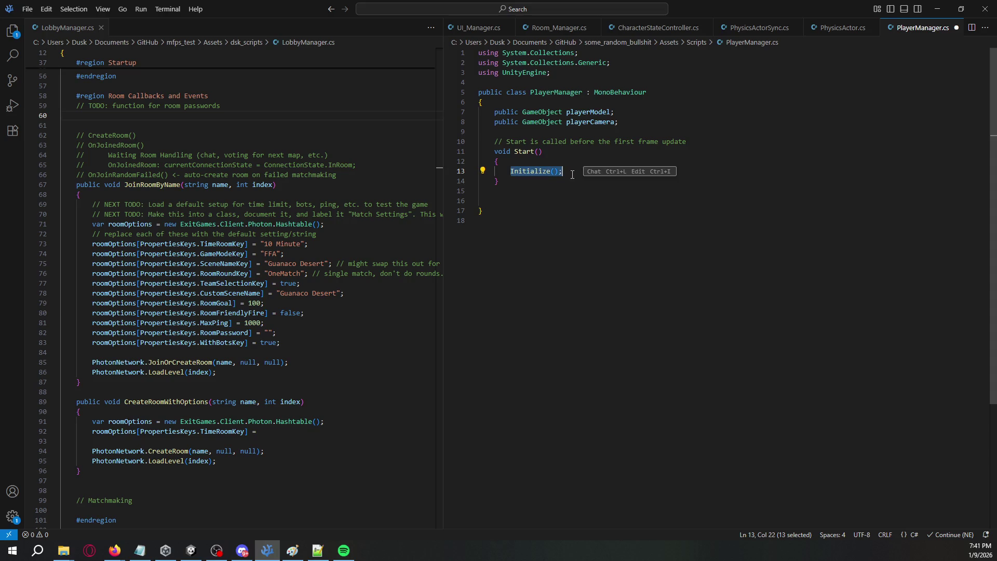
key(BackSpace)
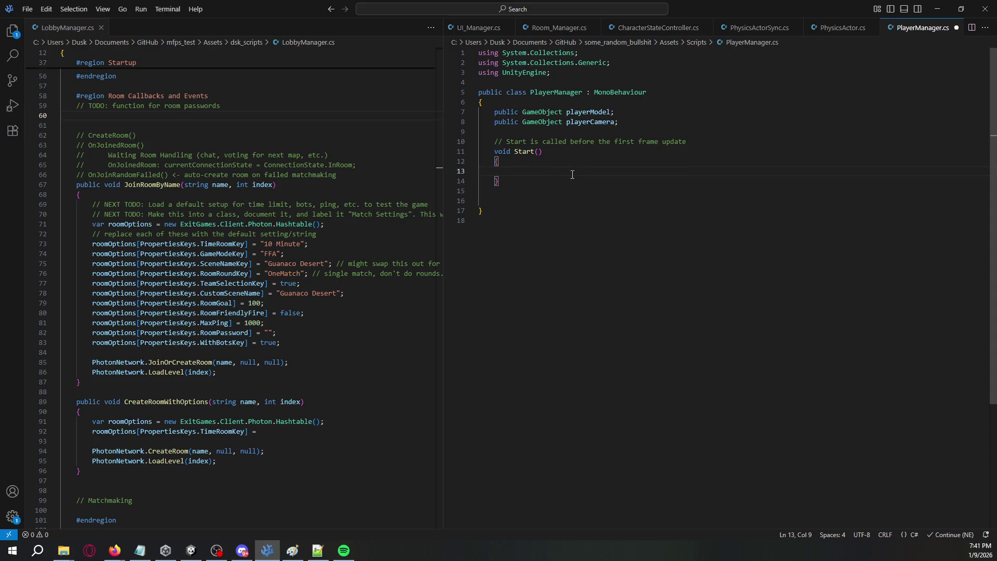
Step: Make Start call playerModel.SetActive(true) and playerCamera.SetActive(true), then save the script
text(playerModel.setA)
key(Tab)
text((true)
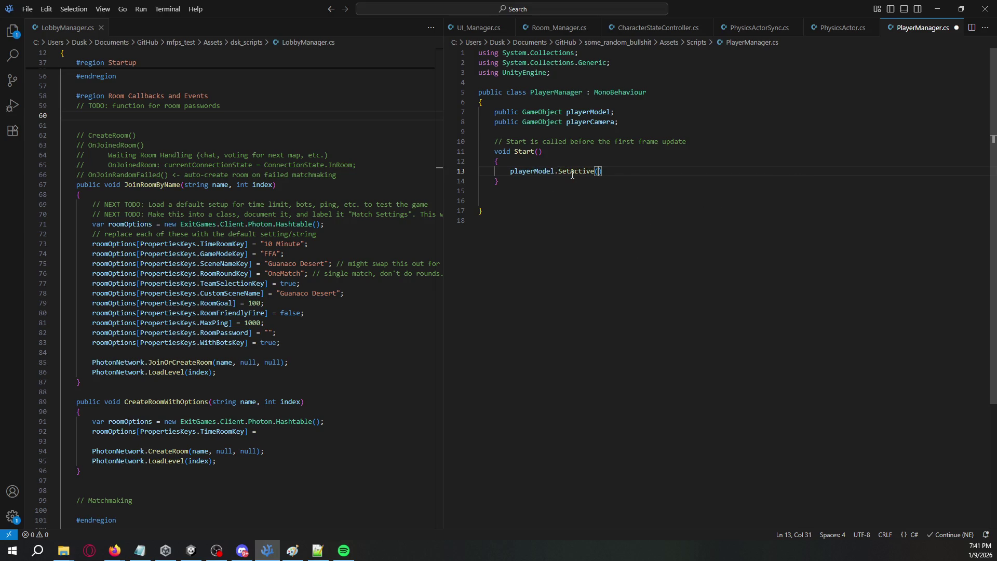
key(Escape)
text(;)
key(shift+Home)
key(ctrl+c)
key(End)
key(Return)
key(ctrl+v)
key(ctrl+Left)
key(ctrl+Left)
key(ctrl+Left)
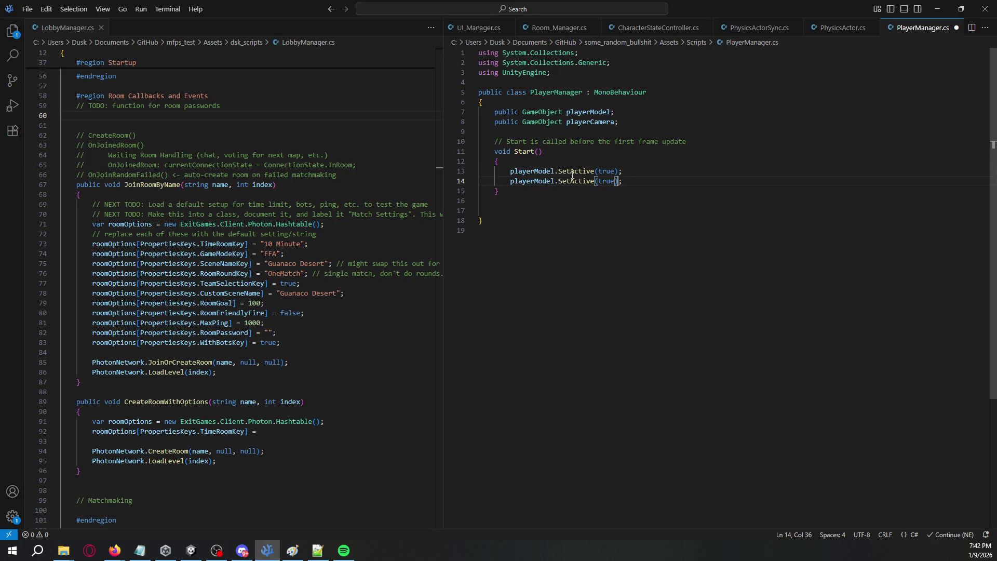
key(ctrl+shift+Right)
text(playerCamera)
key(End)
key(ctrl+s)
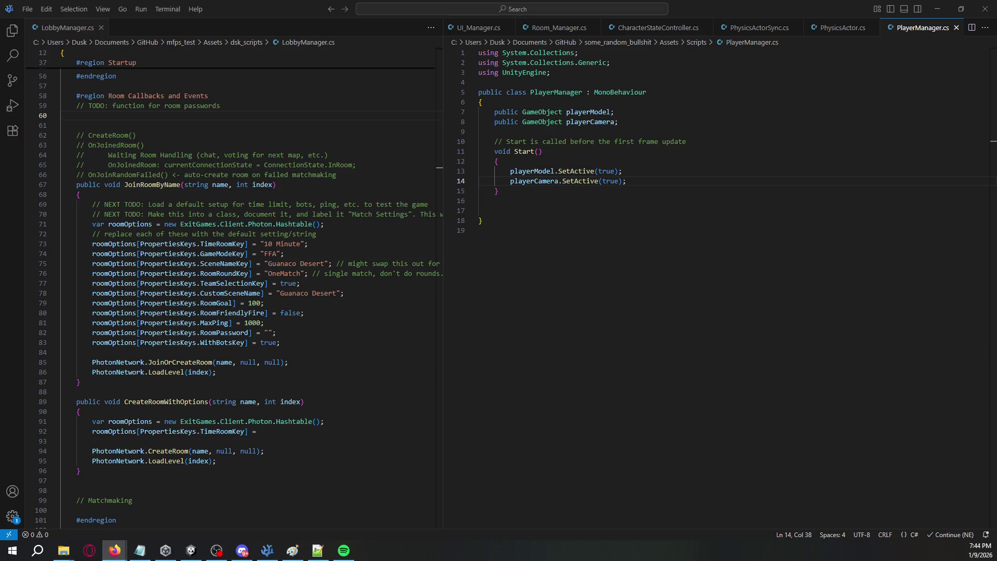
Step: Add a 'using Photon.Pun;' import and a 'PhotonView pv;' field to PlayerManager
click(582, 64)
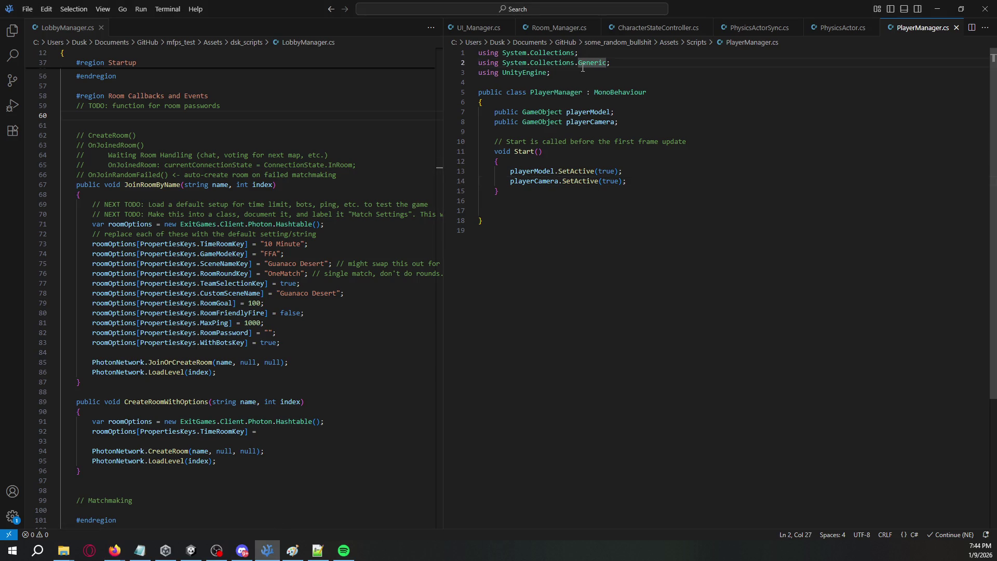
key(Down)
key(End)
key(Return)
text(using )
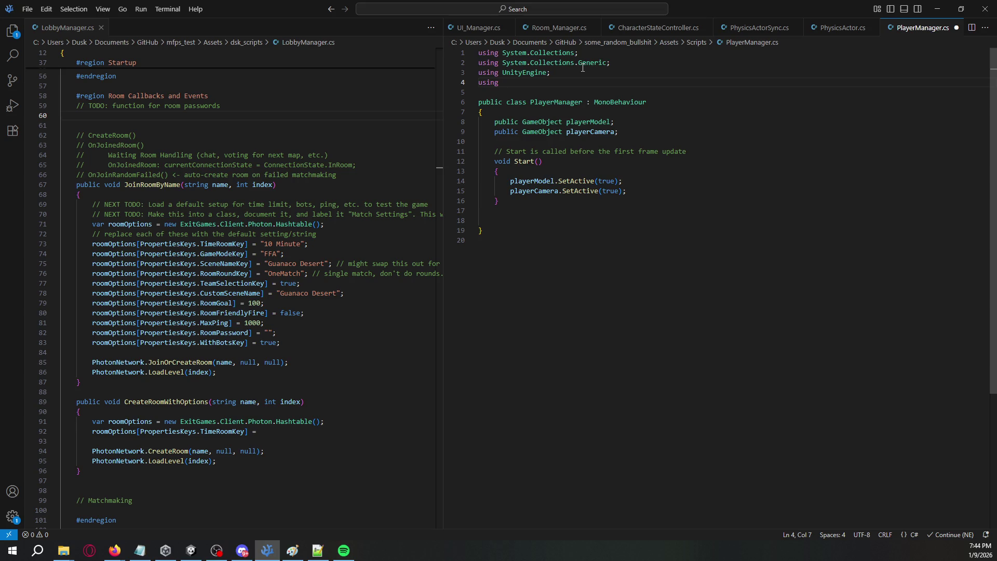
text(Photon.P)
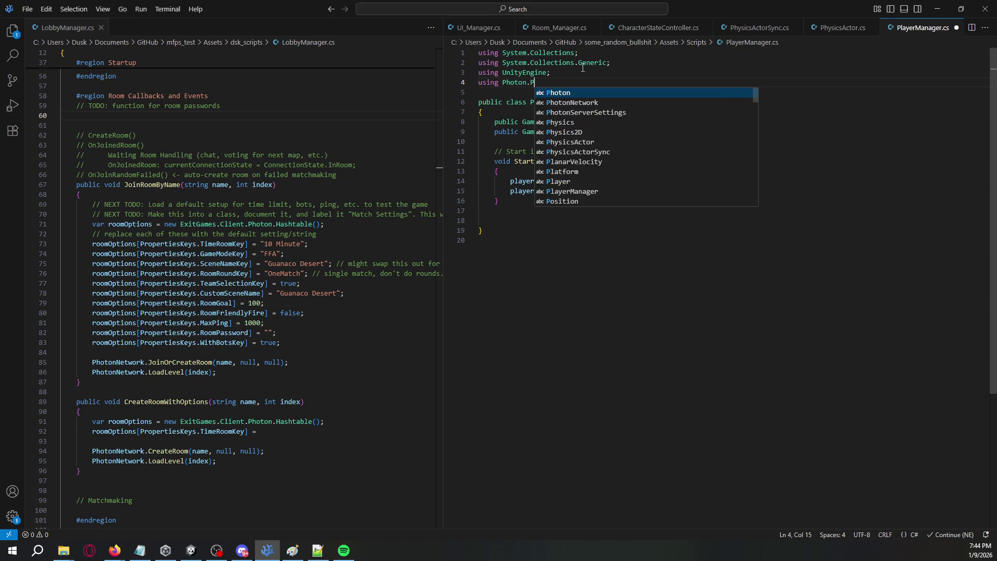
text(un;)
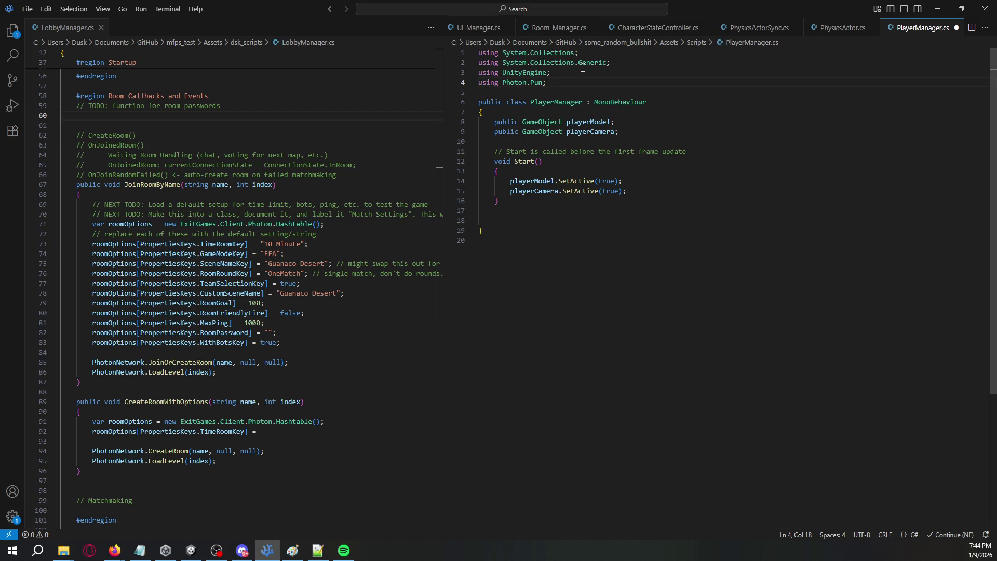
click(649, 132)
key(Return)
key(Return)
text(Ph)
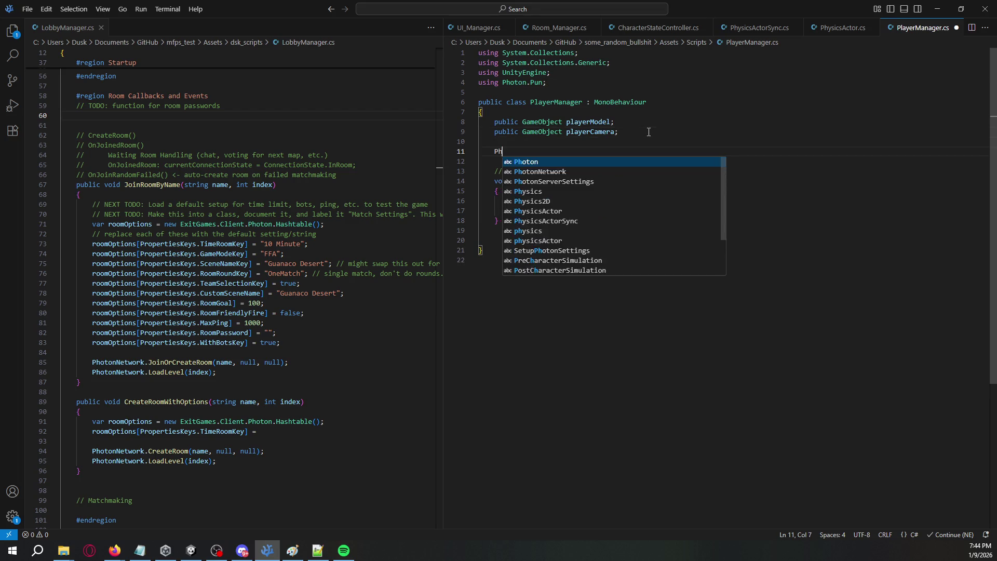
text(otonView)
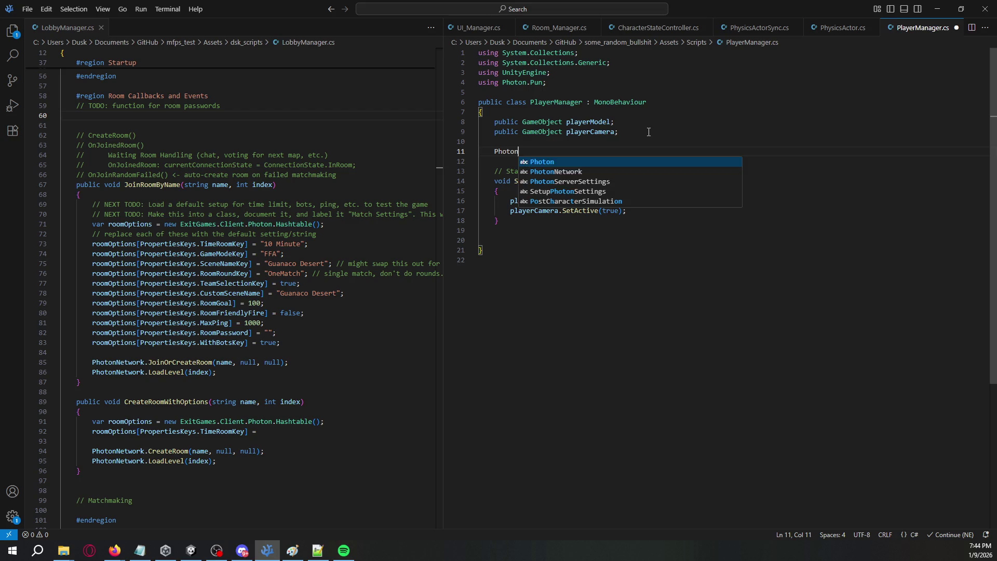
key(BackSpace)
key(BackSpace)
key(BackSpace)
text(iew pv;)
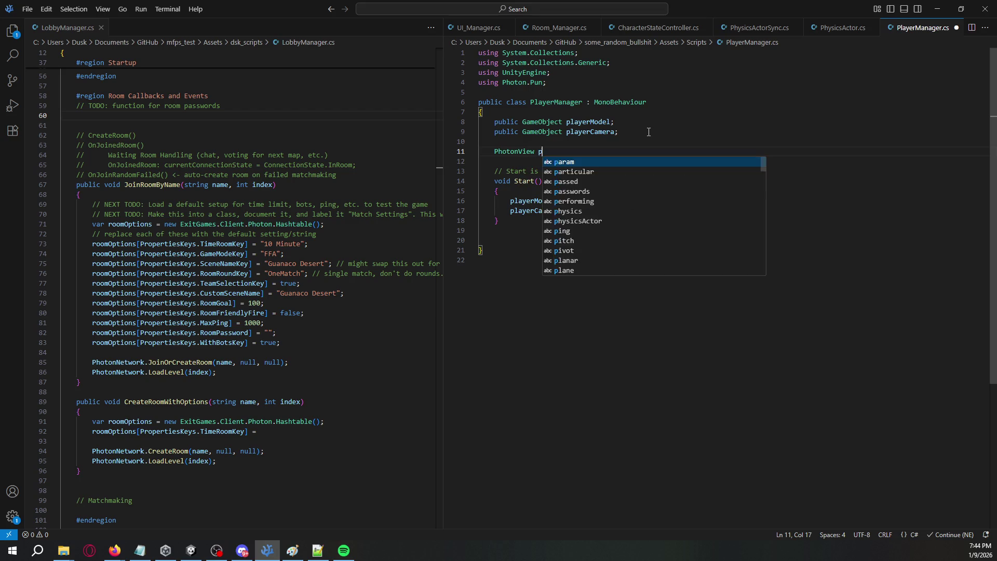
key(Return)
key(Return)
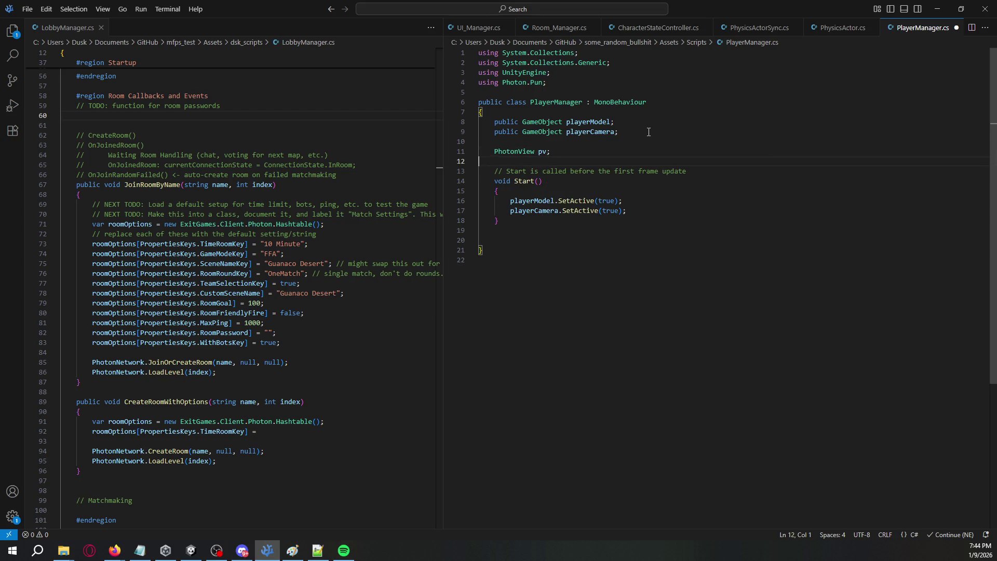
Step: Add an Awake() method that sets pv = GetComponent<PhotonView>()
text(void AwakE()
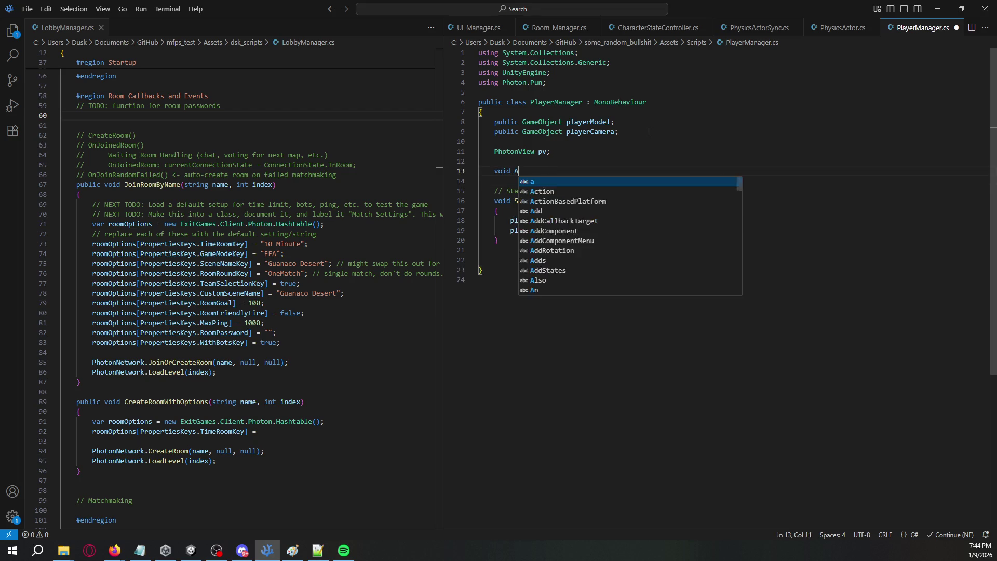
key(BackSpace)
key(BackSpace)
text(e())
key(Return)
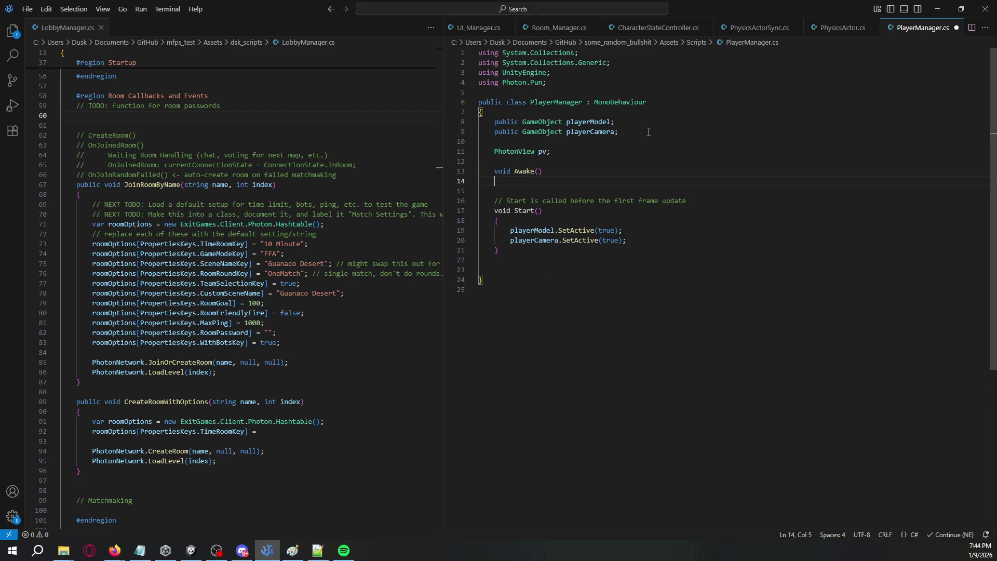
text({)
key(Return)
text(pv = GetComponent<Photon)
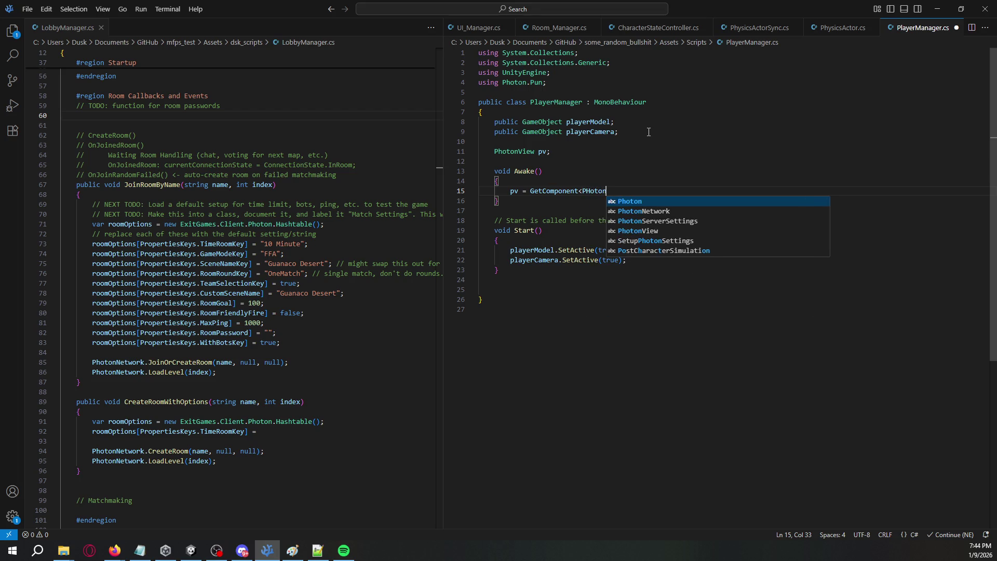
text(View>();)
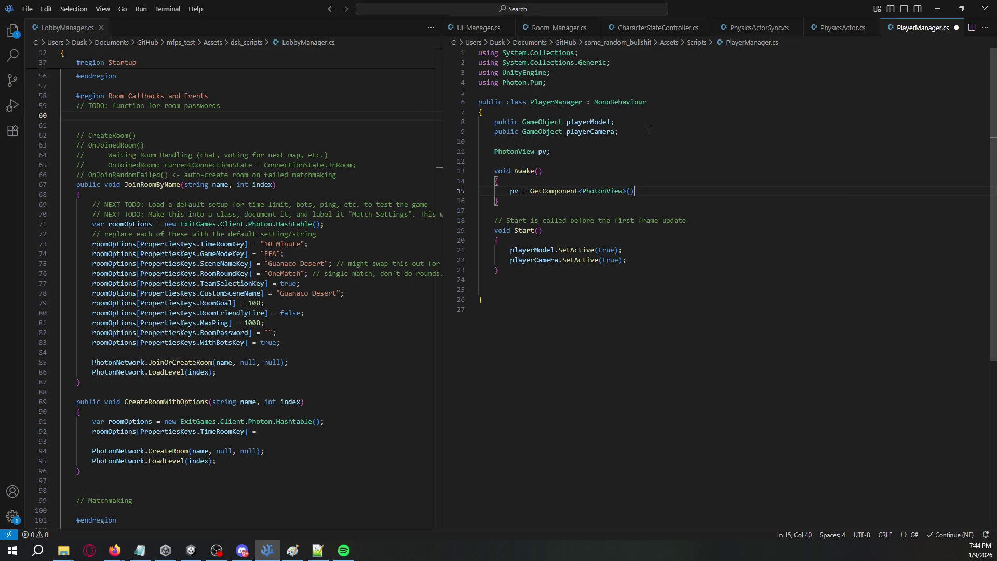
key(Down)
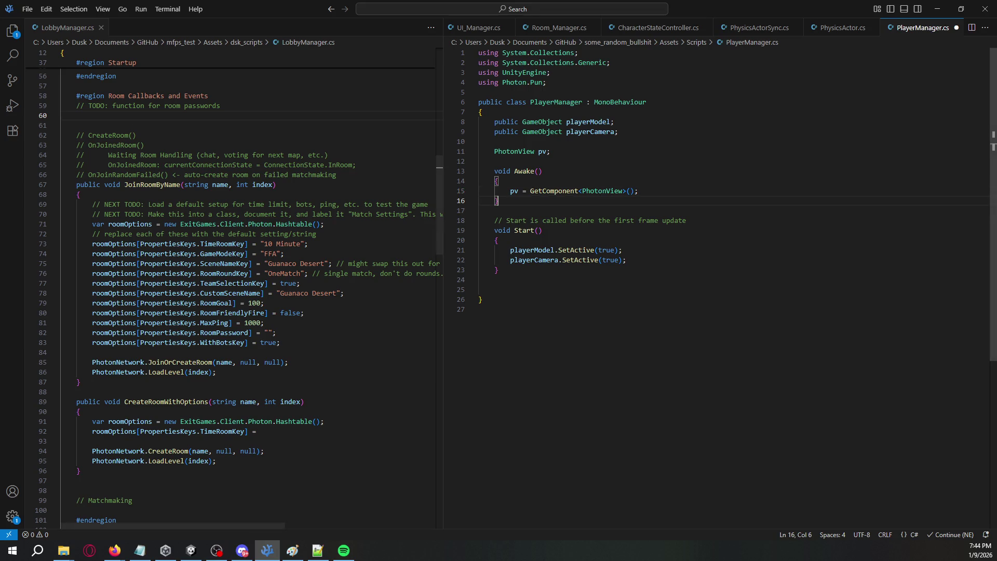
Step: Wrap the two SetActive lines in Start() inside an if (pv.IsMine) block
click(642, 258)
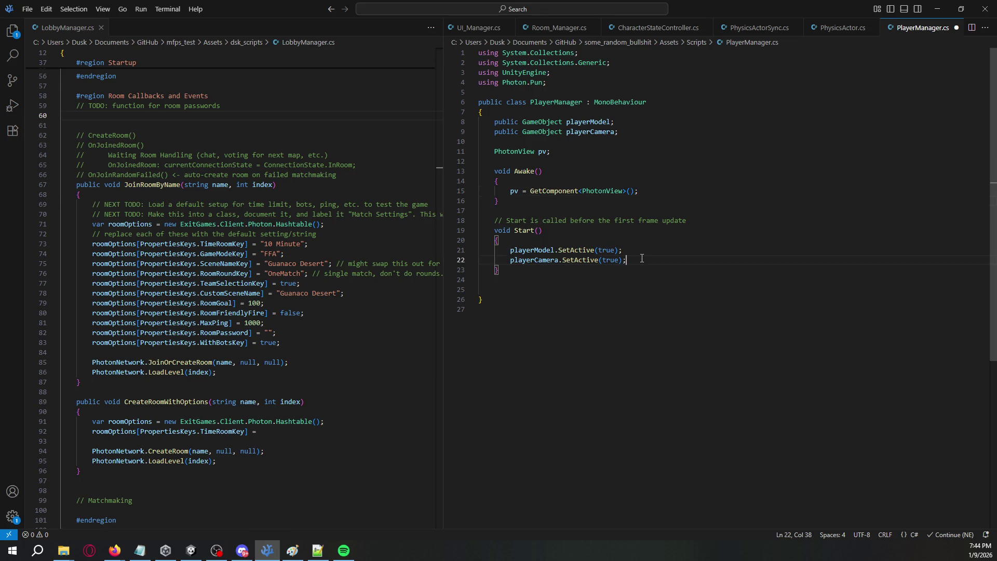
key(Return)
text(if (pv.IsM)
text(ine))
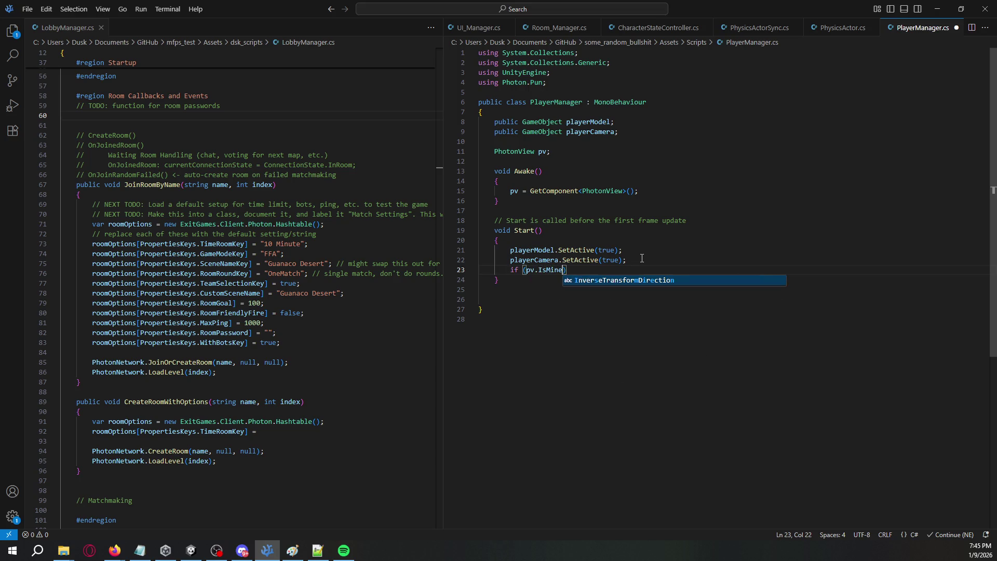
text({)
key(Return)
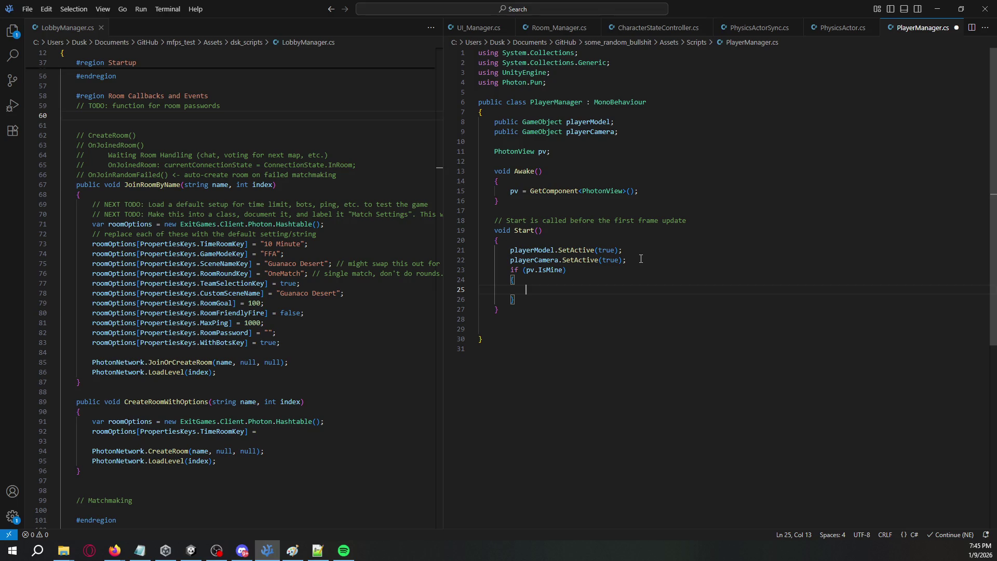
drag(641, 259, 631, 240)
key(ctrl+c)
click(574, 289)
key(ctrl+v)
drag(503, 301, 631, 310)
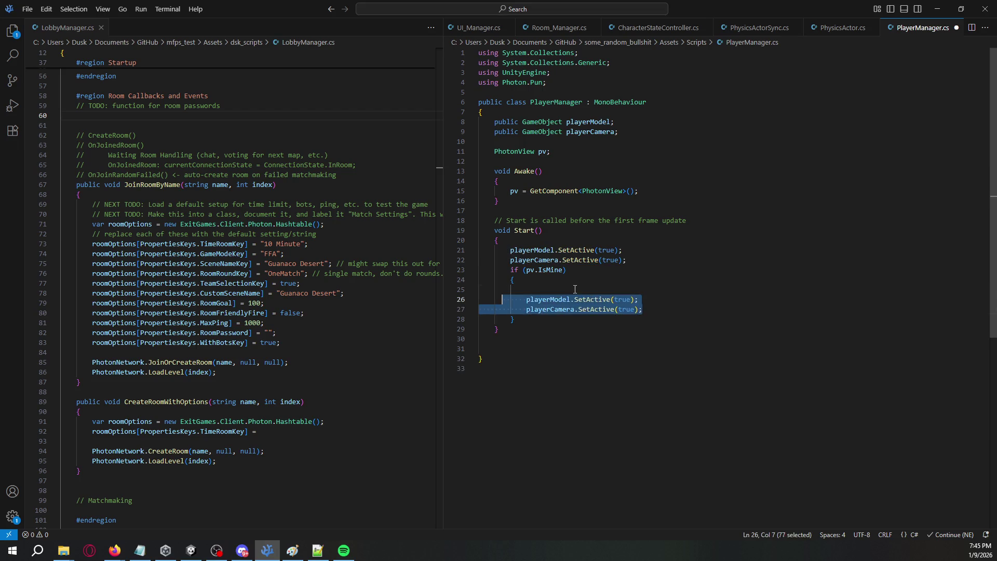
key(Tab)
Step: Add an else branch with the SetActive lines, setting playerCamera to false
click(578, 281)
key(Delete)
click(551, 314)
text(else {)
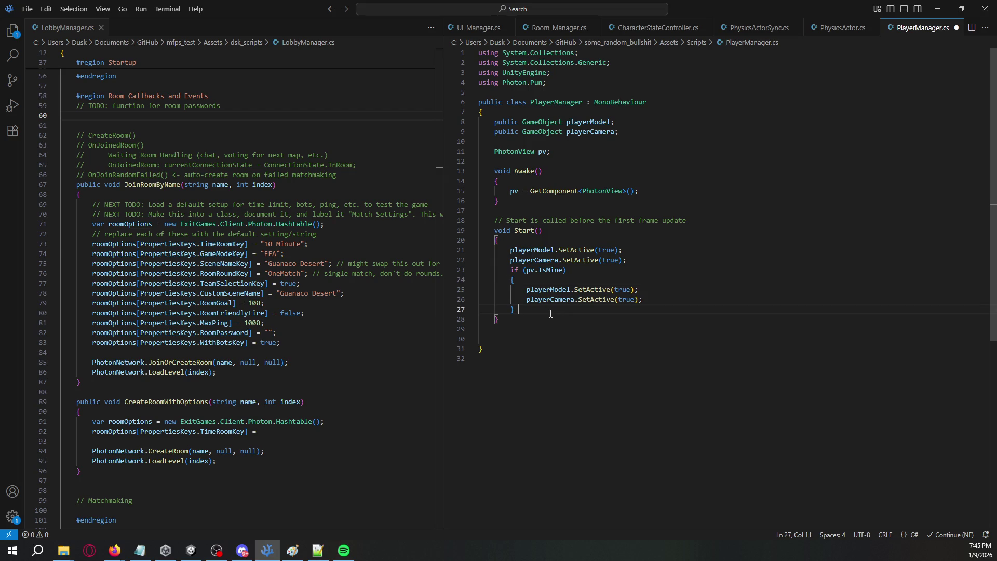
key(Return)
key(ctrl+v)
key(Left)
key(Left)
key(BackSpace)
key(BackSpace)
key(BackSpace)
text(false)
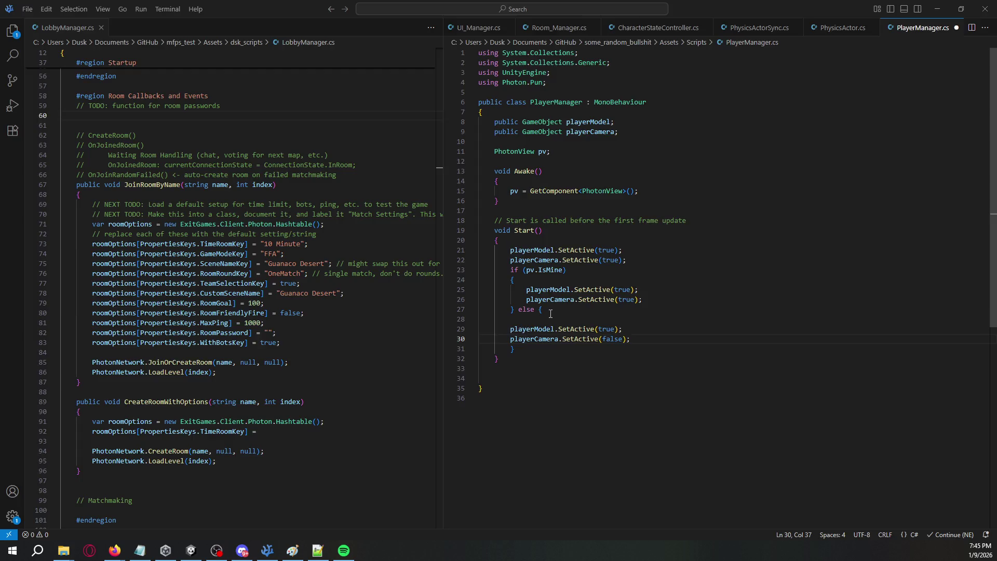
click(191, 551)
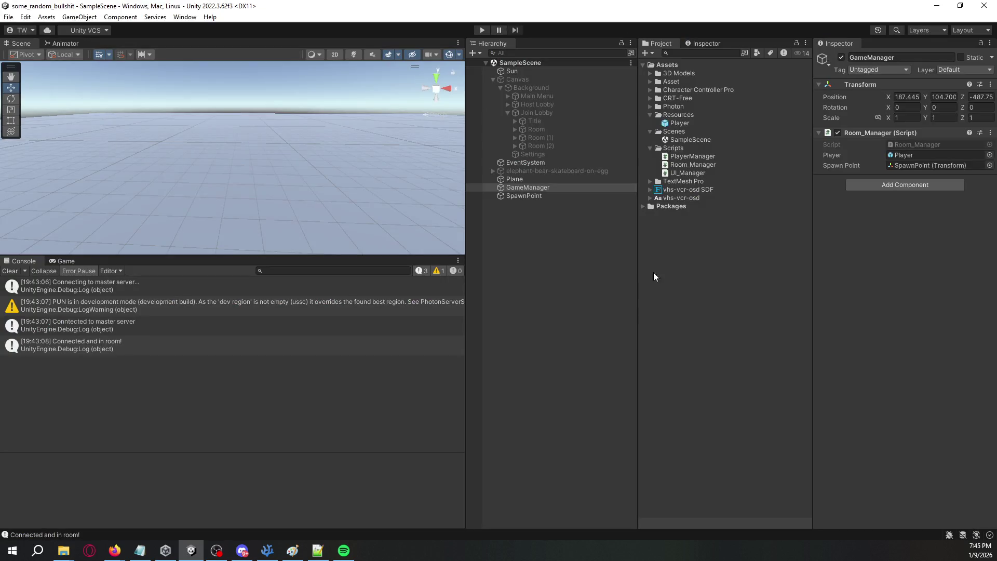
Step: Open the Player prefab, select its Character object and review the Character Body component
double_click(692, 122)
click(529, 85)
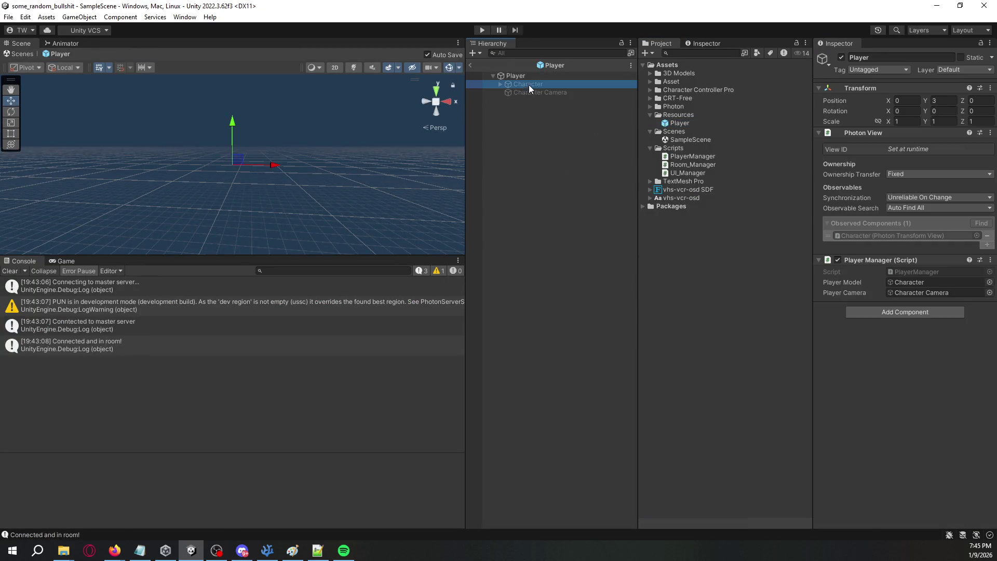
click(500, 84)
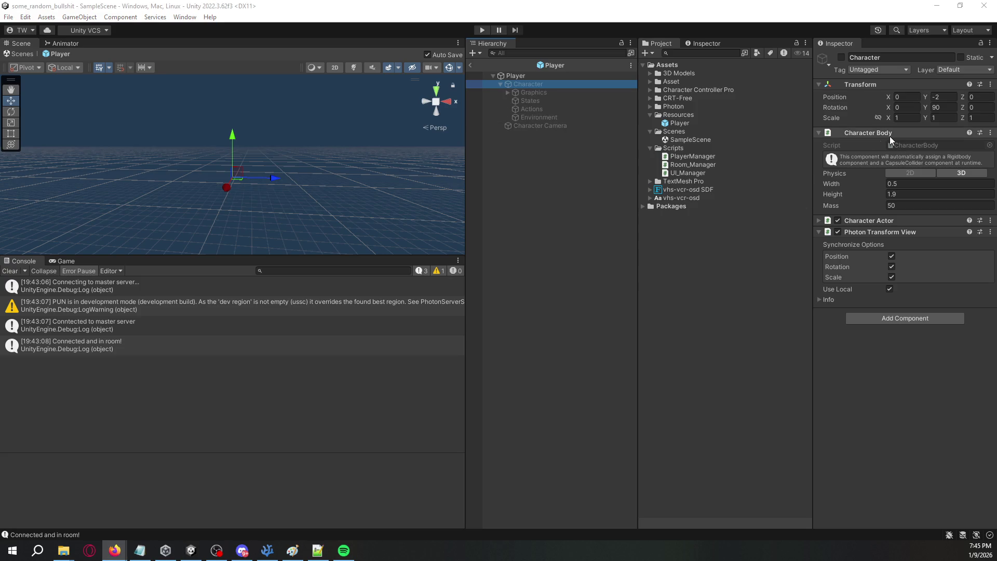
click(820, 134)
click(819, 133)
click(819, 133)
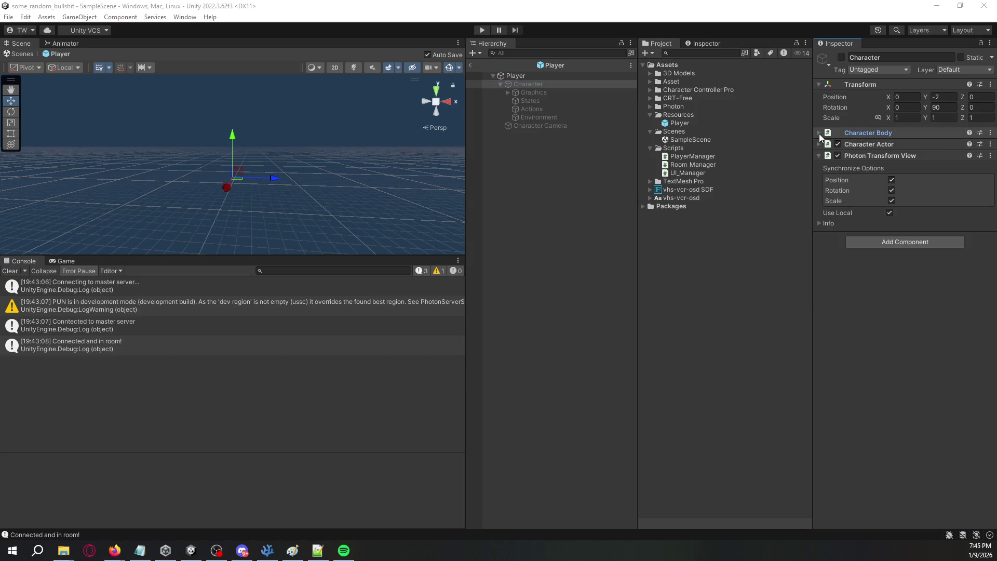
key(alt+Tab)
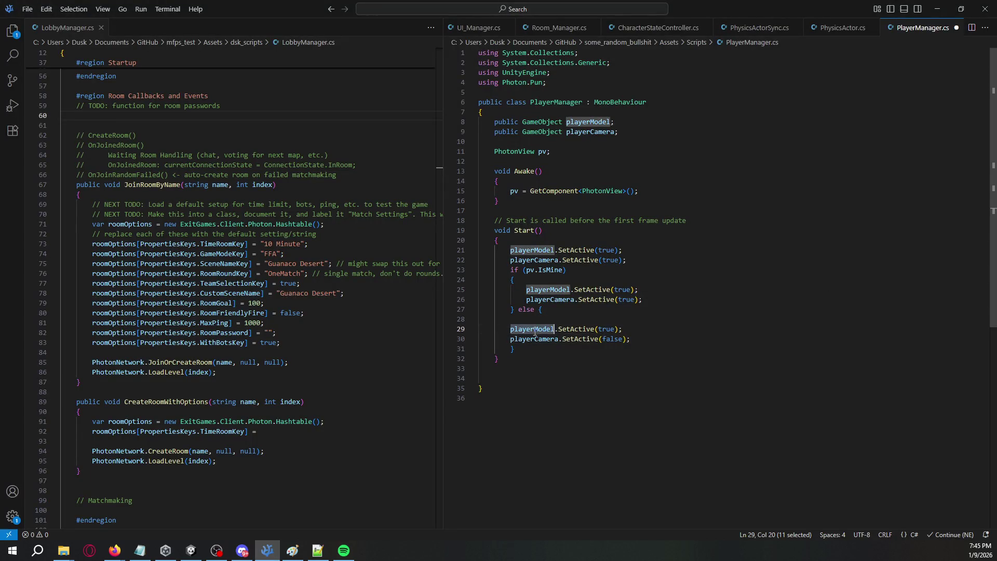
Step: Start a playerModel.GetComponent line in else and copy the CharacterBody class name from its script
click(646, 330)
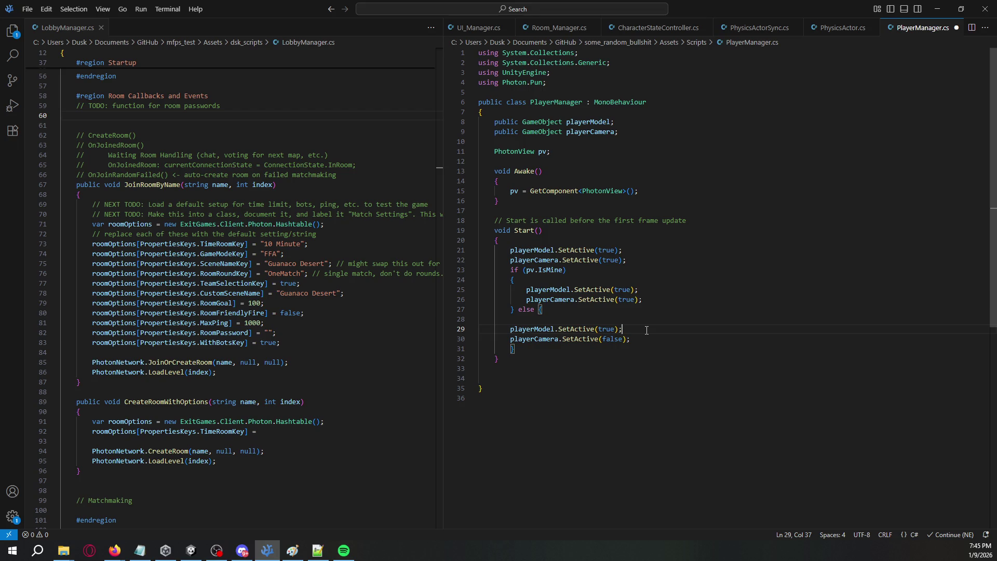
key(Return)
text(playerModel.GetComponent)
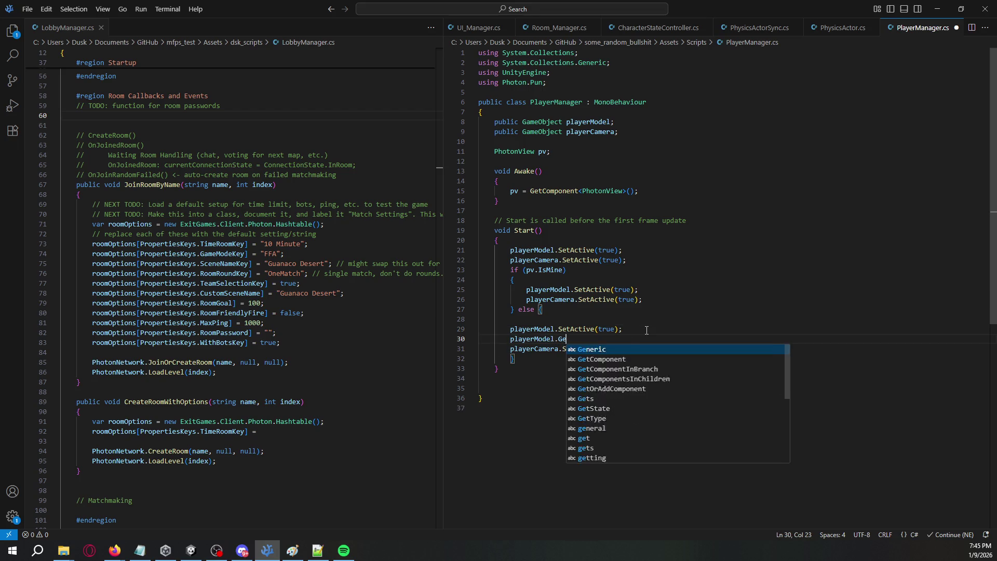
key(Escape)
key(alt+Tab)
key(alt+Tab)
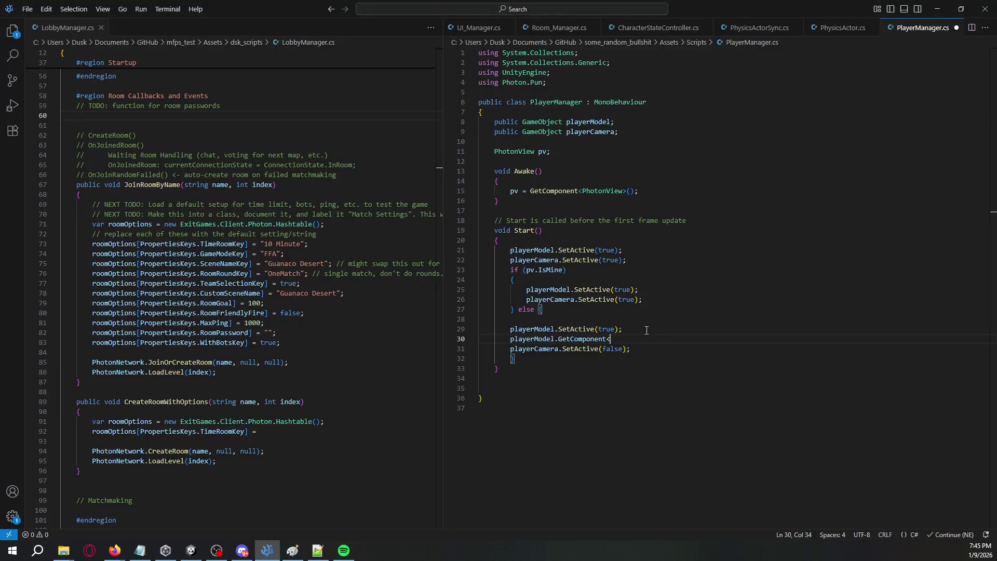
key(alt+Tab)
right_click(880, 134)
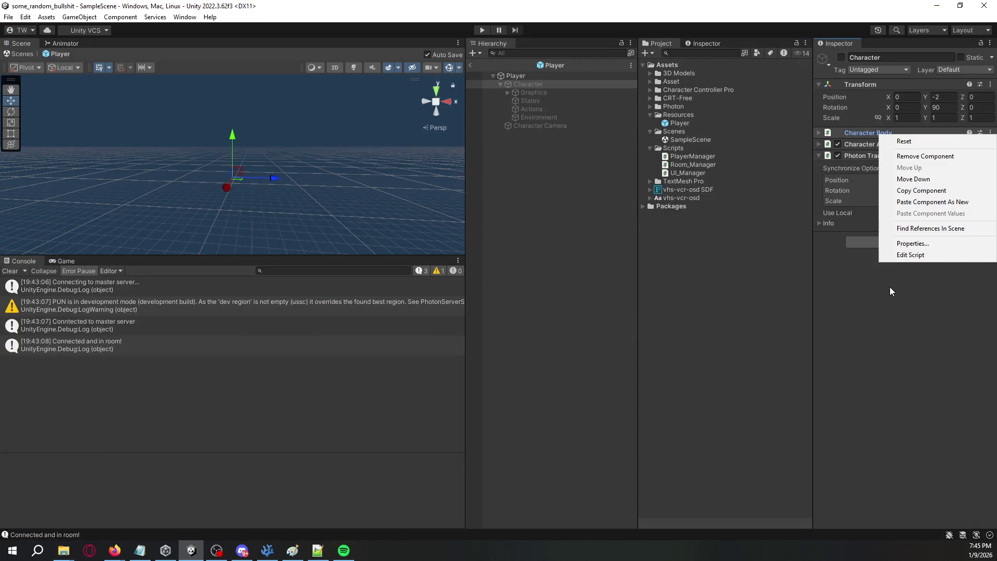
click(903, 255)
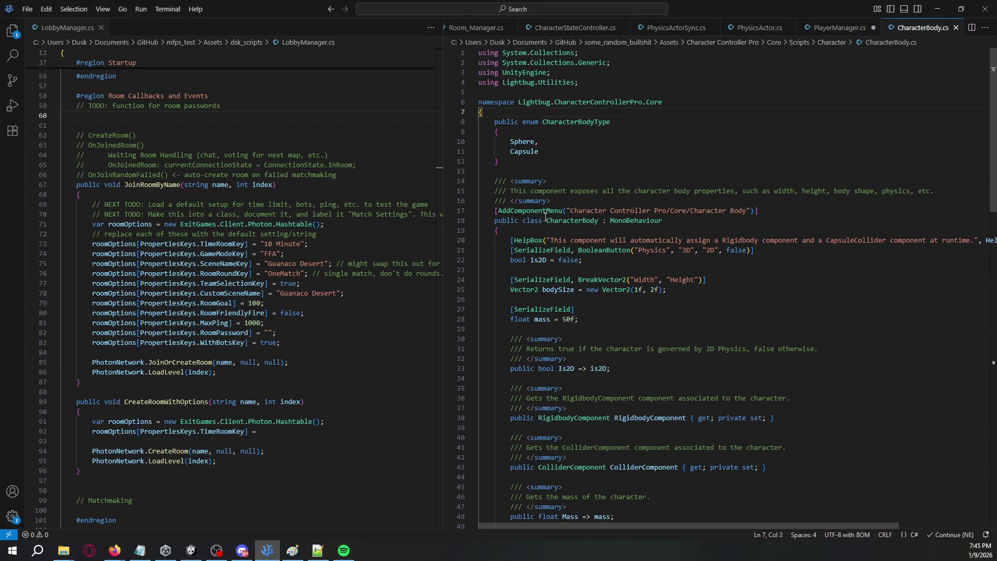
click(579, 219)
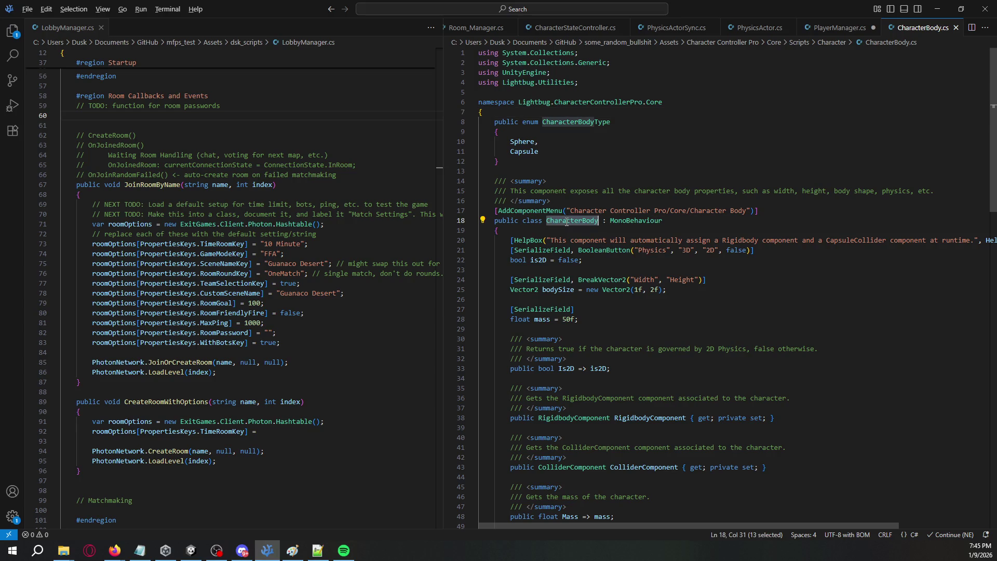
key(alt+Tab)
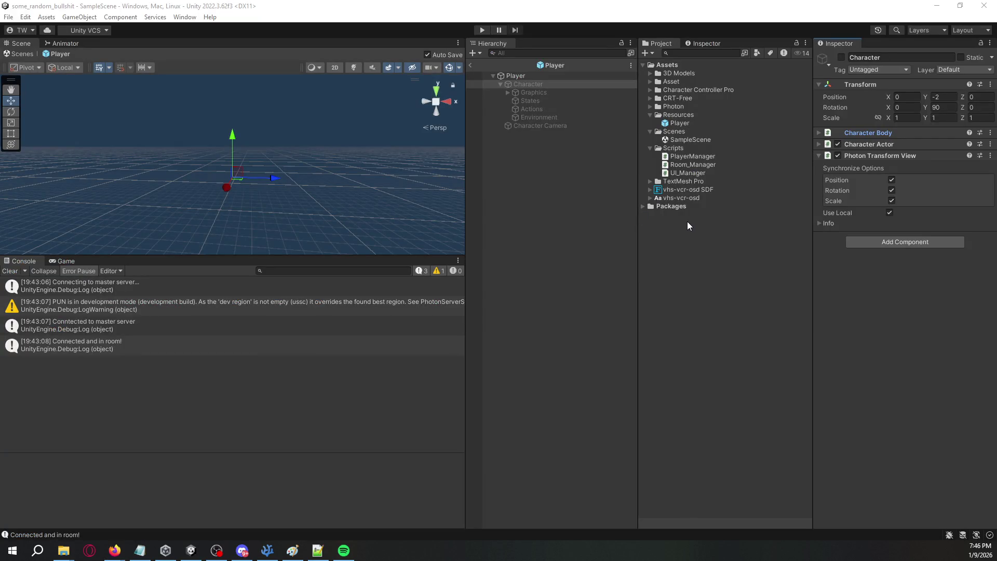
key(alt+Tab)
key(ctrl+c)
Step: Complete the line as playerModel.GetComponent<CharacterBody>().SetActive(false);
click(831, 30)
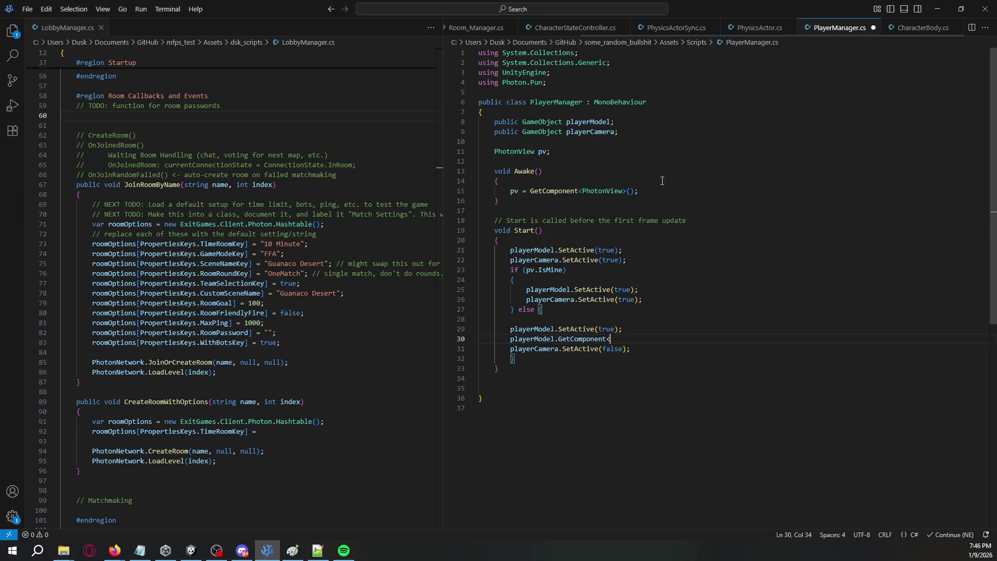
key(ctrl+v)
text(().SetA)
key(Tab)
text((false);)
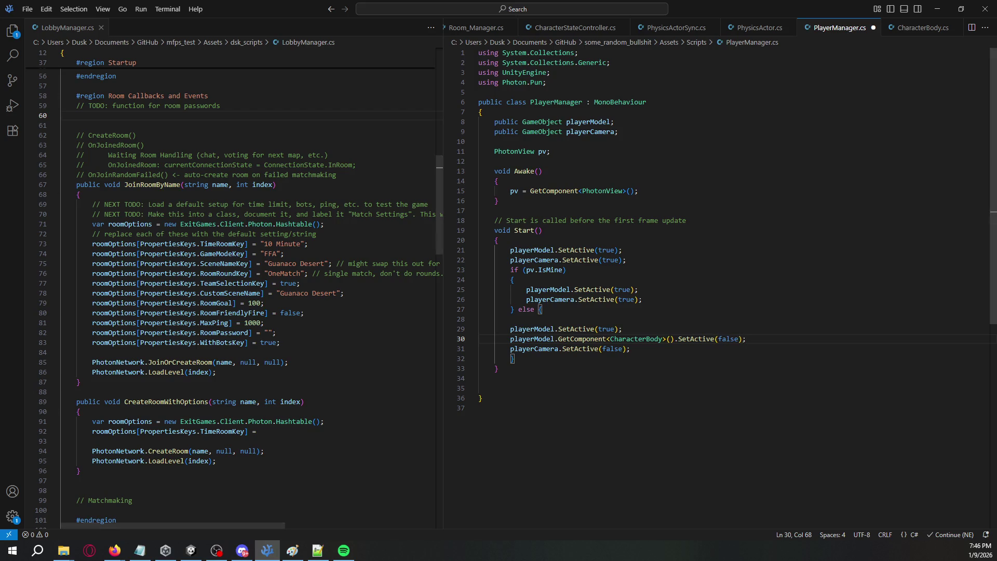
key(alt+Tab)
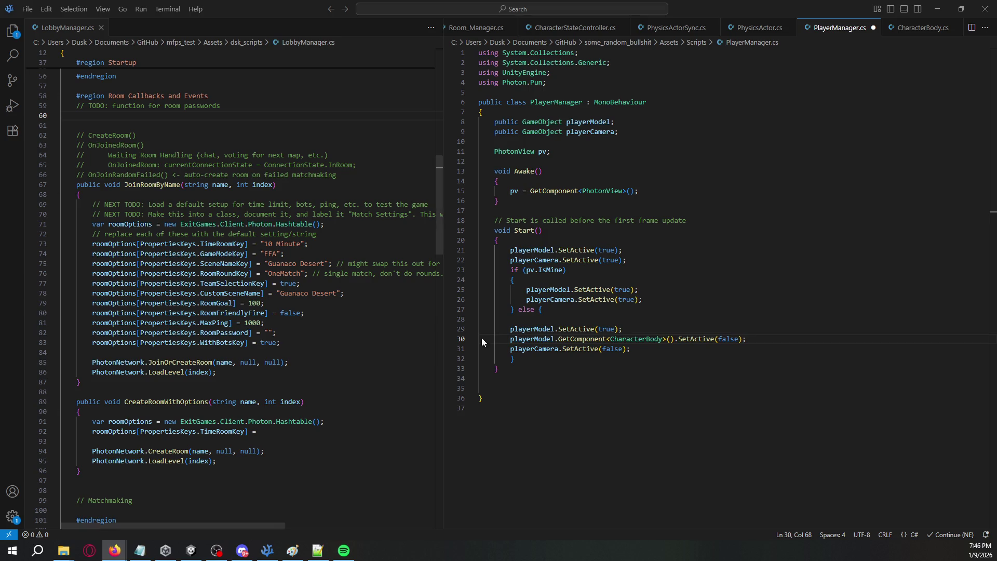
Step: Change line 30's SetActive(false) to enabled = false
double_click(696, 339)
key(shift+Right)
key(shift+Right)
key(shift+Right)
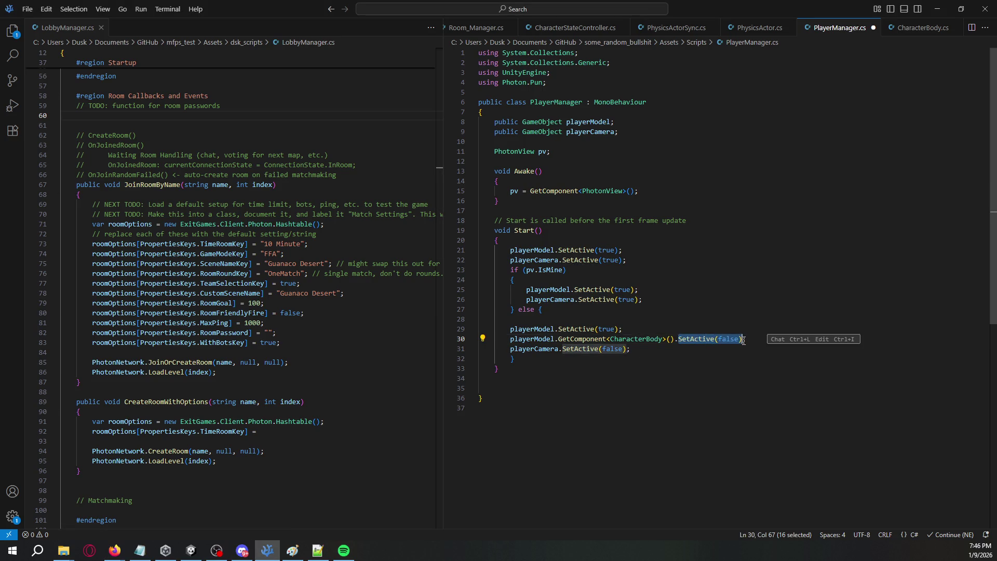
text(enabled = false)
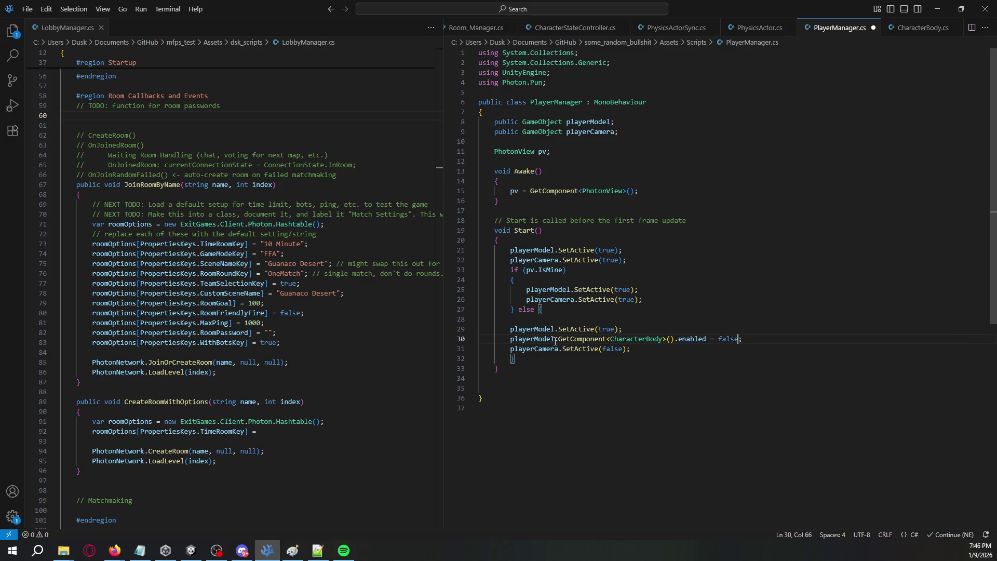
drag(555, 342, 749, 341)
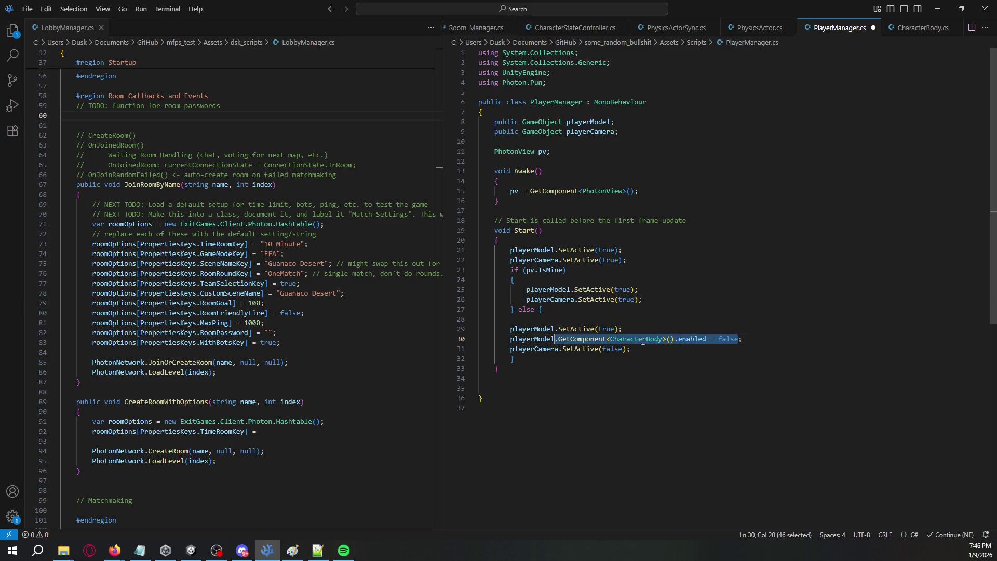
click(748, 341)
key(alt+Tab)
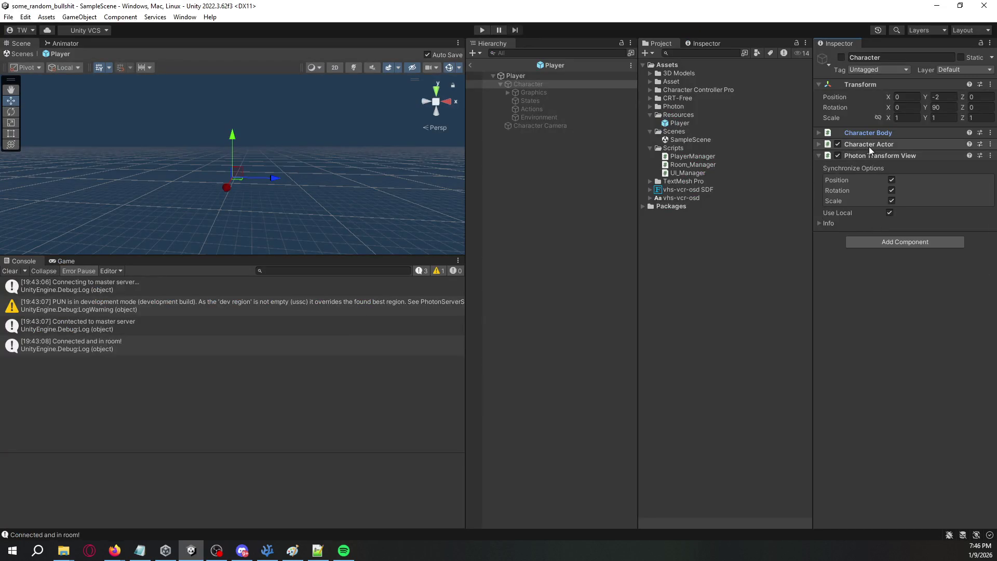
Step: Check the CharacterActor class name, then add playerModel.GetComponent<CharacterActor>().enabled = false; below line 30
right_click(868, 147)
click(900, 267)
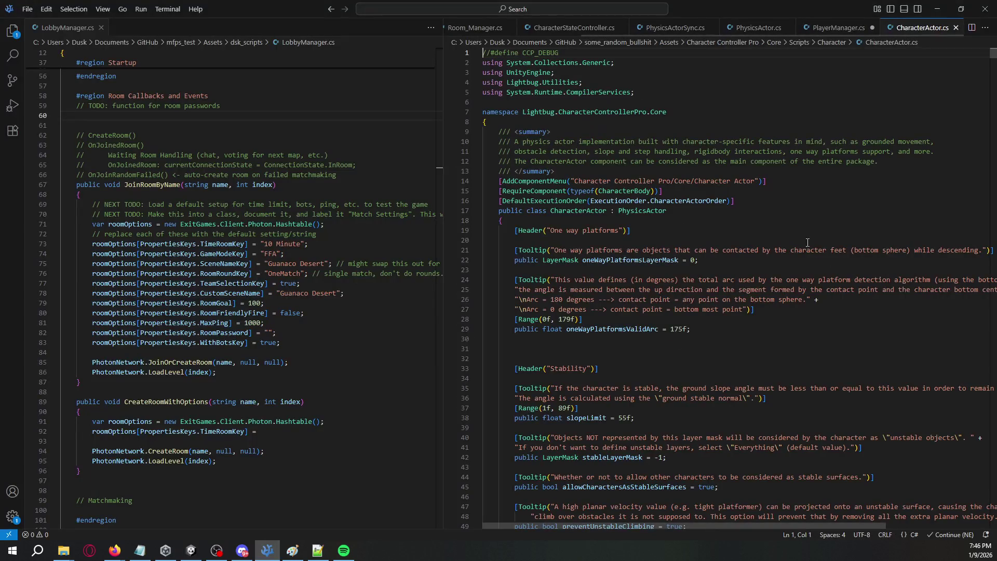
click(576, 210)
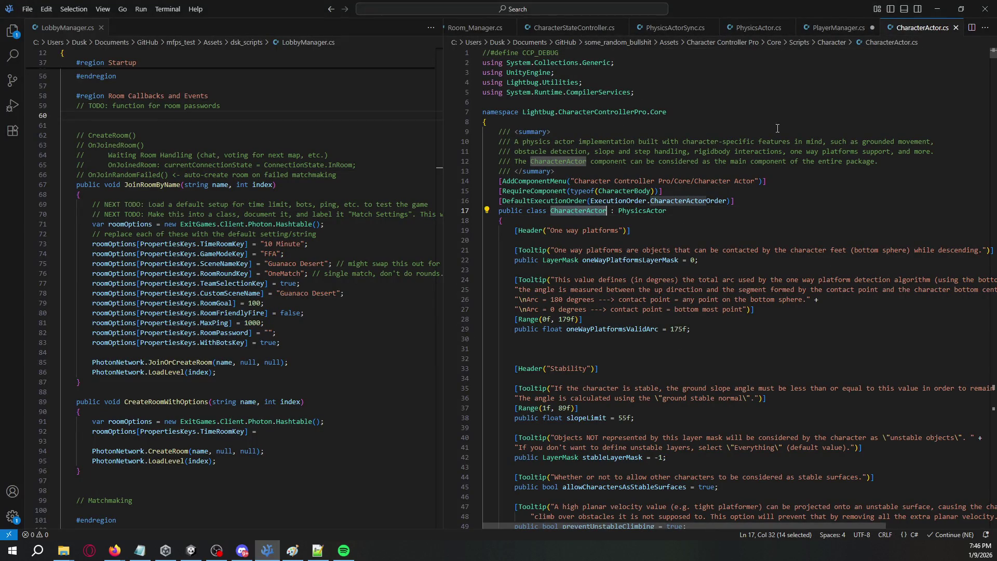
key(ctrl+w)
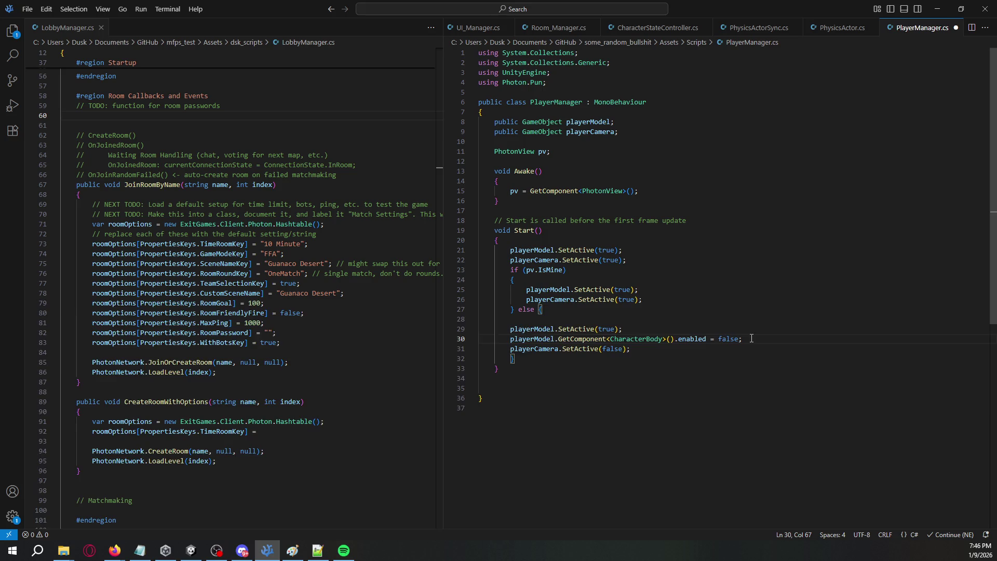
key(ctrl+grave)
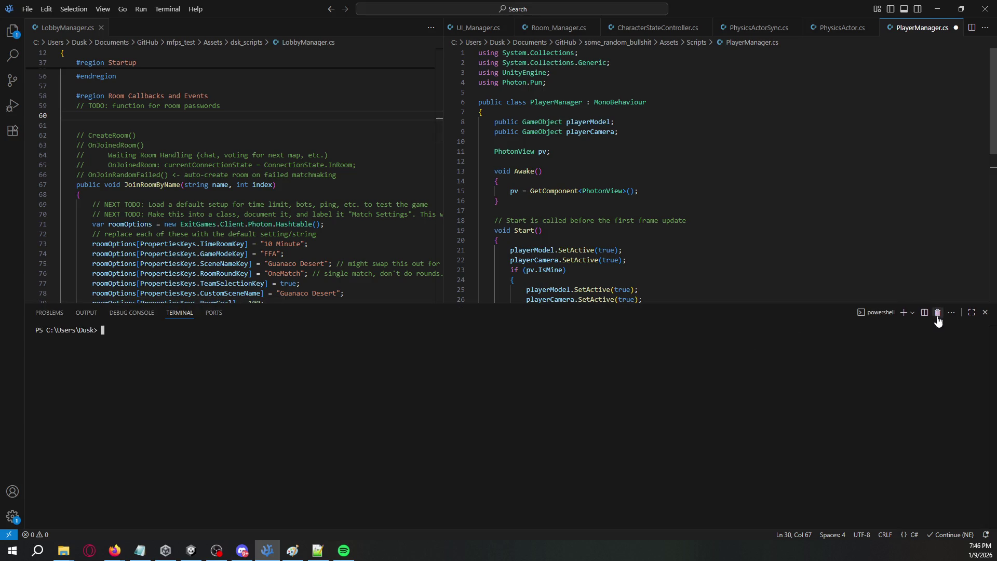
click(985, 312)
key(Return)
text(playerModel.GetComponent<CharacterActor>().enabled = false;)
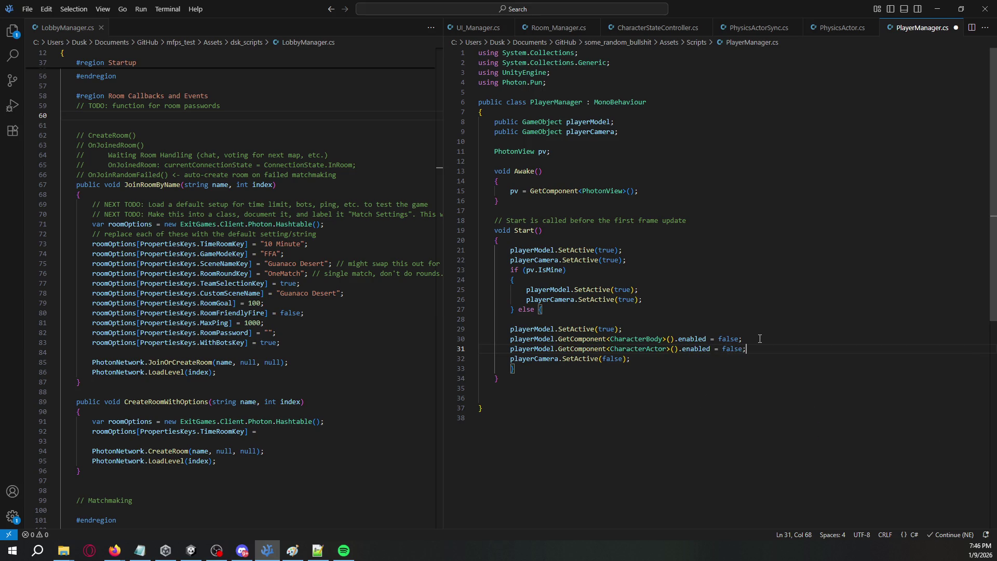
Step: Inspect the components on the States, Actions and Environment objects in Unity
key(alt+Tab)
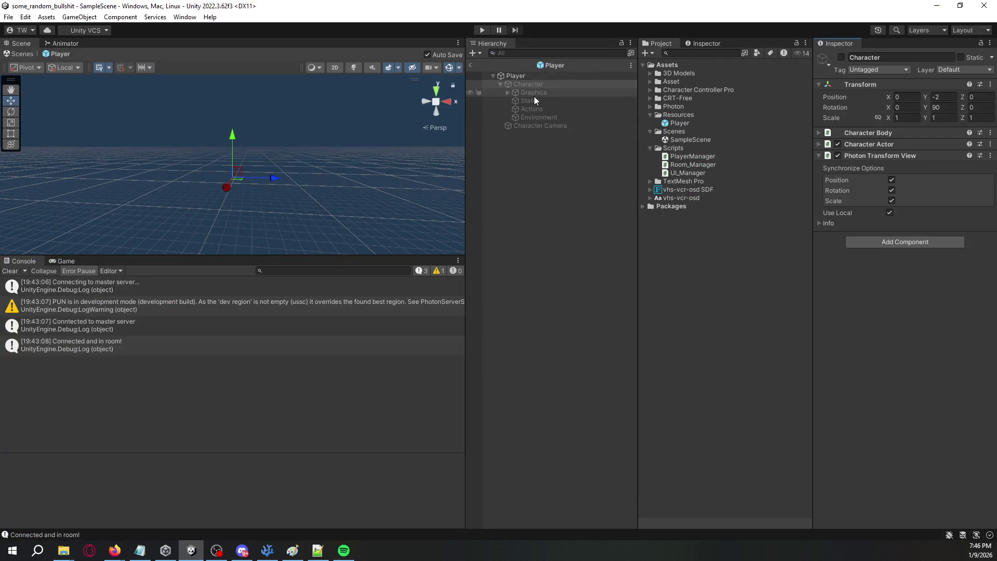
click(533, 100)
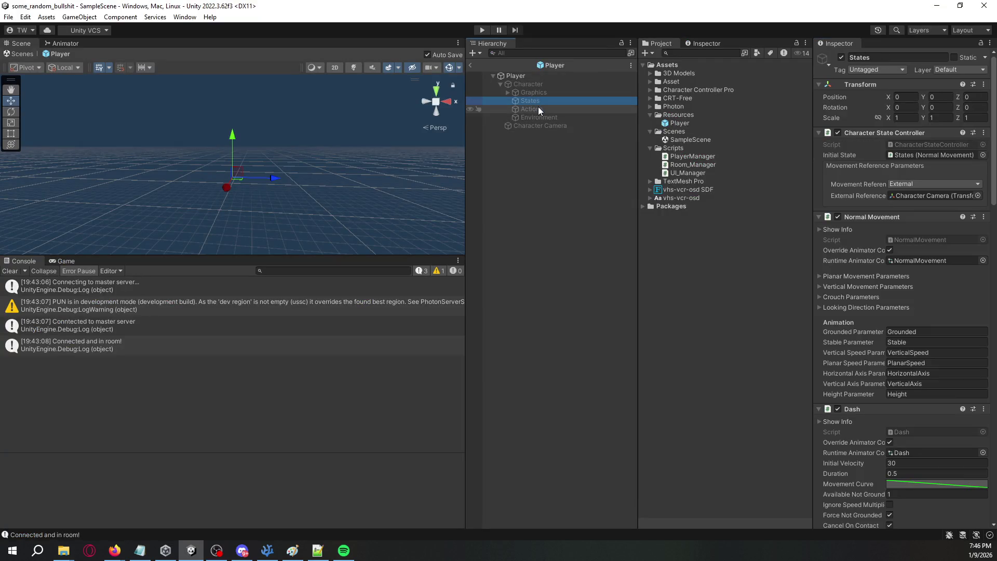
scroll(937, 222, down, 20)
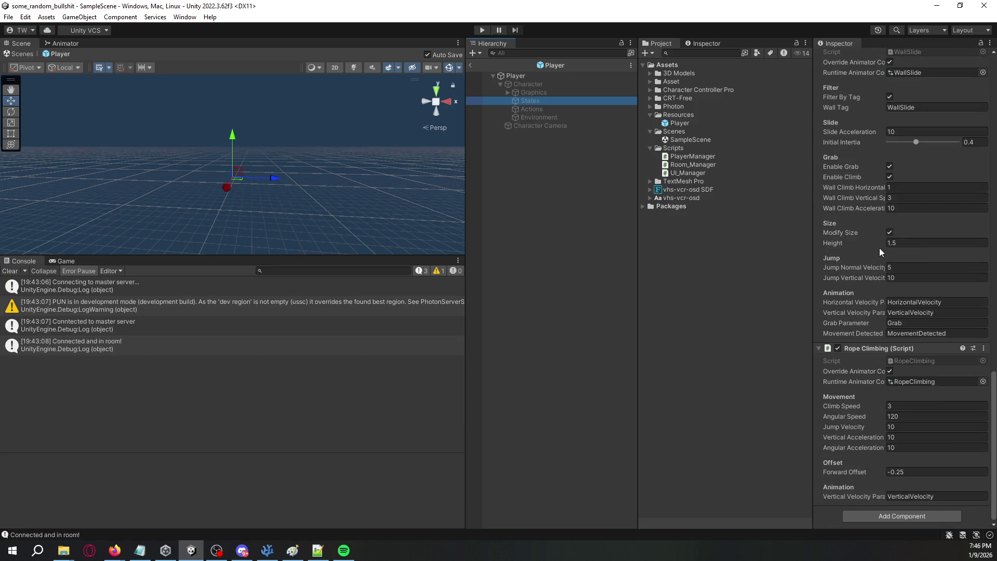
click(538, 109)
click(538, 118)
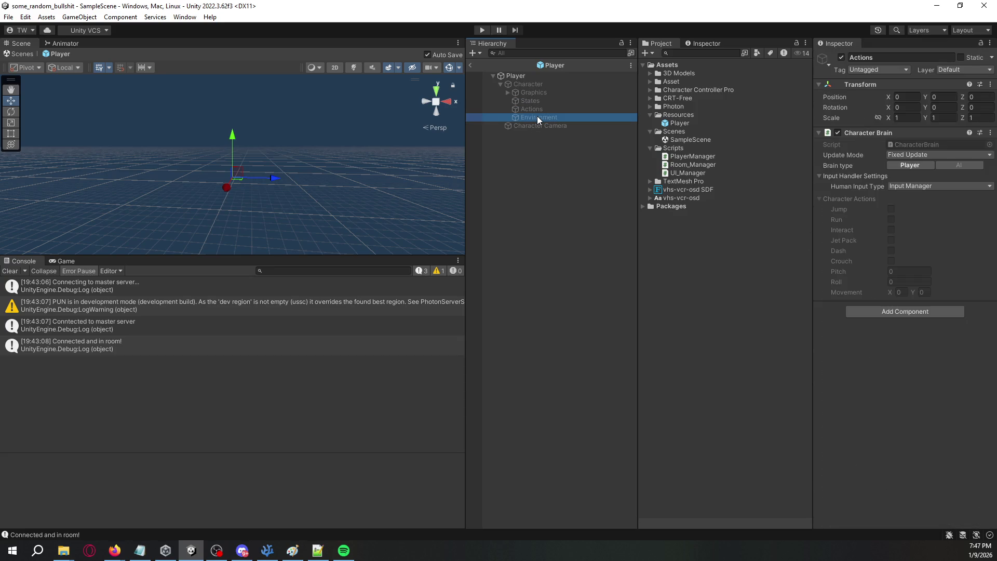
key(alt+Tab)
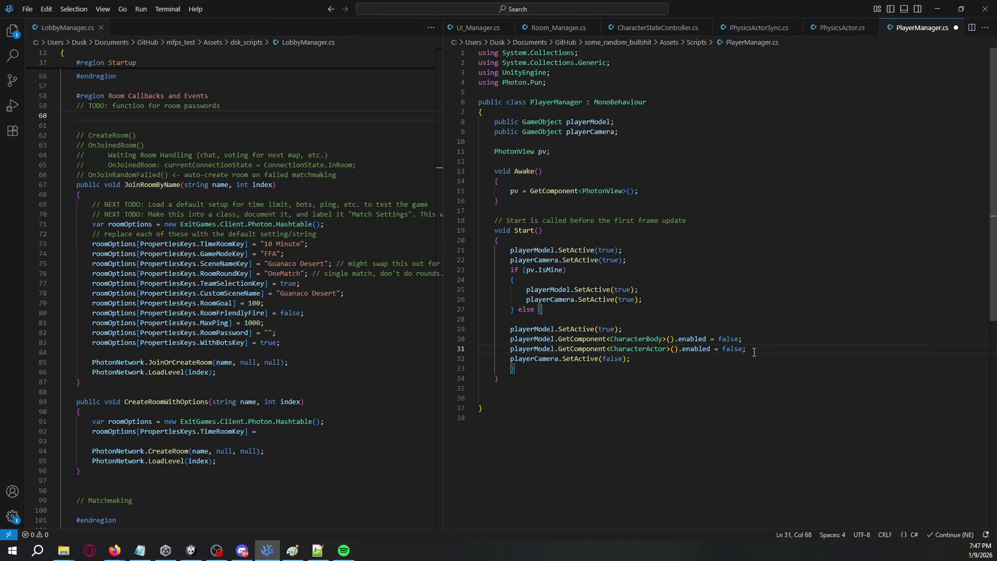
Step: Add a public GameObject playerStates field after playerModel
click(624, 125)
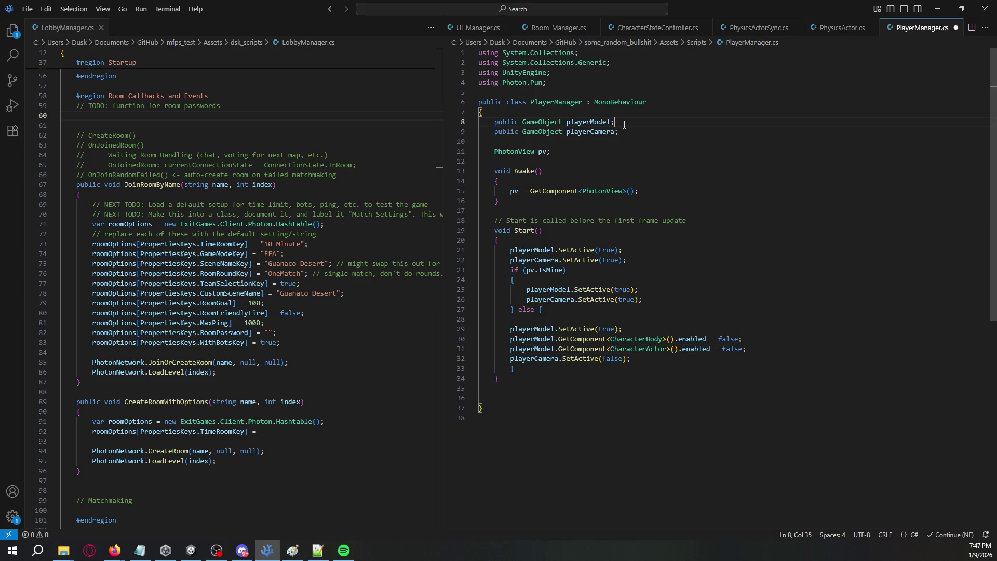
key(Return)
text(public G)
key(Tab)
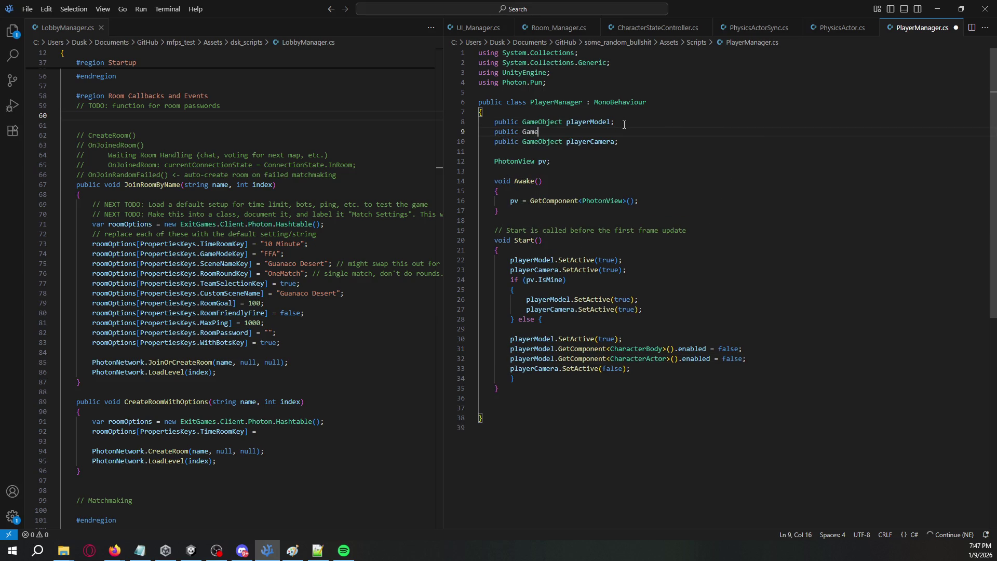
text(Obje)
key(Tab)
text(playerStats;s;)
key(alt+Tab)
key(alt+Tab)
key(Return)
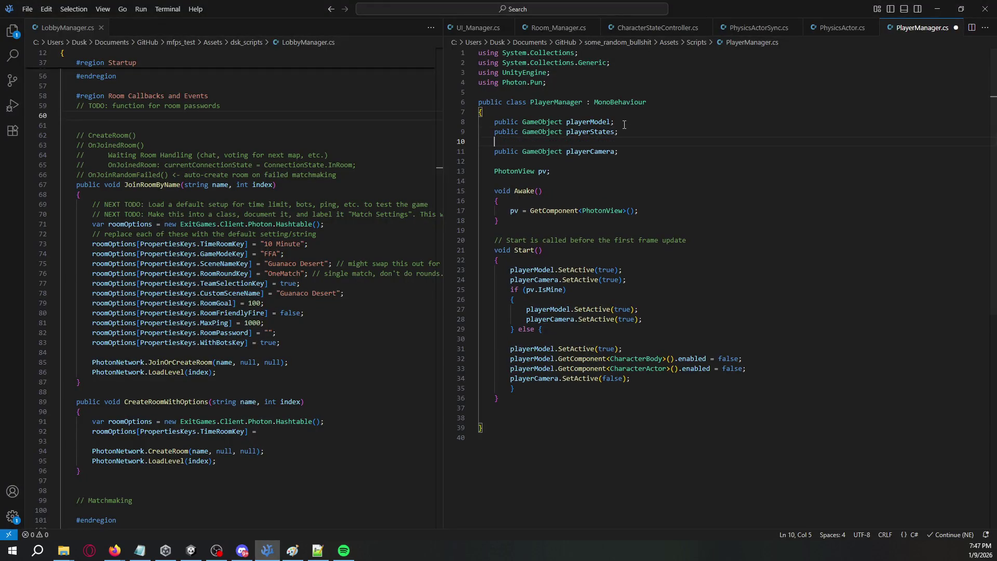
key(Up)
key(End)
Step: Duplicate that field twice, renaming the copies playerActions and playerEnvironments
key(shift+alt+Down)
key(shift+alt+Down)
key(Up)
key(Left)
key(ctrl+shift+Left)
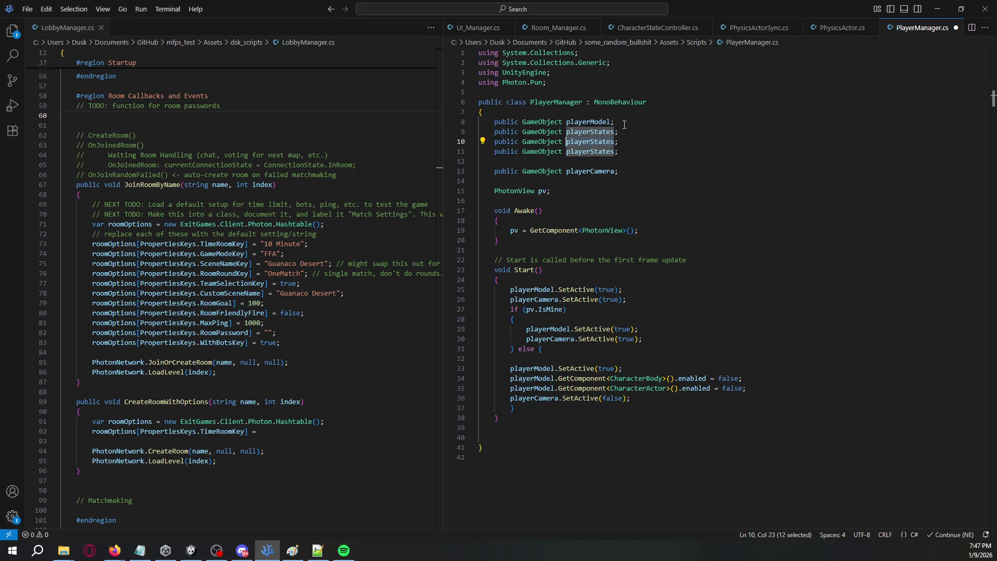
text(playeRAc)
key(BackSpace)
key(BackSpace)
key(BackSpace)
text(rActions)
key(Down)
key(ctrl+shift+Left)
text(playerEnviron)
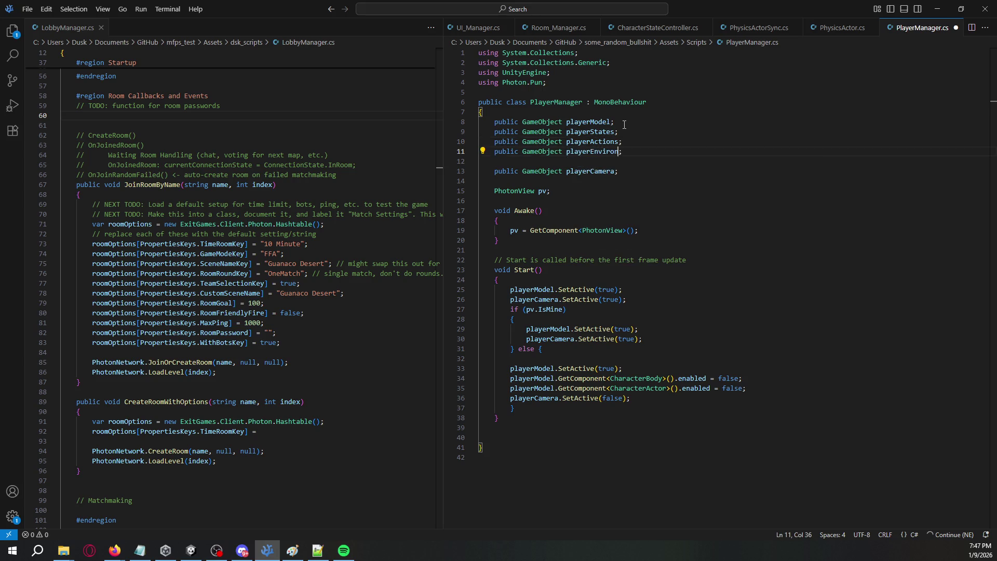
text(ments)
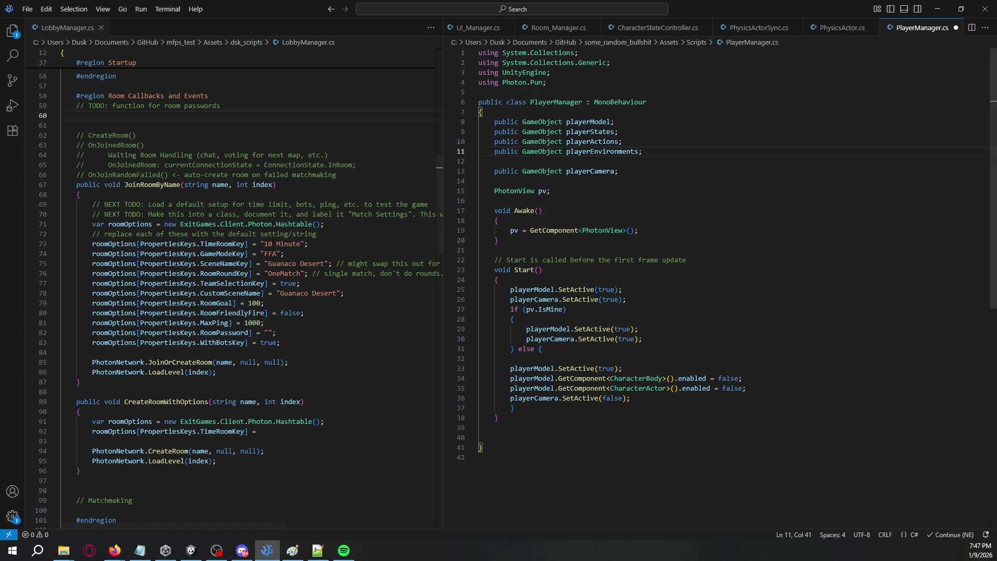
Step: Save PlayerManager.cs and review the resulting compile errors in Unity's Console
key(alt+Tab)
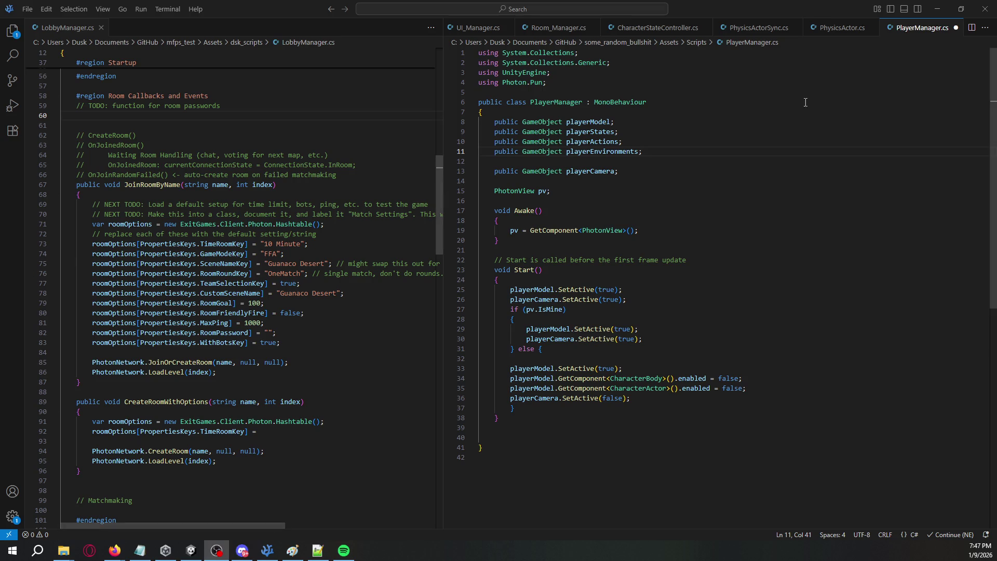
click(660, 149)
key(ctrl+s)
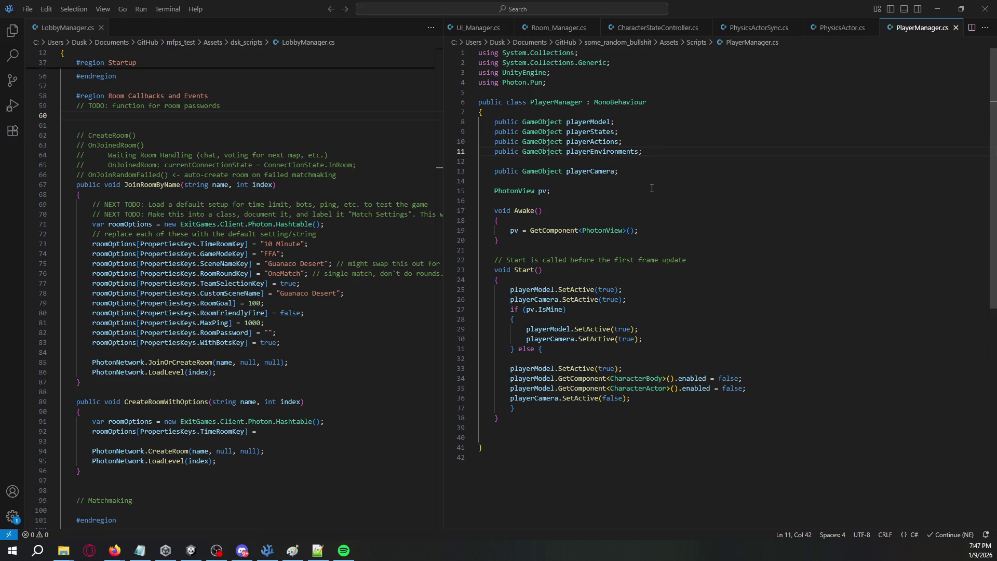
key(alt+Tab)
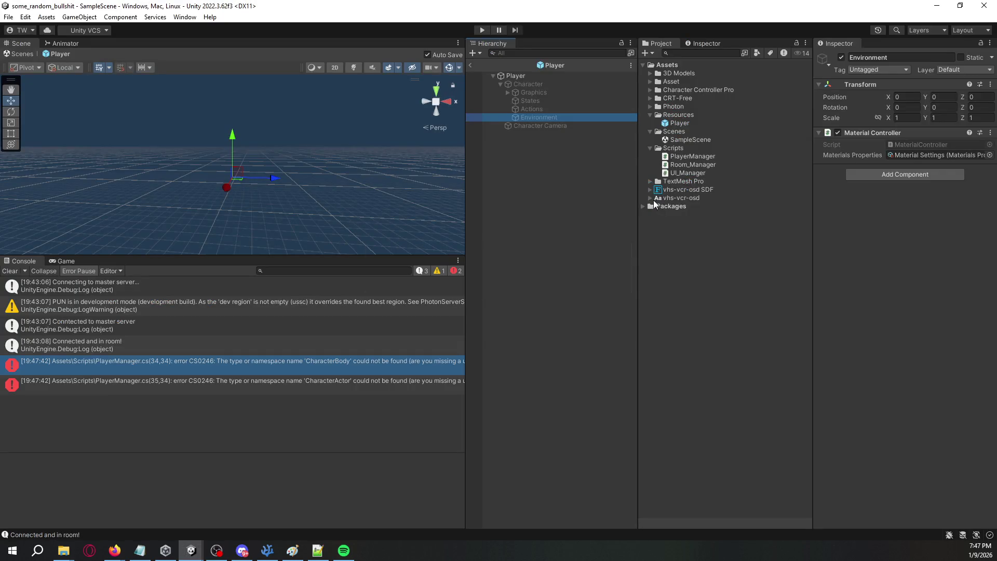
click(391, 385)
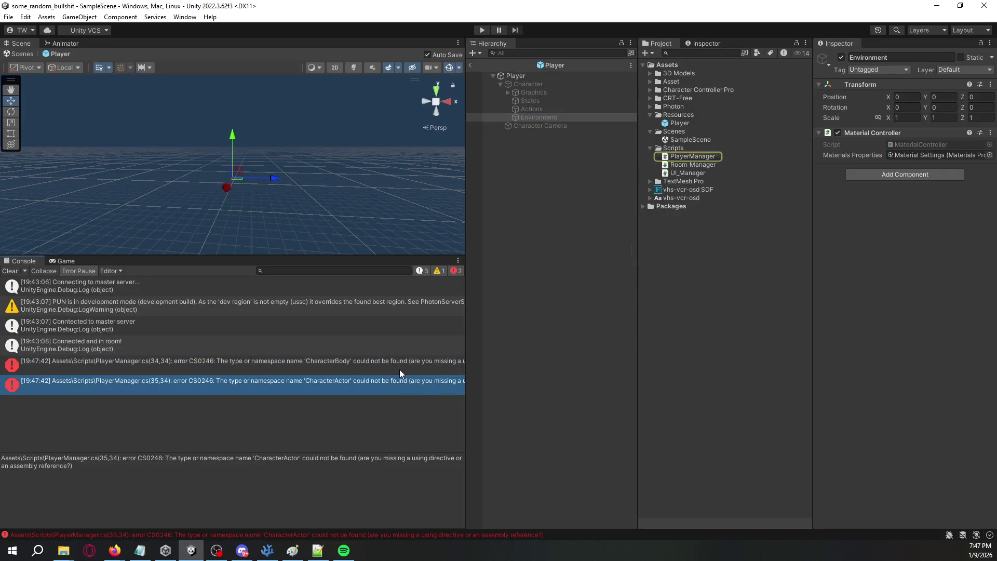
click(400, 369)
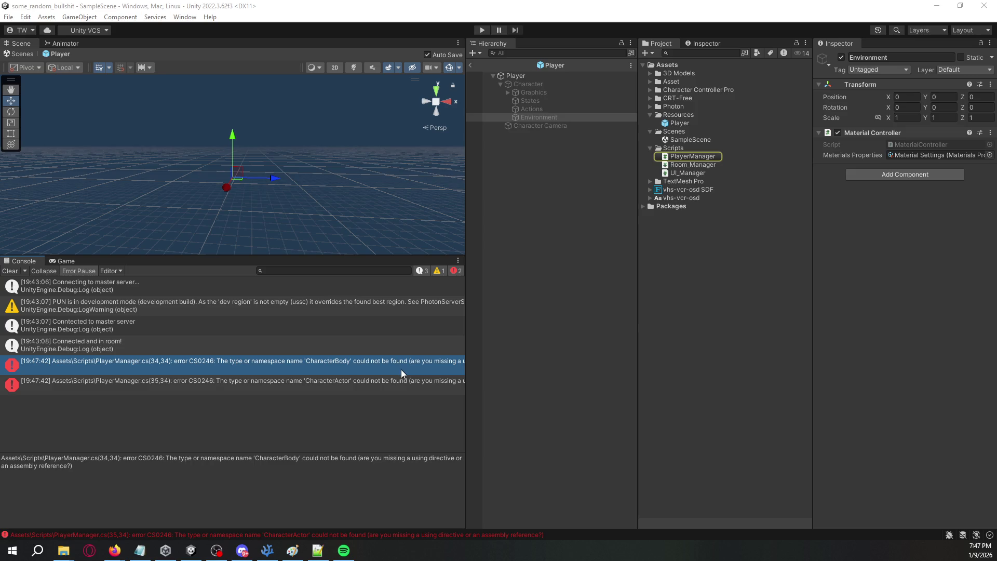
key(alt+Tab)
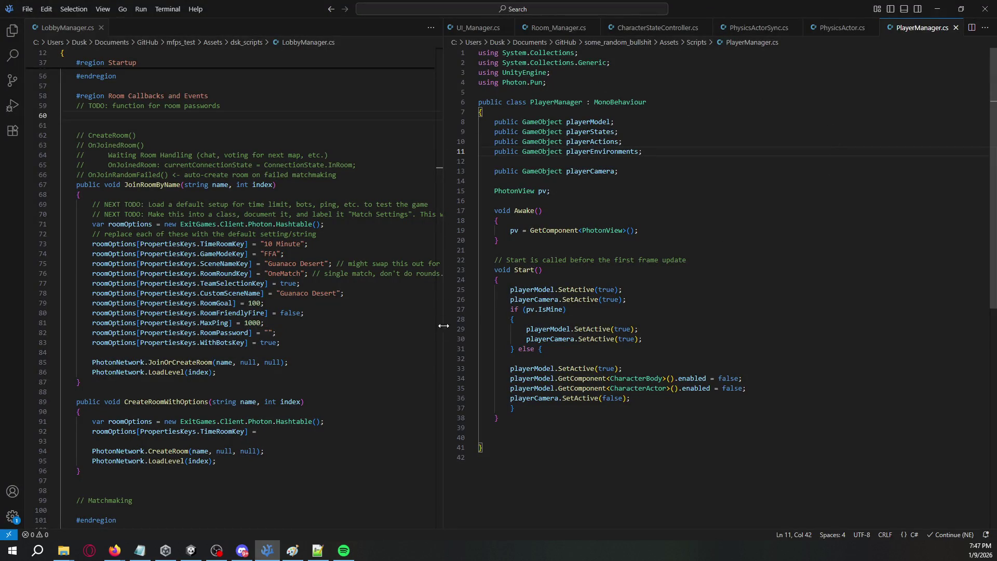
Step: Copy the Lightbug.Utilities using line from PhysicsActorSync into PlayerManager.cs and save
drag(440, 244, 438, 108)
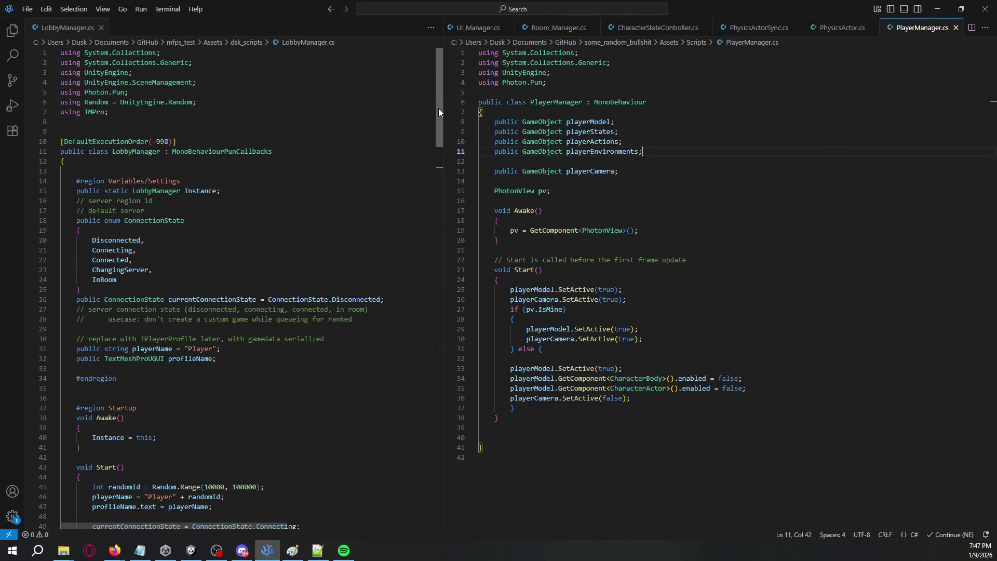
click(741, 31)
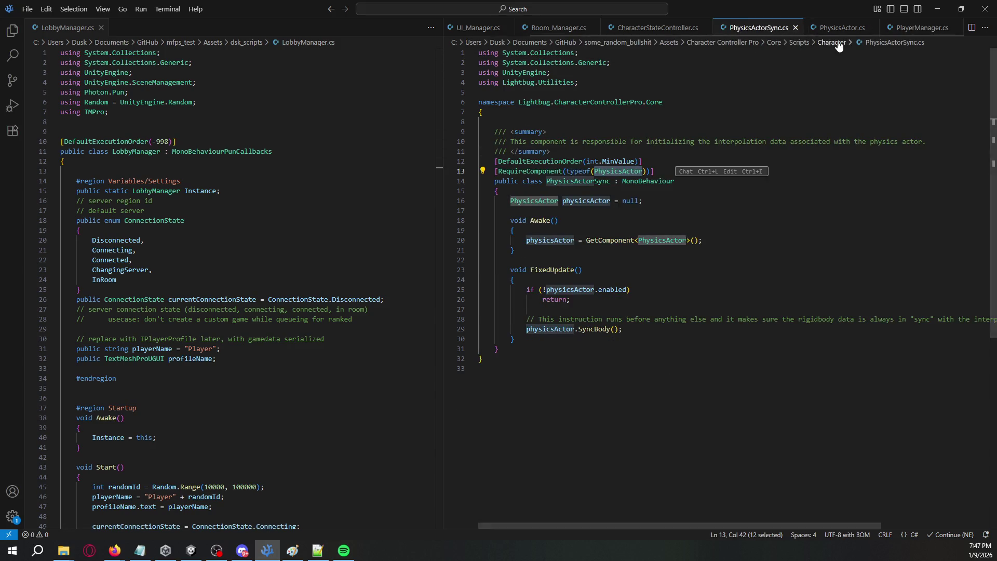
drag(579, 82, 477, 84)
key(ctrl+c)
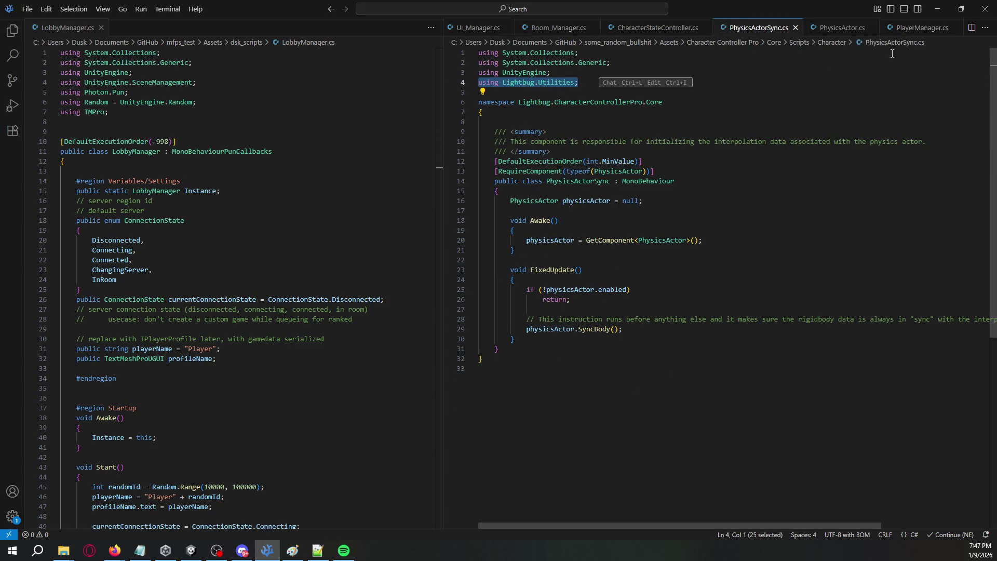
click(941, 30)
click(579, 86)
key(Up)
key(Return)
key(ctrl+v)
key(ctrl+s)
key(alt+Tab)
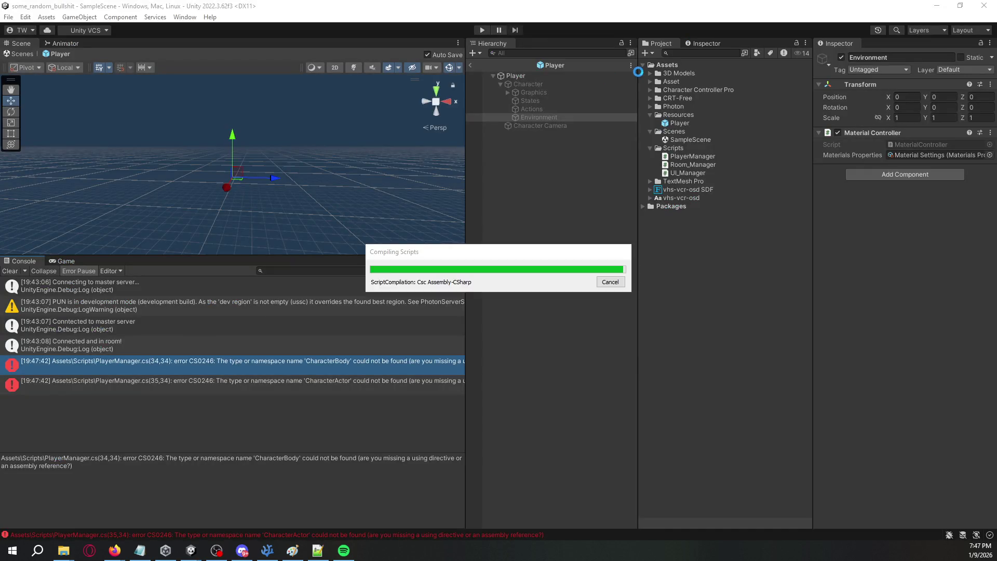
Step: Follow the CharacterBody error into PlayerManager.cs and open CharacterBody.cs
click(396, 363)
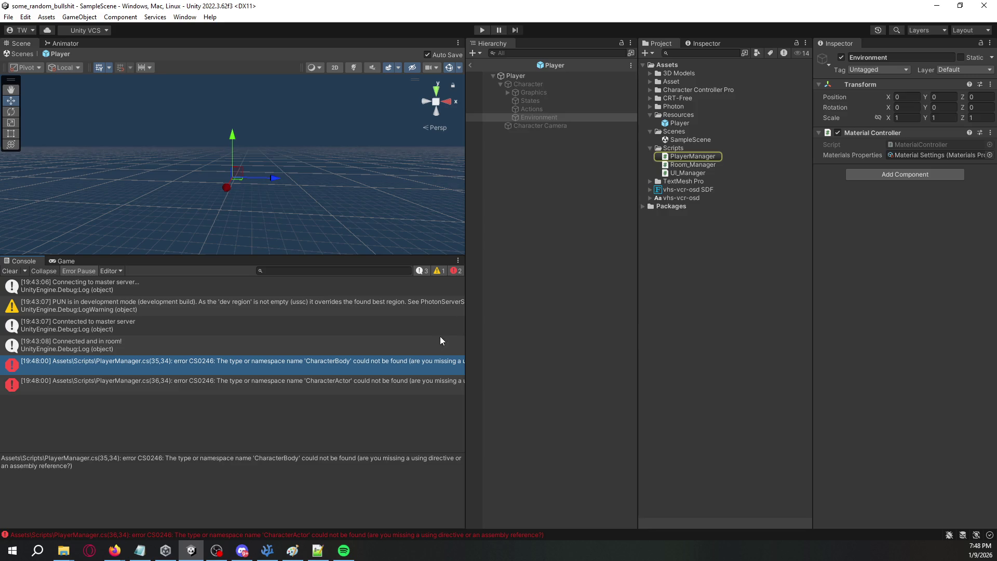
double_click(410, 373)
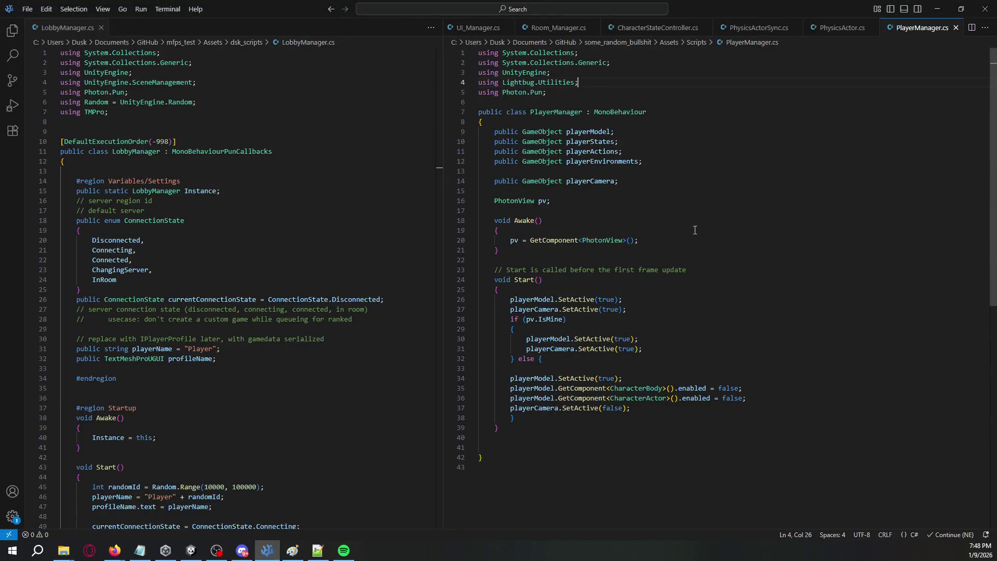
double_click(637, 389)
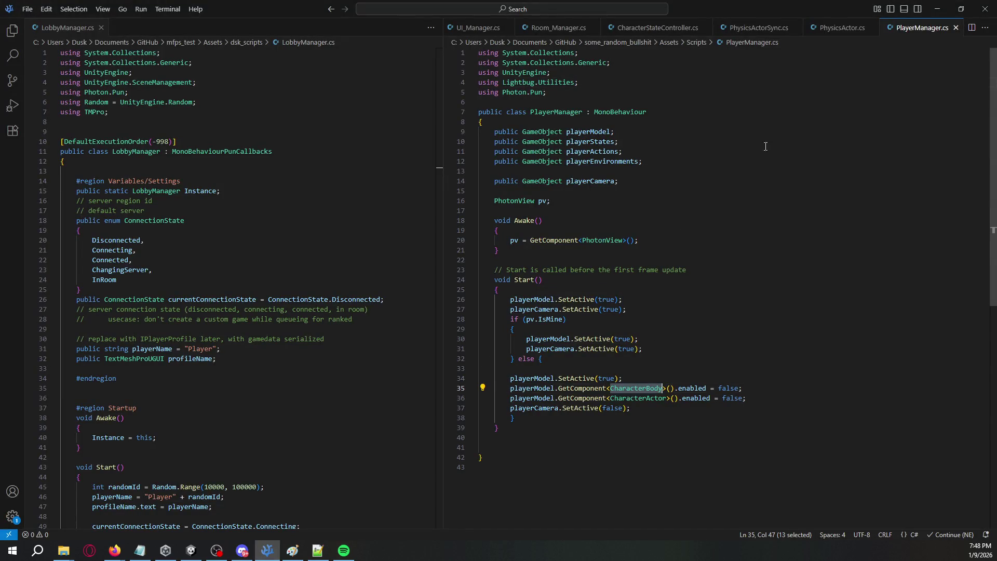
key(ctrl+t)
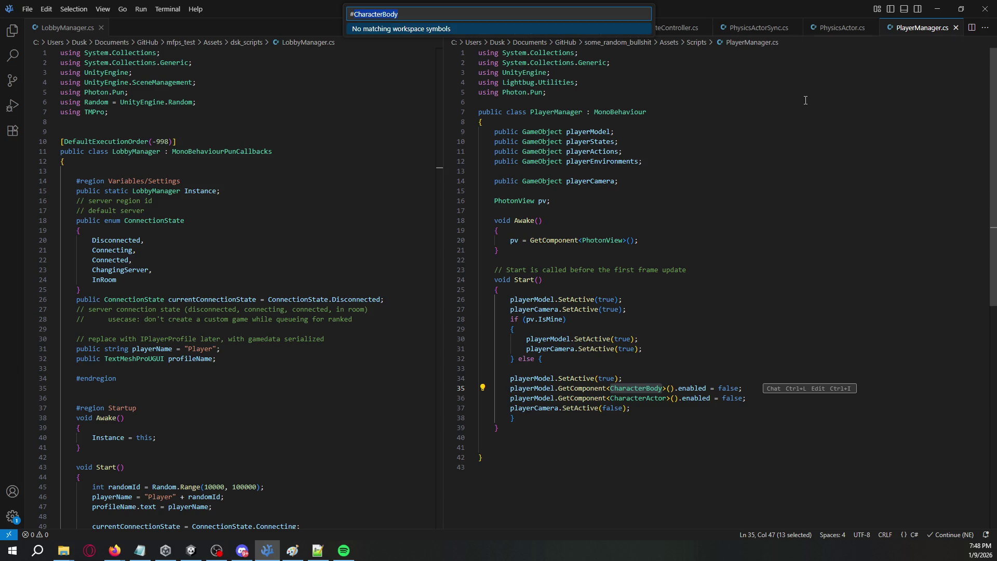
key(Escape)
key(ctrl+p)
text(Character)
key(Return)
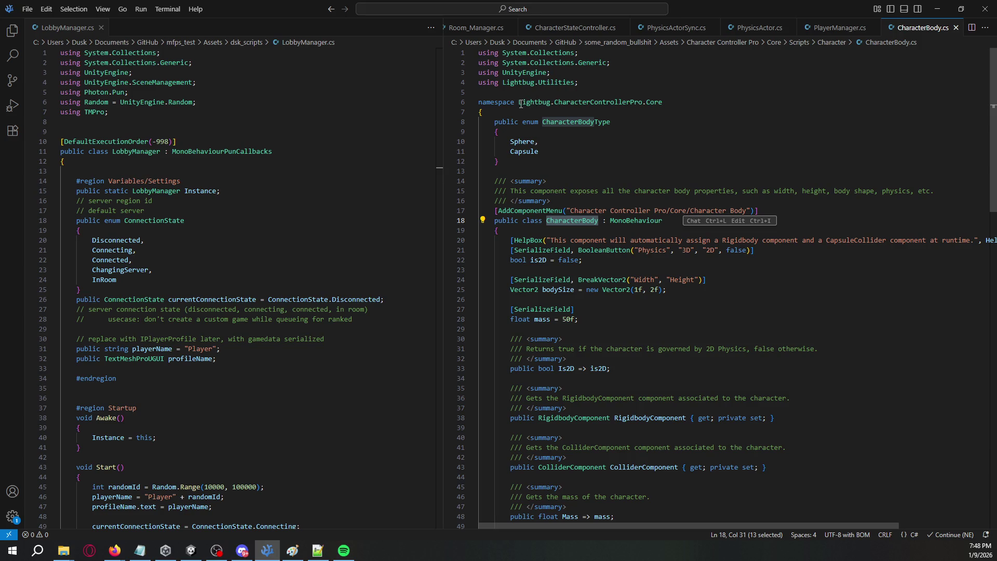
Step: Replace the Lightbug.Utilities import with Lightbug.CharacterControllerPro.Core
drag(519, 102, 663, 102)
key(ctrl+c)
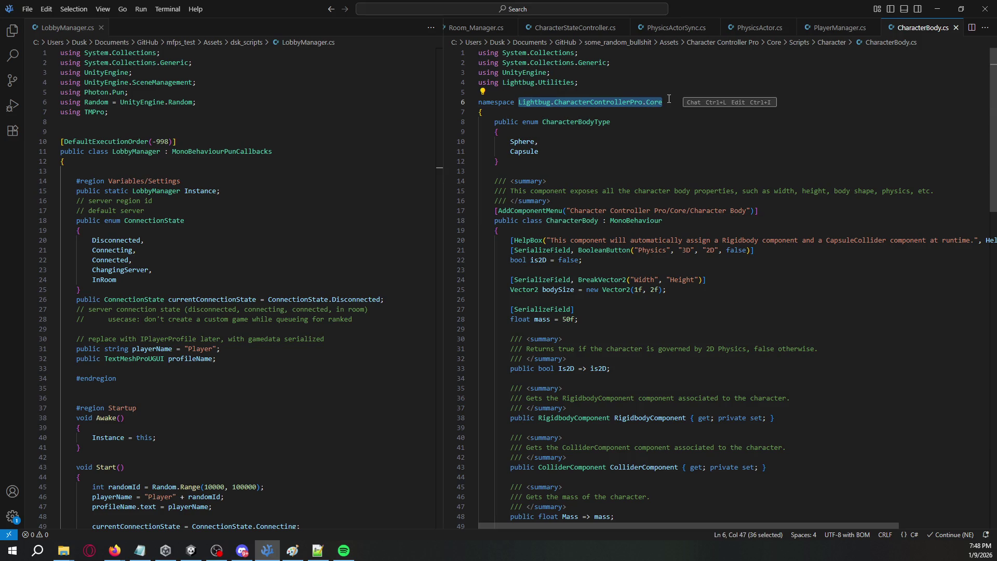
click(826, 27)
drag(599, 82, 487, 82)
key(ctrl+v)
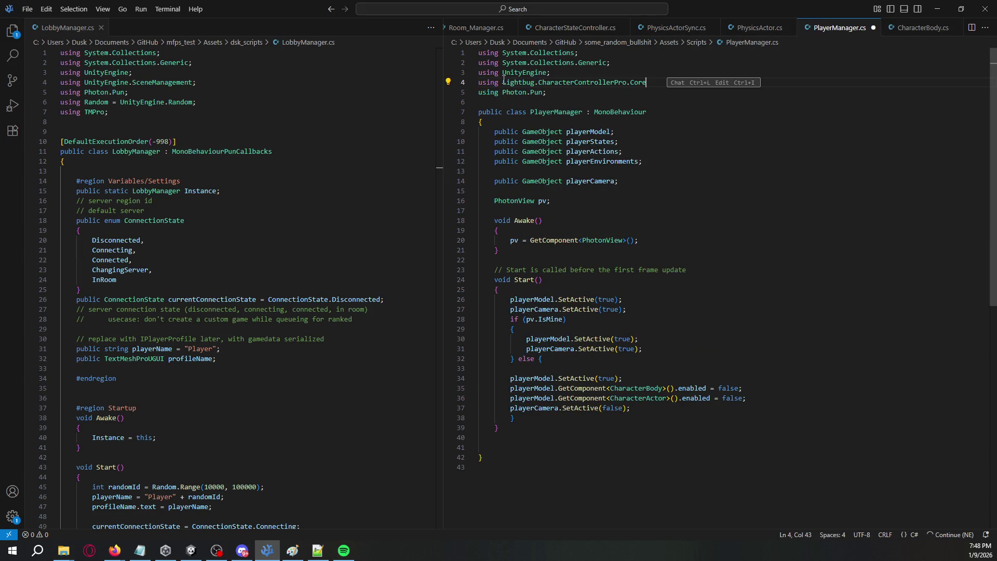
text(;)
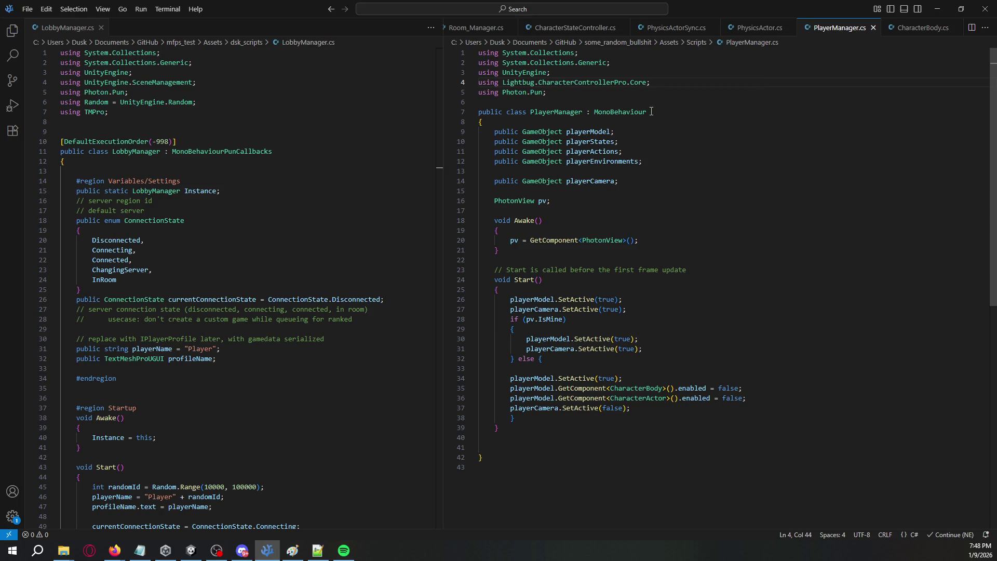
key(alt+Tab)
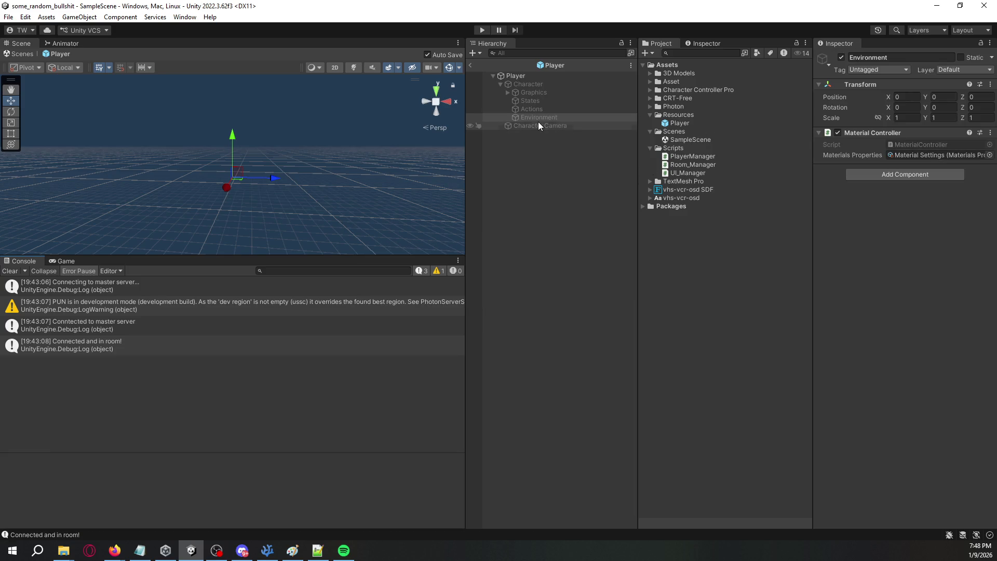
Step: Select Player and assign States and Environment to Player Manager's Player States and Player Environments fields
click(545, 77)
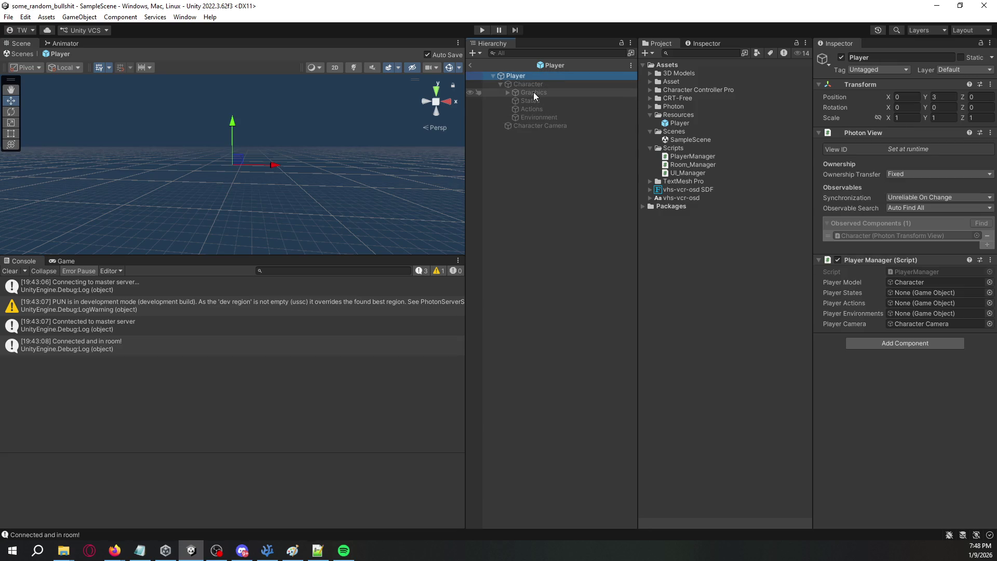
mouse_move(529, 100)
mouse_down()
mouse_move(892, 280)
mouse_move(900, 295)
mouse_move(595, 120)
mouse_move(903, 303)
mouse_up()
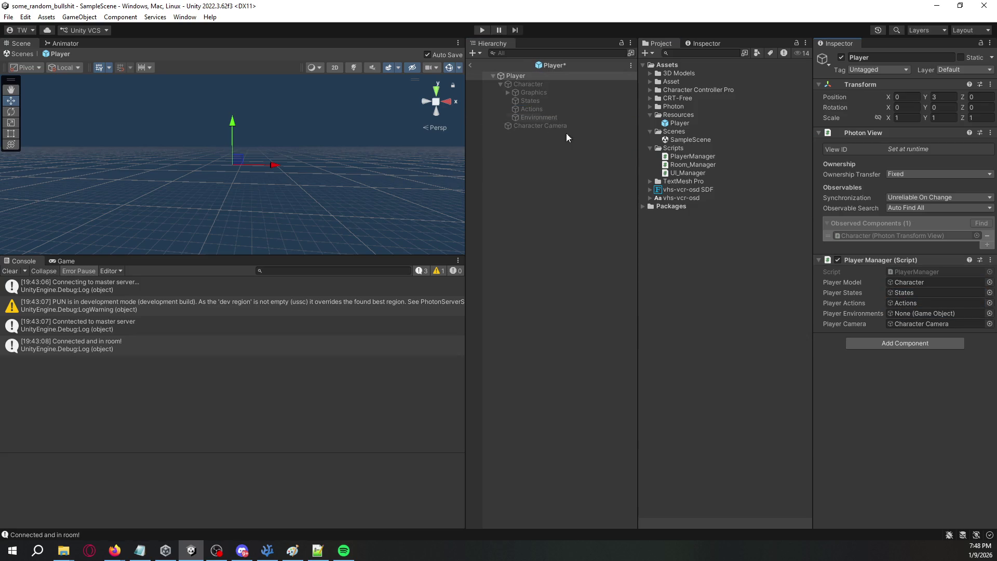
mouse_move(531, 119)
mouse_down()
mouse_move(902, 303)
mouse_move(903, 315)
mouse_up()
Step: In the else block, add blank lines and make three copies of the SetActive(true) line
key(alt+Tab)
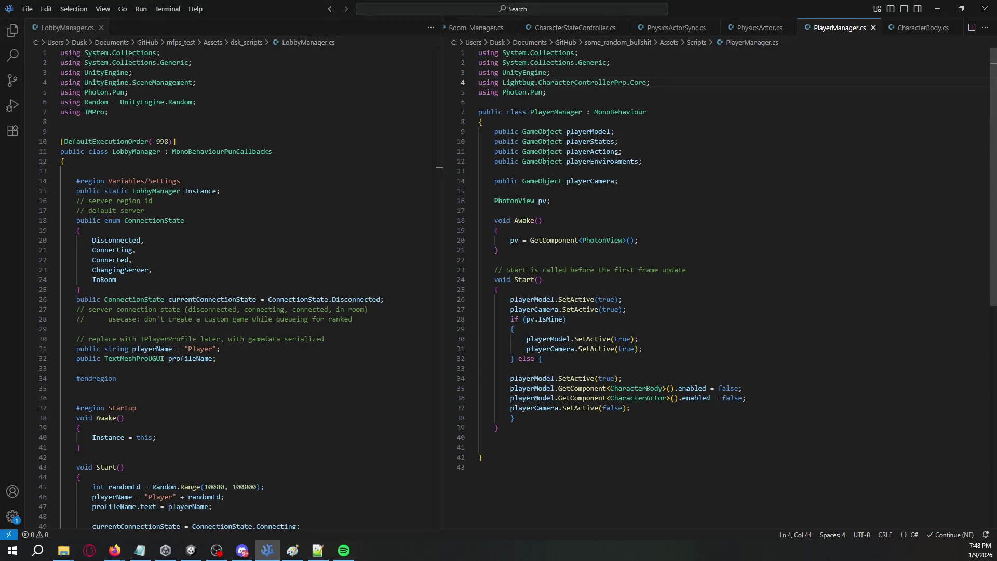
drag(757, 400, 636, 397)
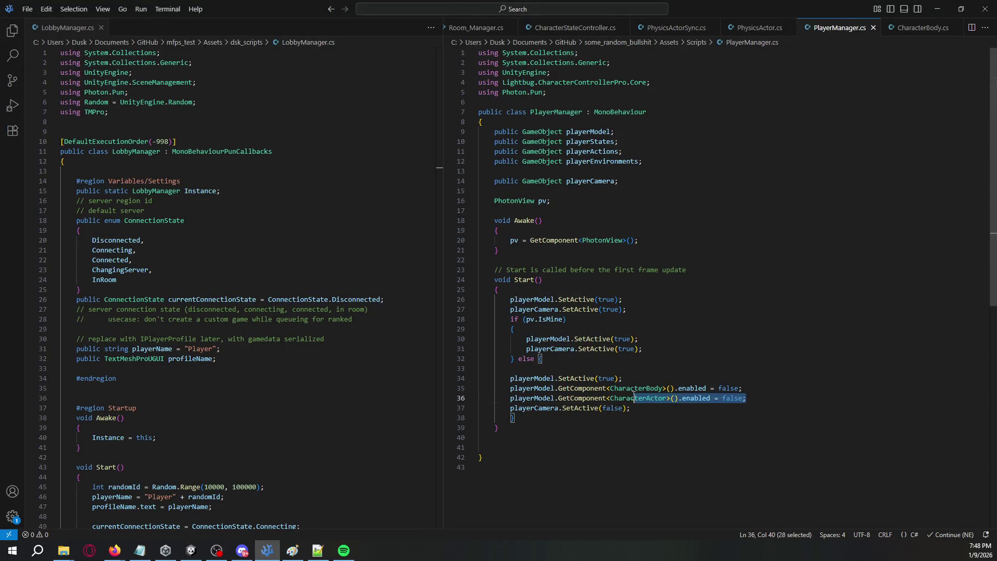
key(ctrl+u)
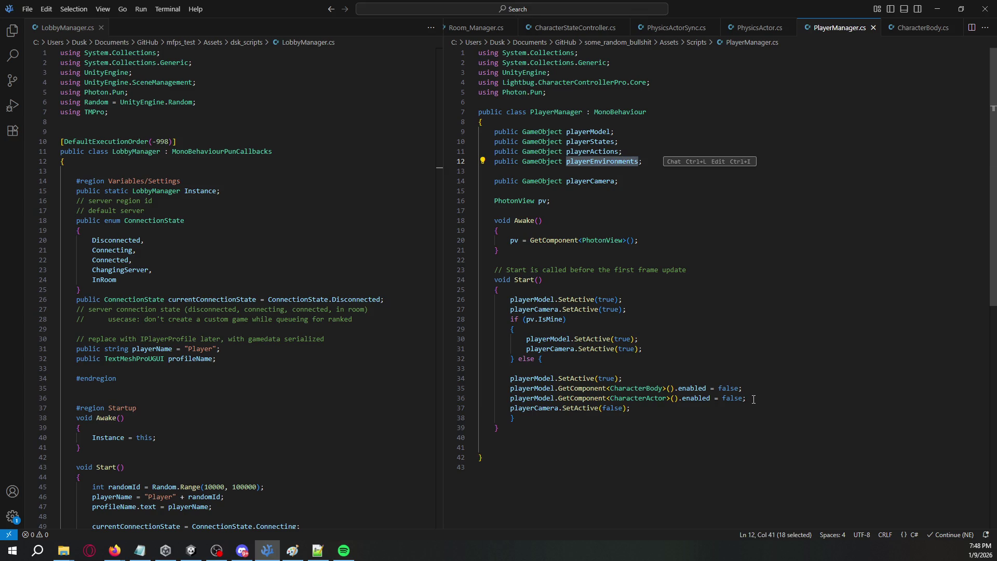
click(744, 380)
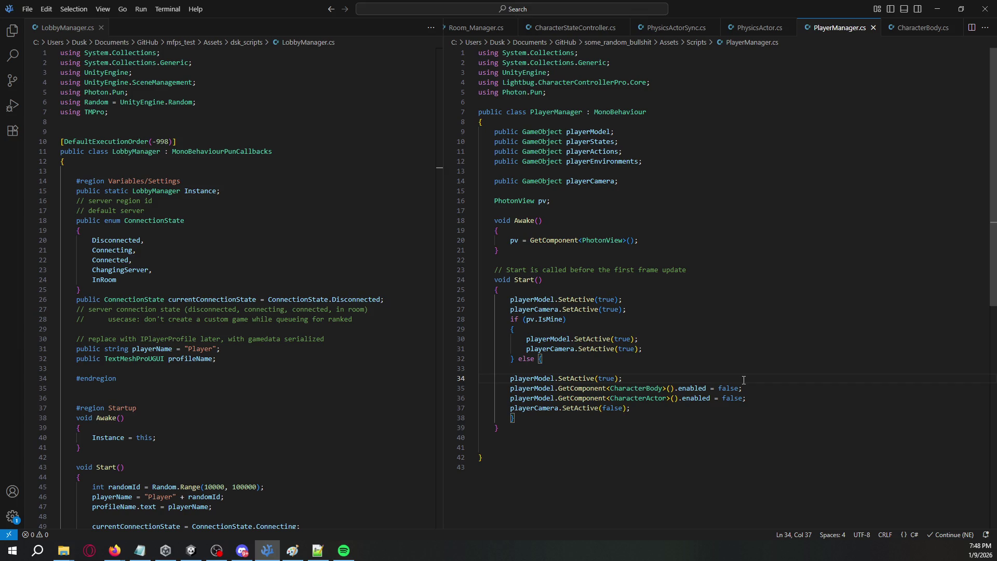
key(Return)
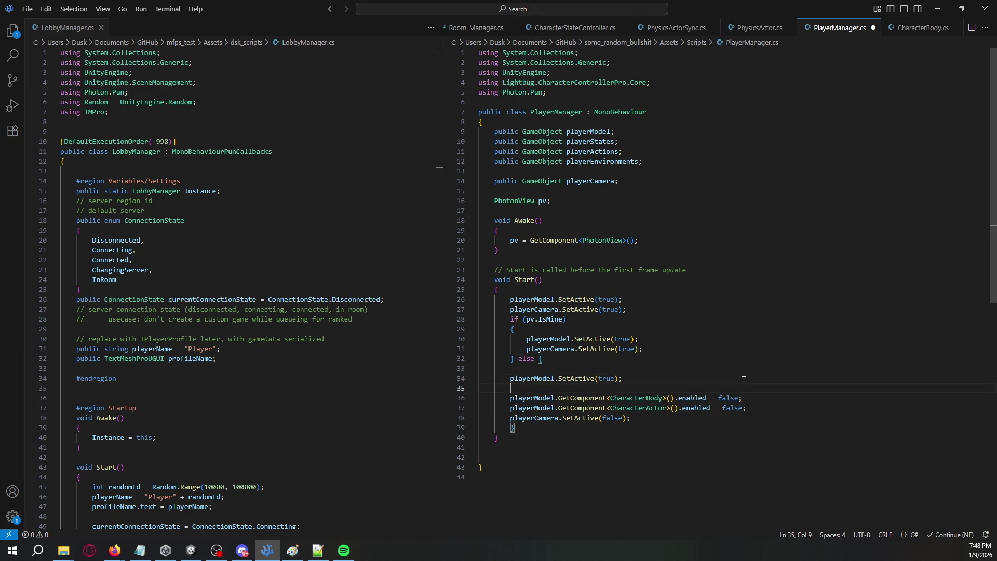
key(Up)
key(shift+End)
key(ctrl+c)
key(End)
key(alt+Down)
key(alt+Down)
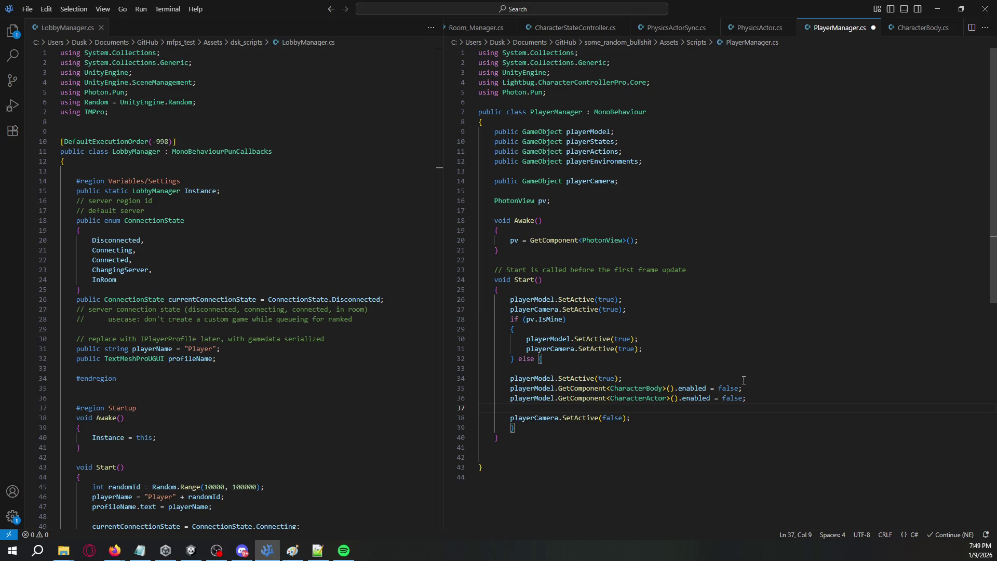
key(ctrl+shift+Return)
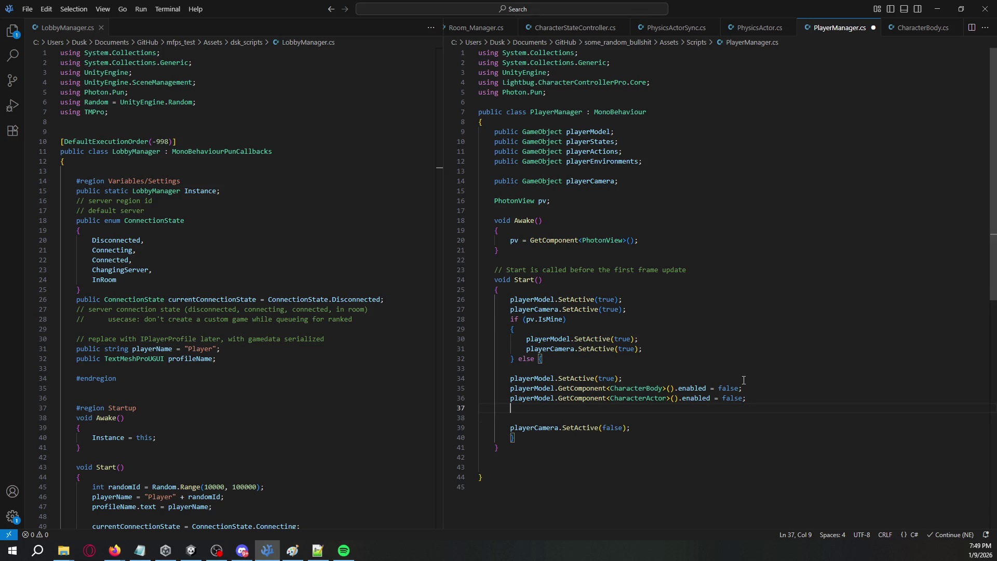
key(Return)
key(ctrl+v)
key(shift+alt+Down)
key(shift+alt+Down)
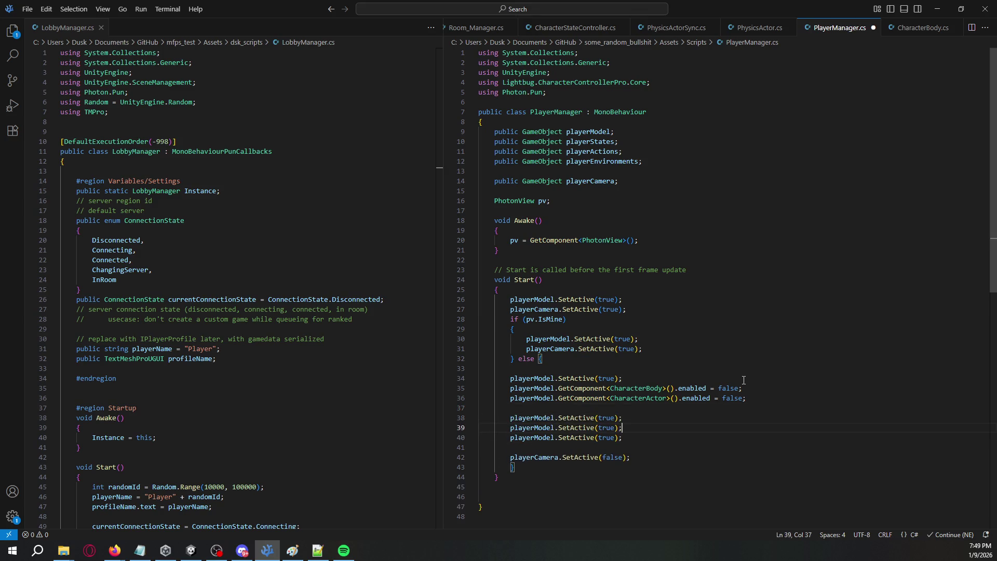
Step: Rename the copied lines to playerStates, playerActions and playerEnvironments using autocomplete
key(Home)
key(ctrl+shift+Right)
text(playerStat)
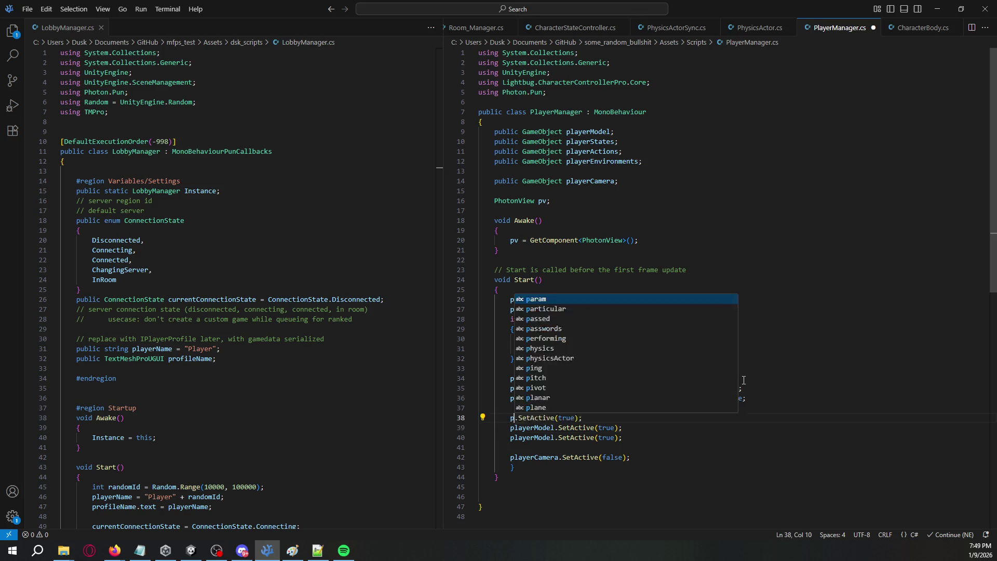
key(Tab)
key(Down)
key(Home)
key(ctrl+shift+Right)
text(playerA)
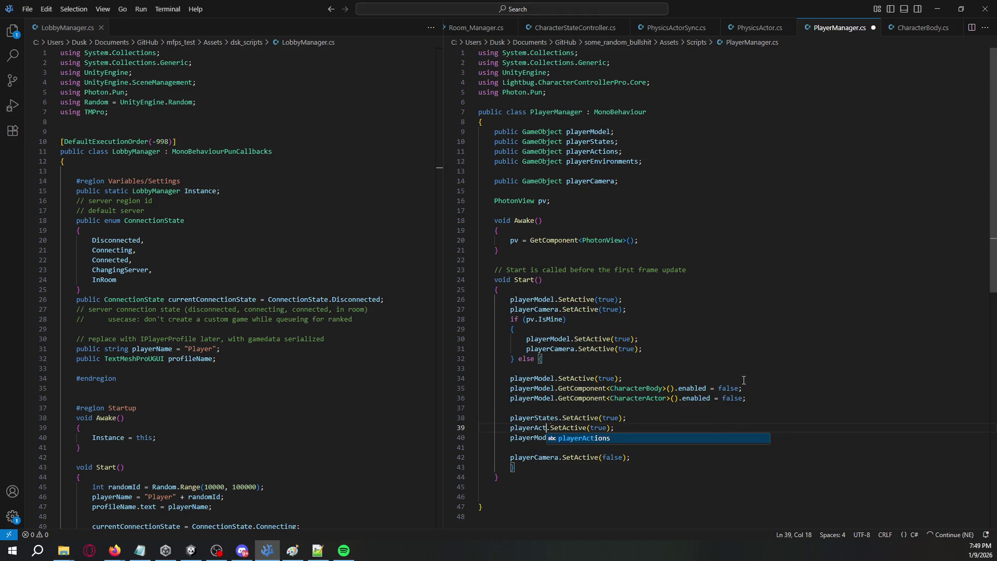
key(Tab)
key(Down)
key(Left)
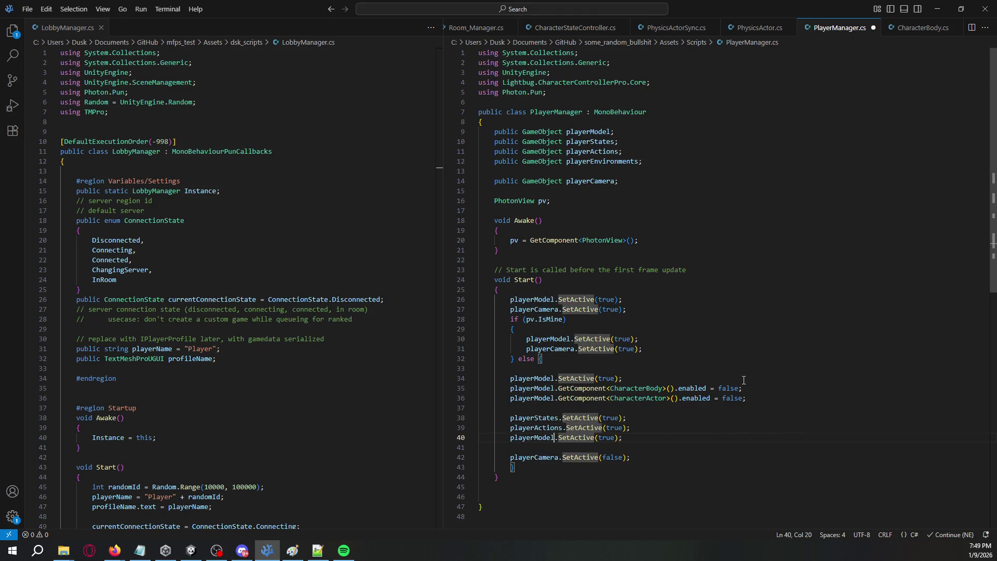
key(ctrl+shift+Left)
text(playerEnviu)
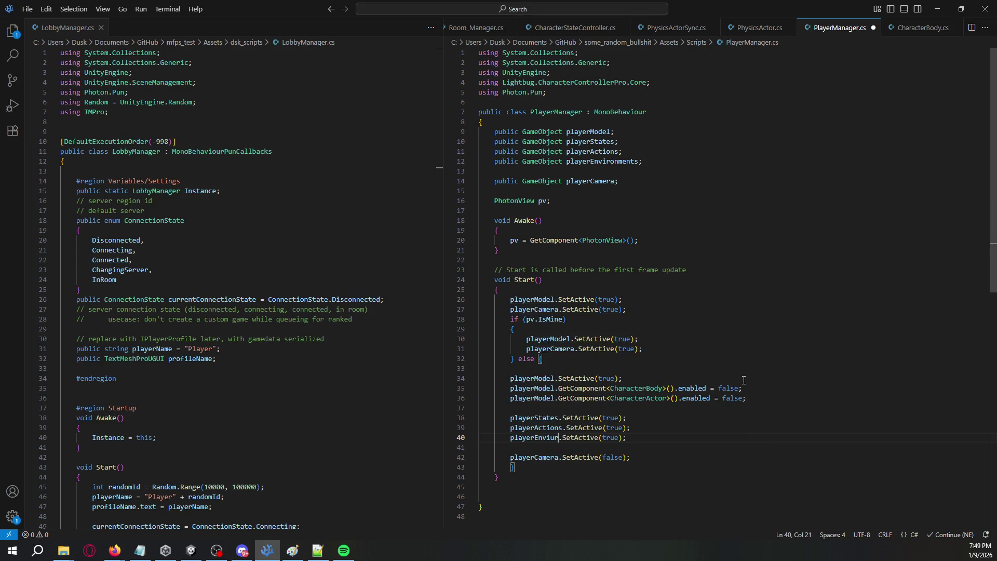
key(BackSpace)
key(Tab)
key(alt+Tab)
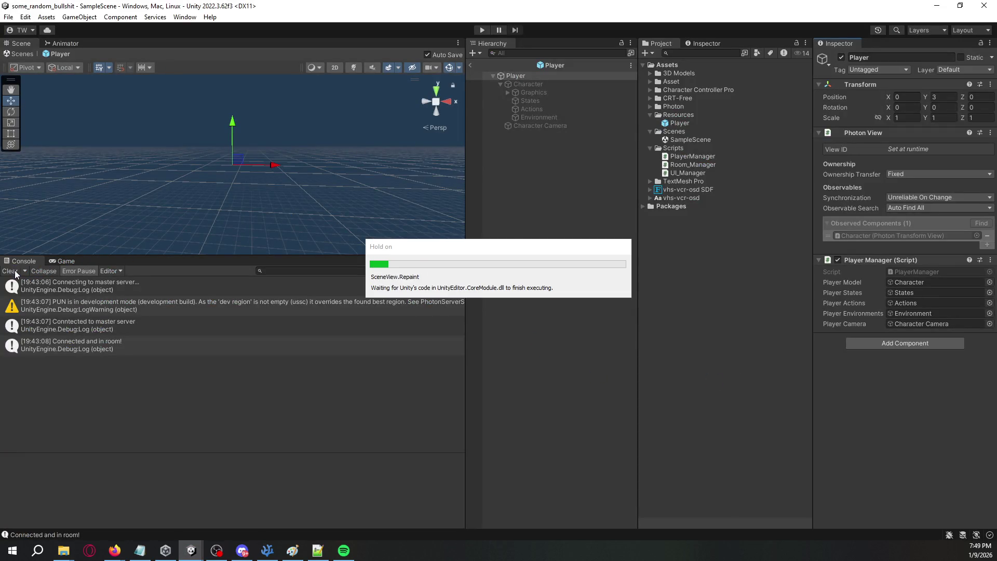
Step: Show the Game view and exit the Player prefab back to SampleScene
click(52, 262)
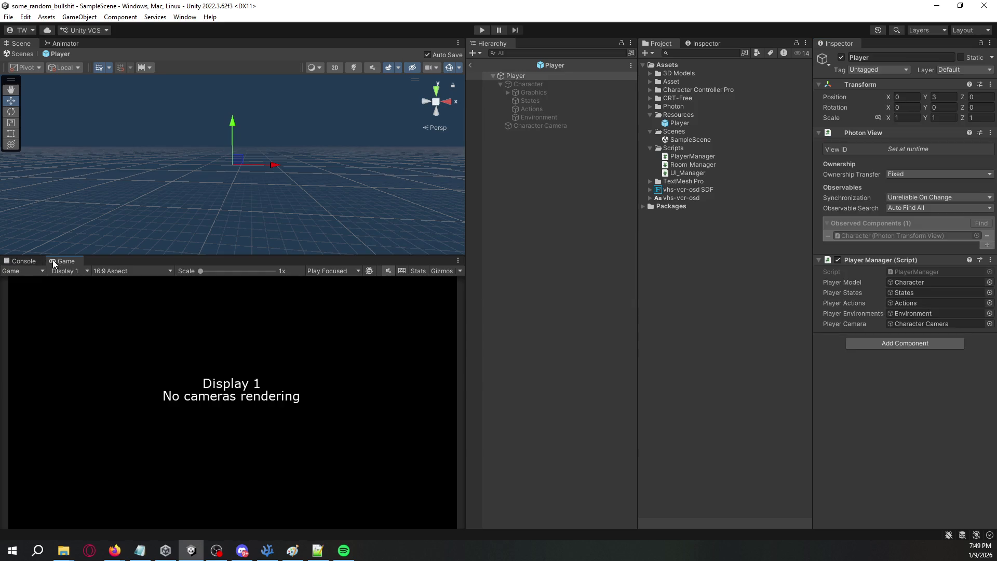
click(472, 63)
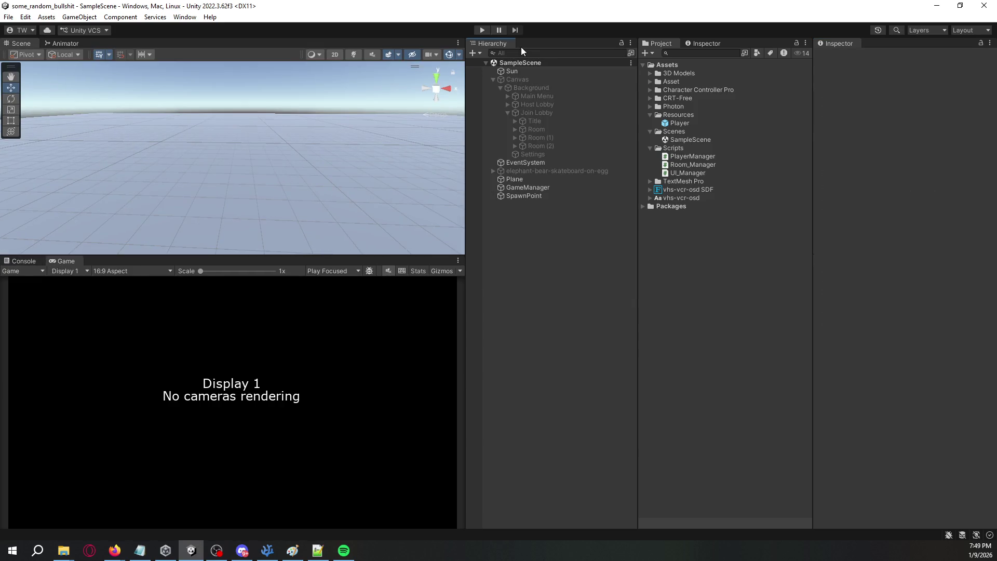
Step: Enter Play mode, run the player forward with W, then stop the game
click(485, 29)
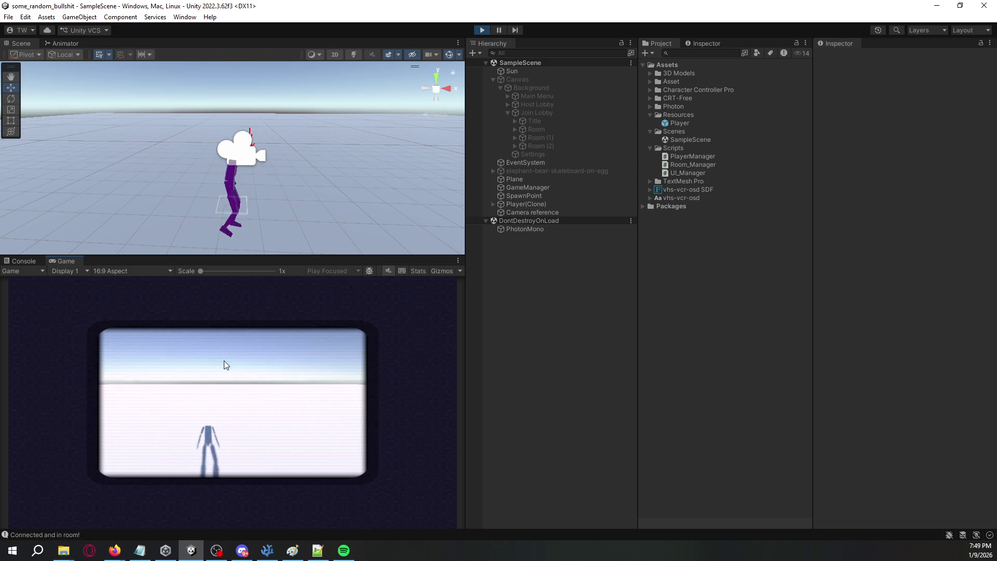
key(w)
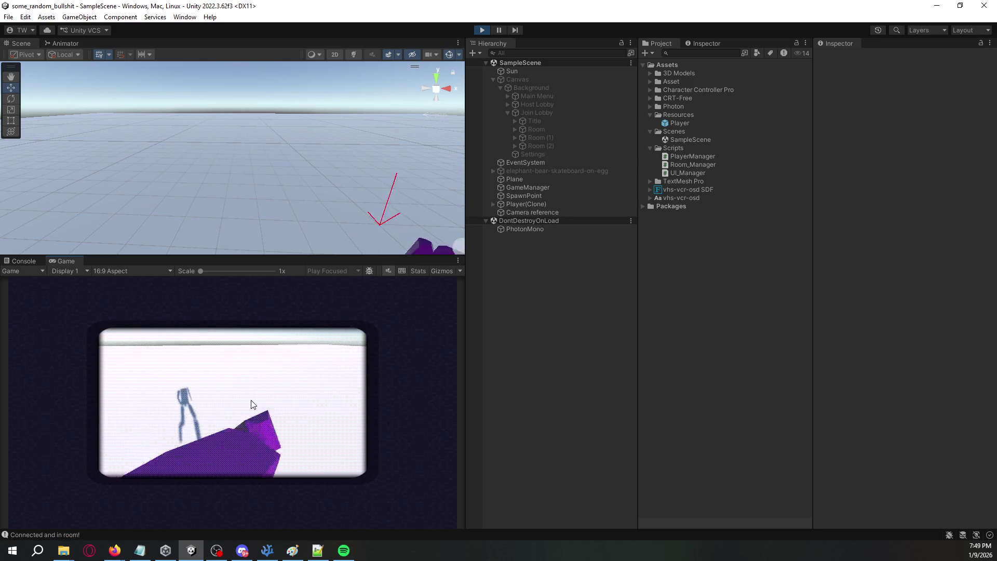
key(w)
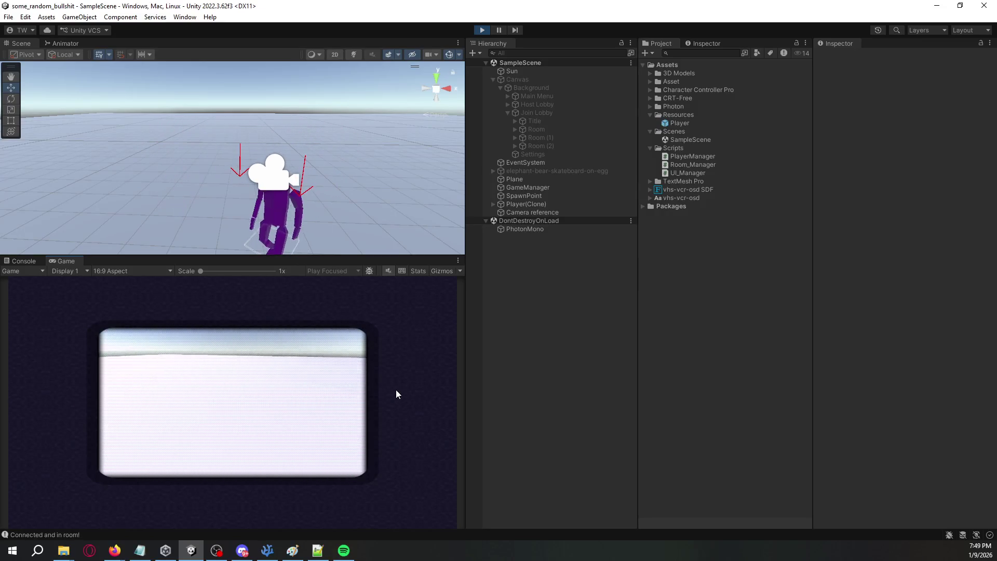
key(w)
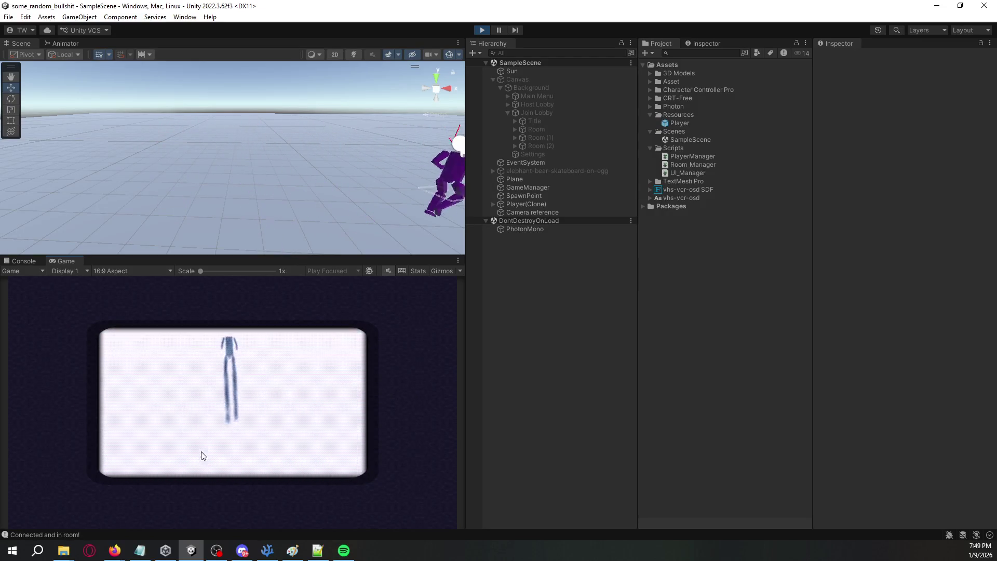
key(w)
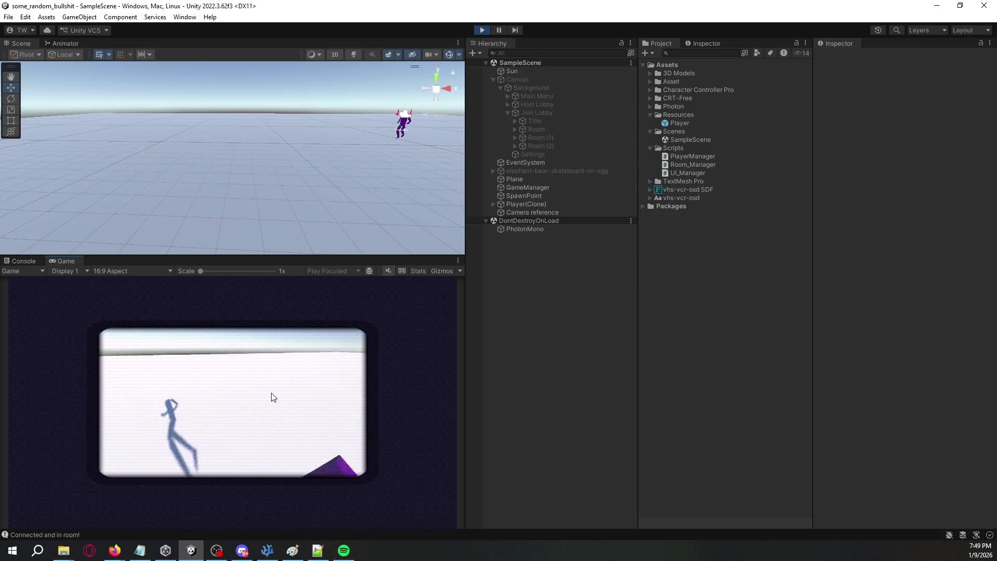
key(w)
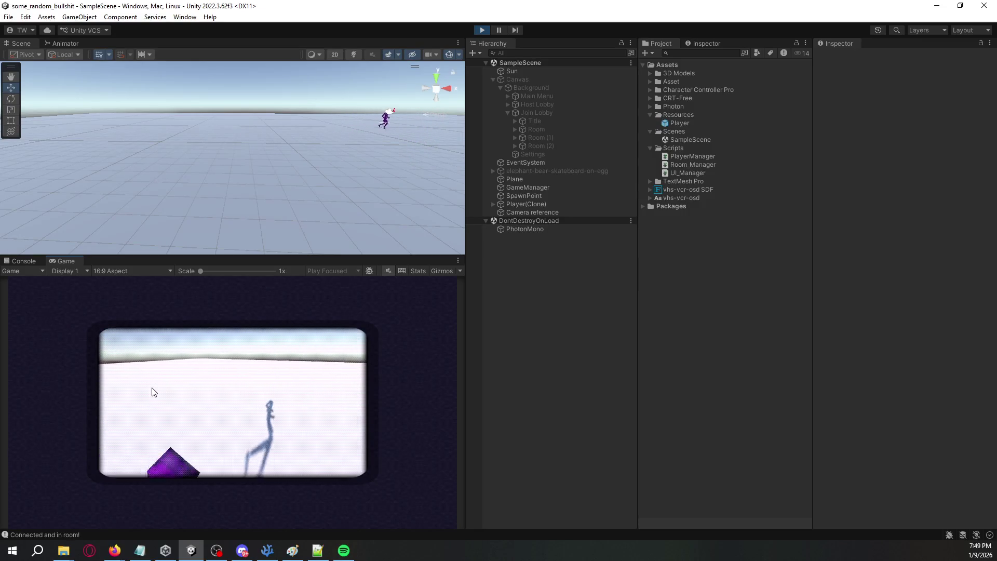
click(484, 30)
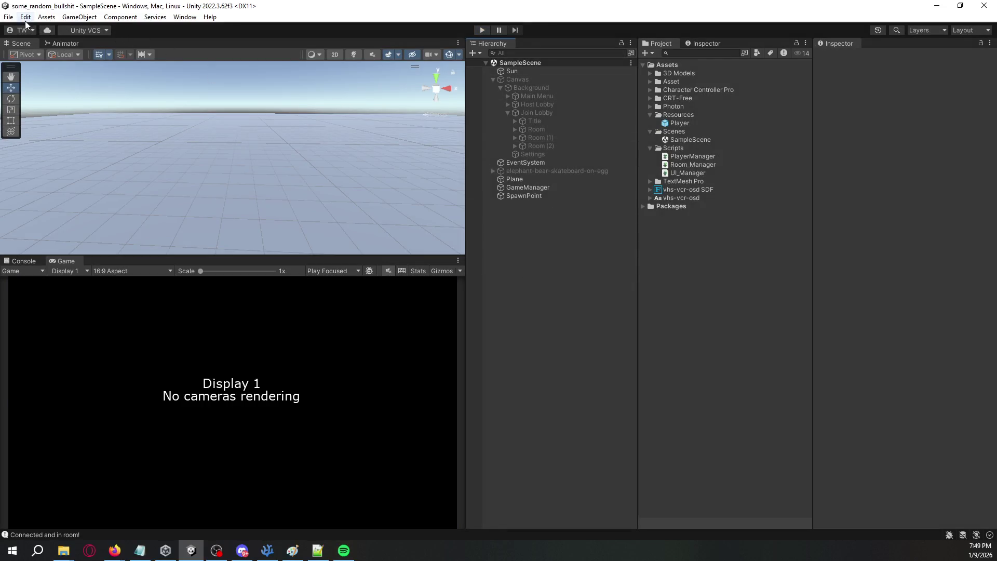
Step: Build and Run the game into a new 'Build' folder inside the project
click(8, 17)
click(80, 152)
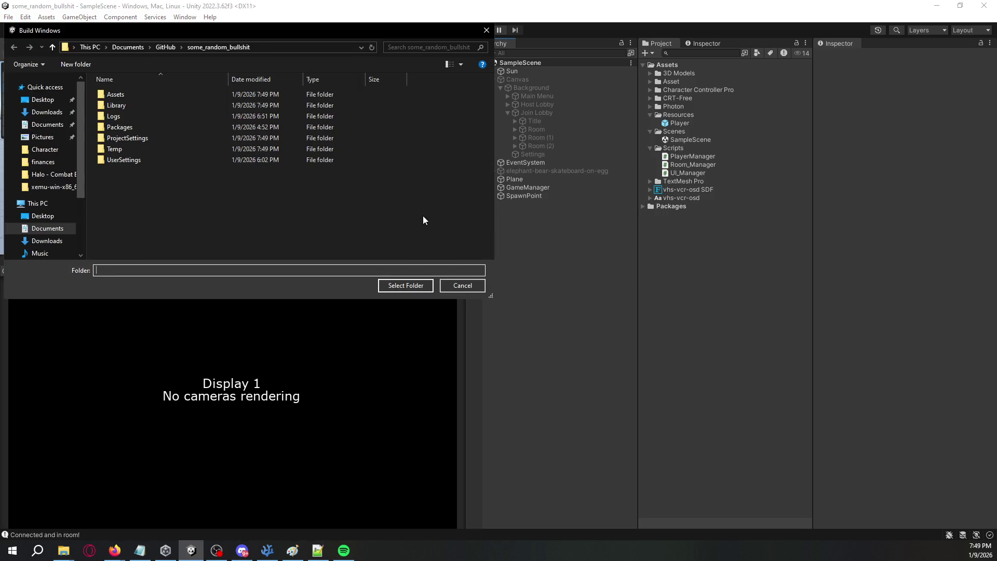
click(76, 64)
text(Build)
key(Return)
key(Return)
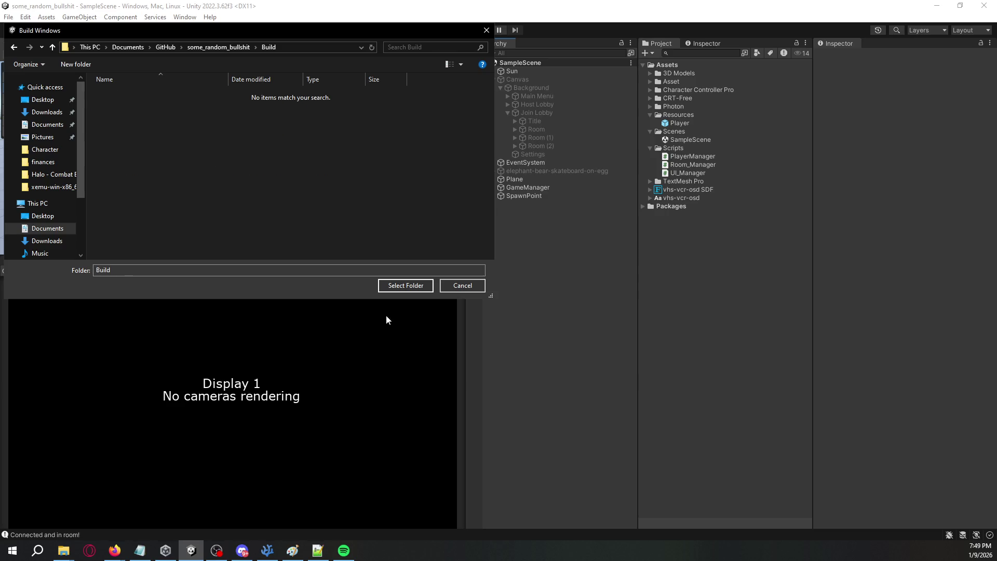
click(401, 287)
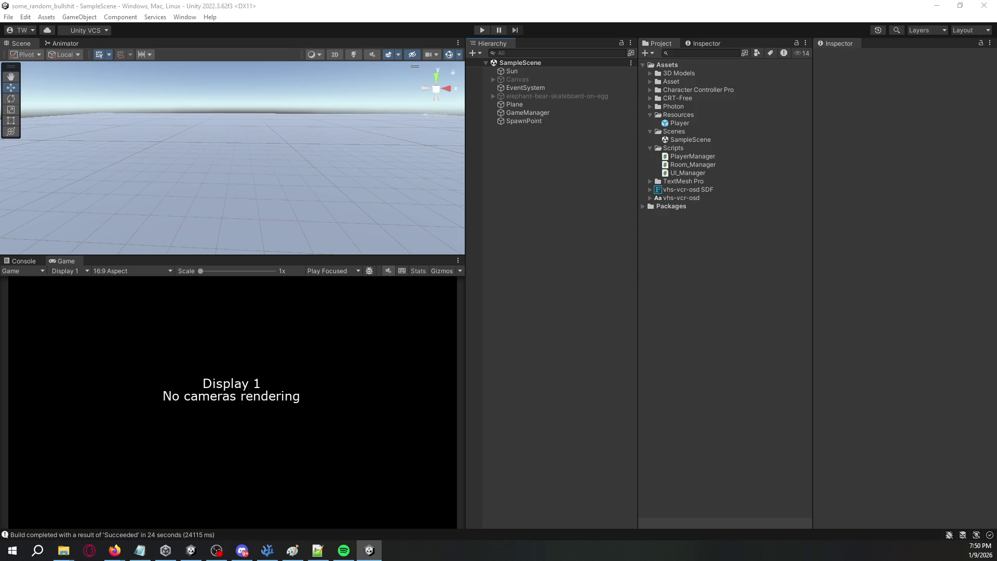
Step: Start Play in the editor and check the built game window running alongside it
click(532, 331)
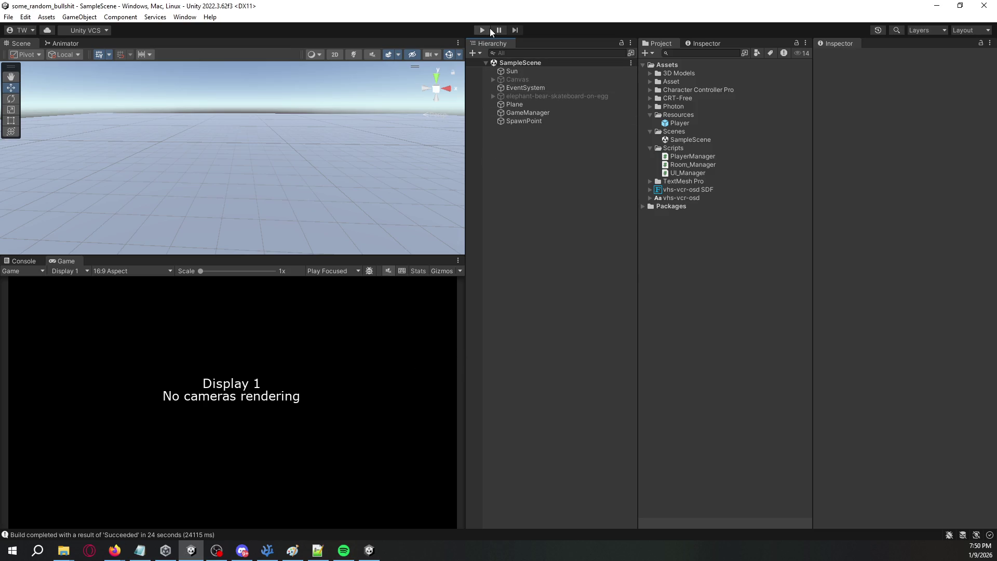
click(483, 30)
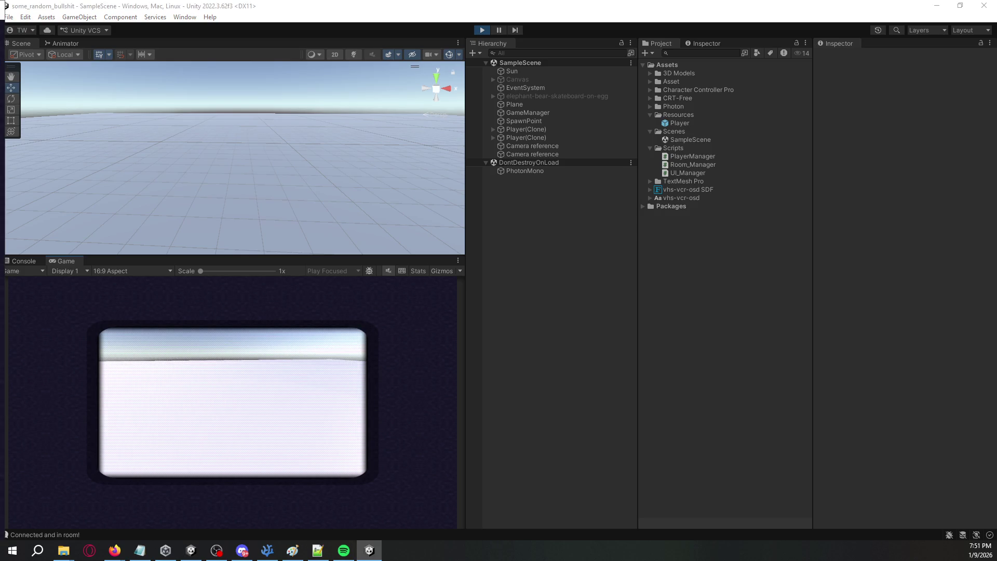
key(Print)
click(758, 42)
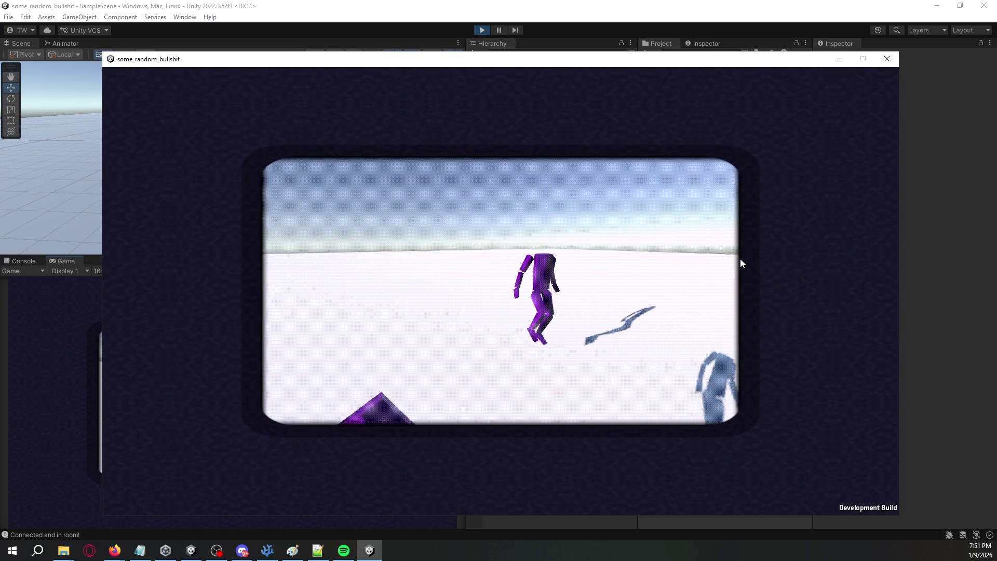
click(964, 270)
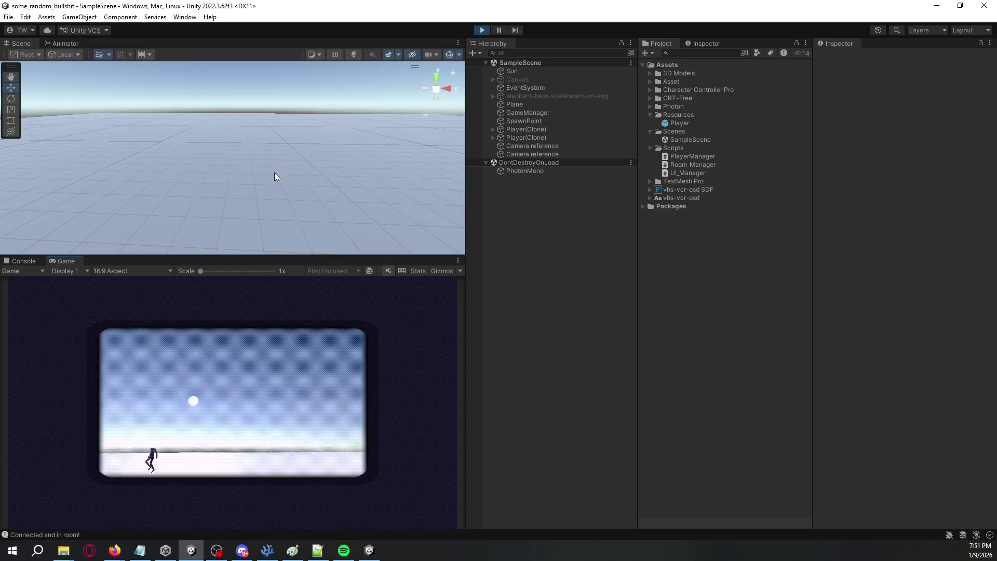
Step: Orbit the scene to view the players and select the remote Player(Clone)
click(306, 202)
drag(306, 203, 24, 180)
click(554, 130)
click(551, 137)
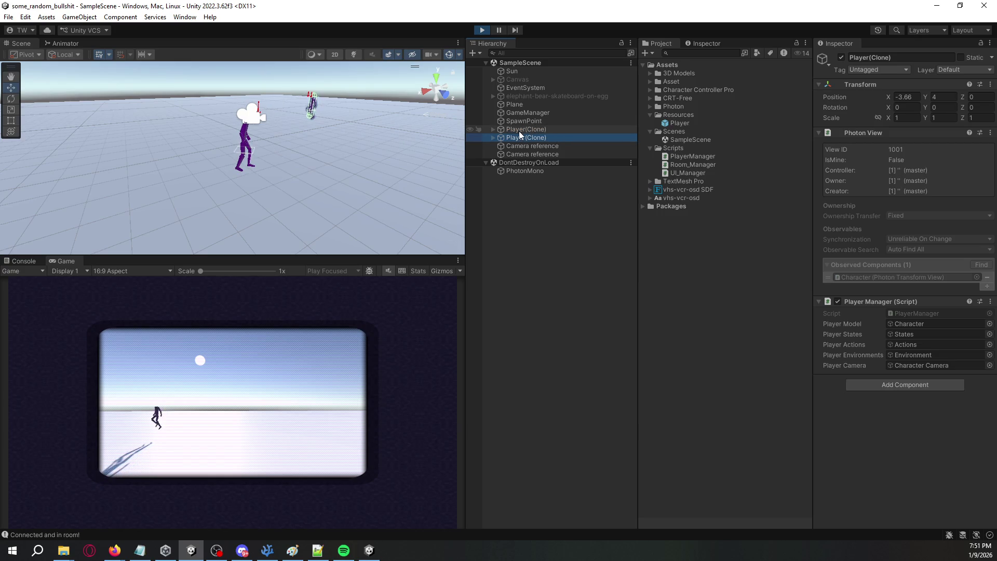
Step: Deactivate the remote player's States, Actions and Environment objects
click(492, 138)
click(499, 146)
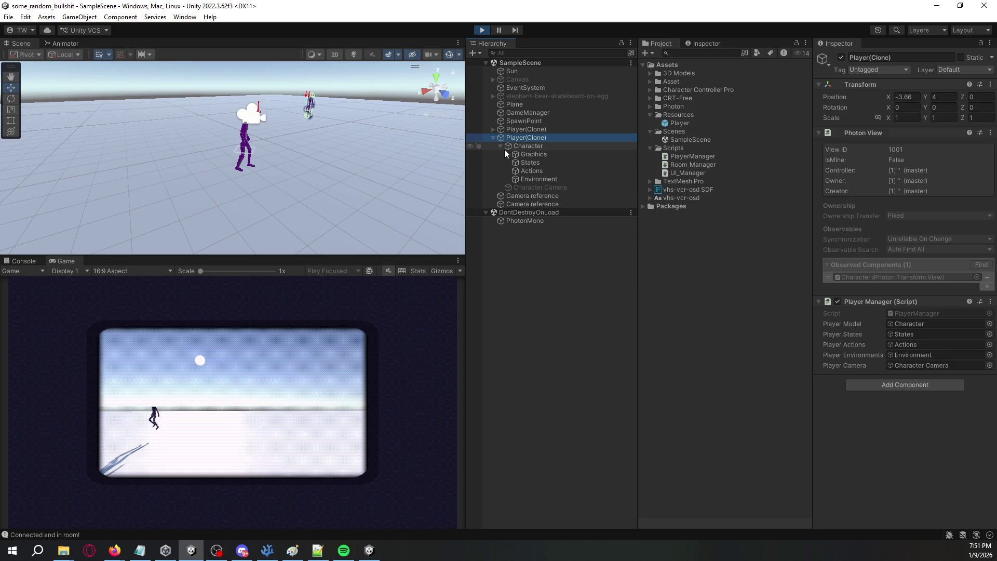
click(526, 162)
shift+click(541, 179)
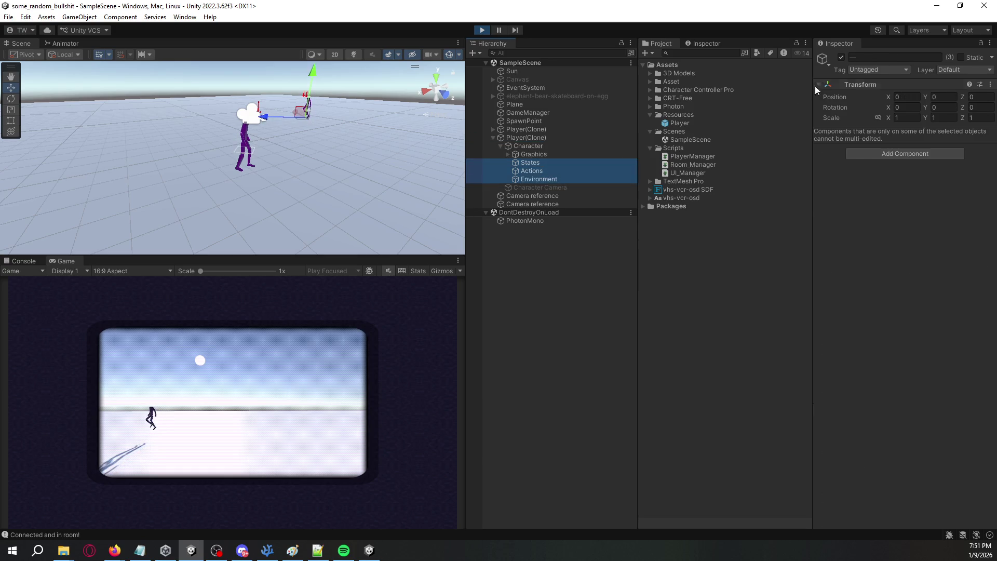
click(841, 58)
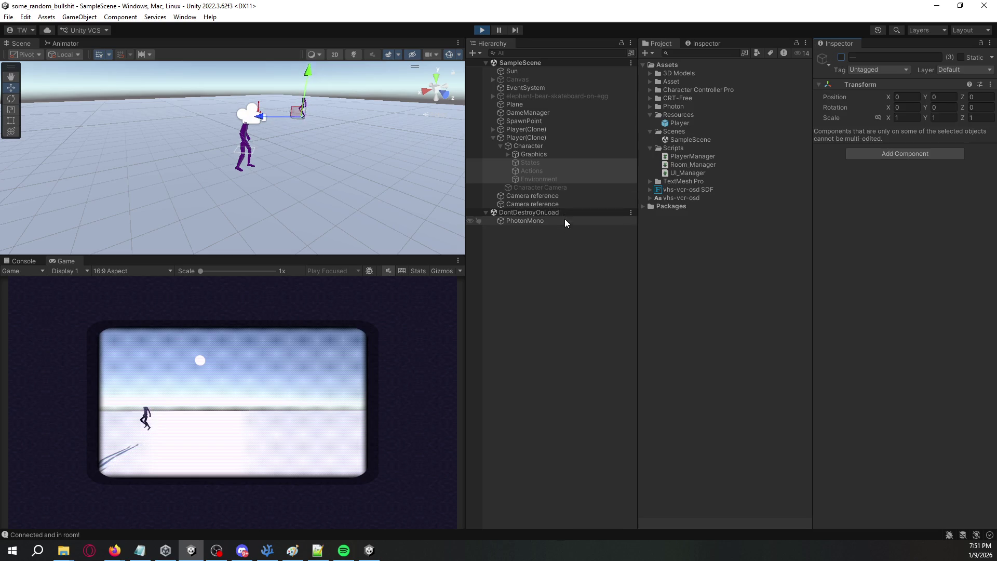
Step: On States, collapse the state components and disable Normal Movement, Dash and Ledge Hanging
click(550, 181)
click(556, 172)
click(564, 164)
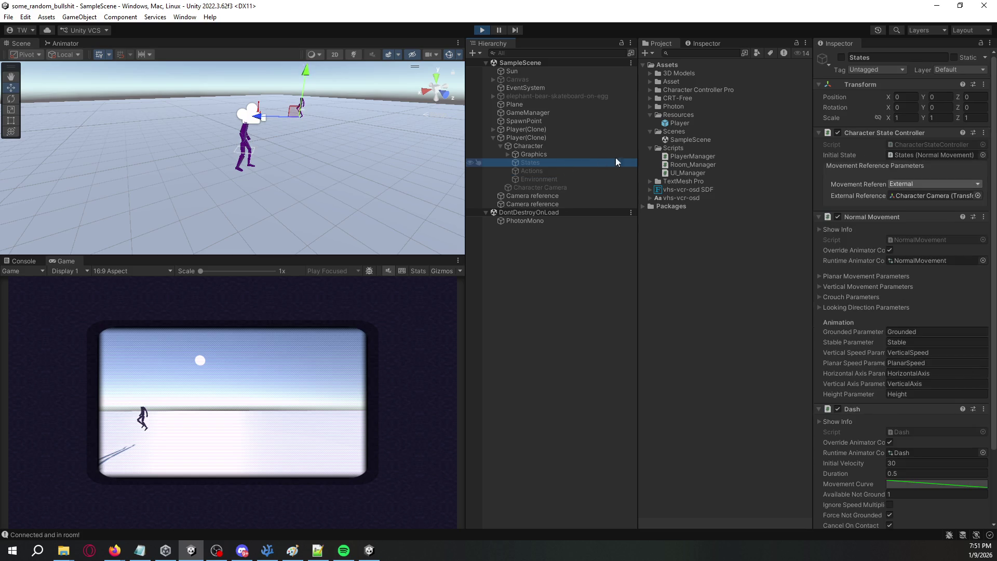
click(819, 134)
click(820, 144)
click(819, 155)
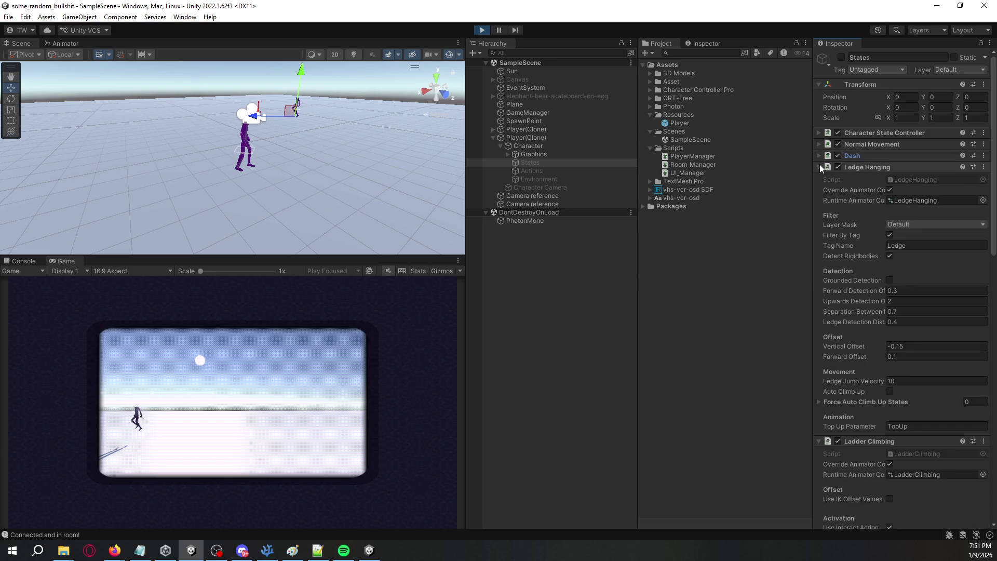
click(820, 166)
click(820, 178)
click(819, 189)
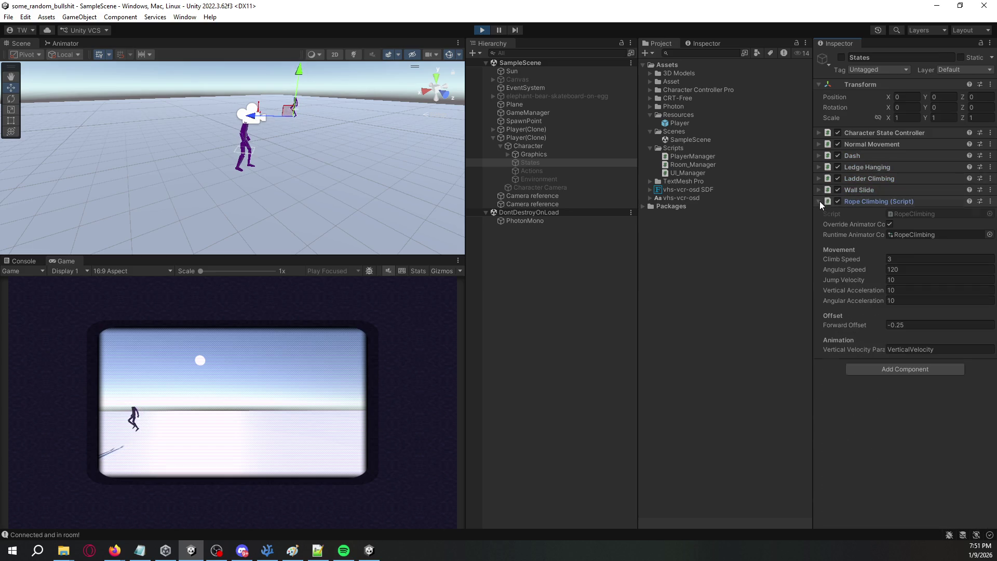
click(820, 201)
click(837, 145)
click(839, 155)
click(839, 167)
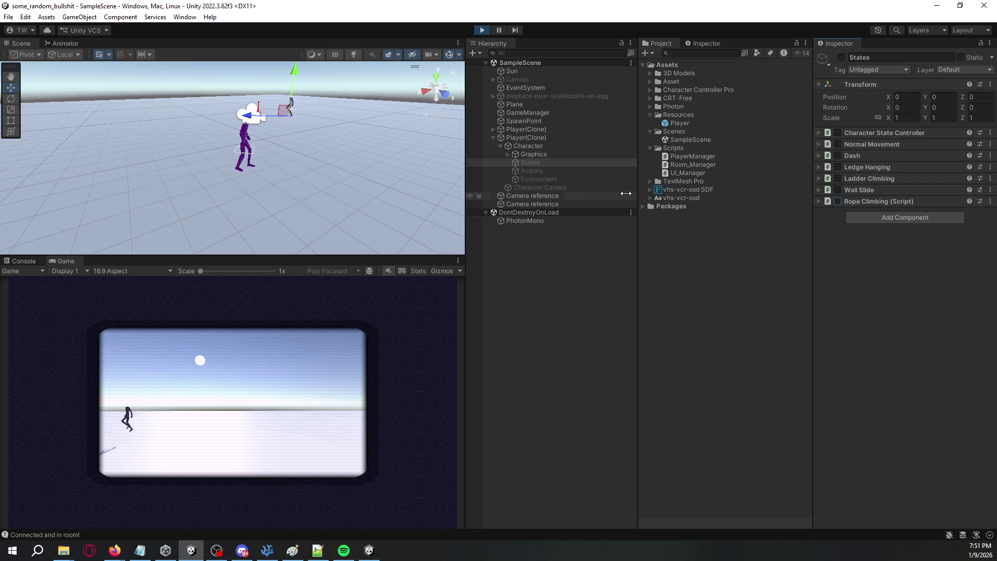
Step: Check Actions and Environment, then disable the Step Lerper on Graphics
click(569, 172)
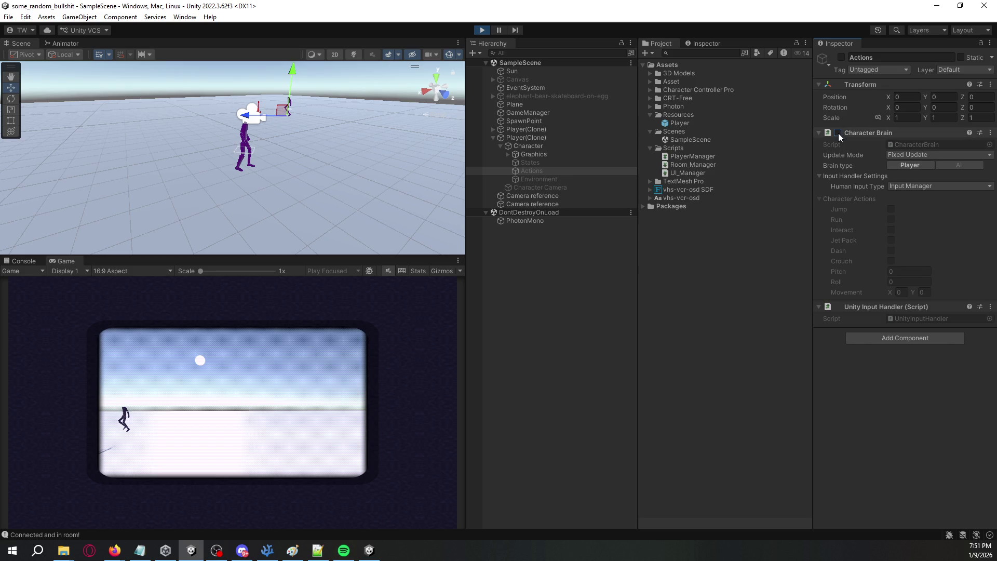
click(587, 180)
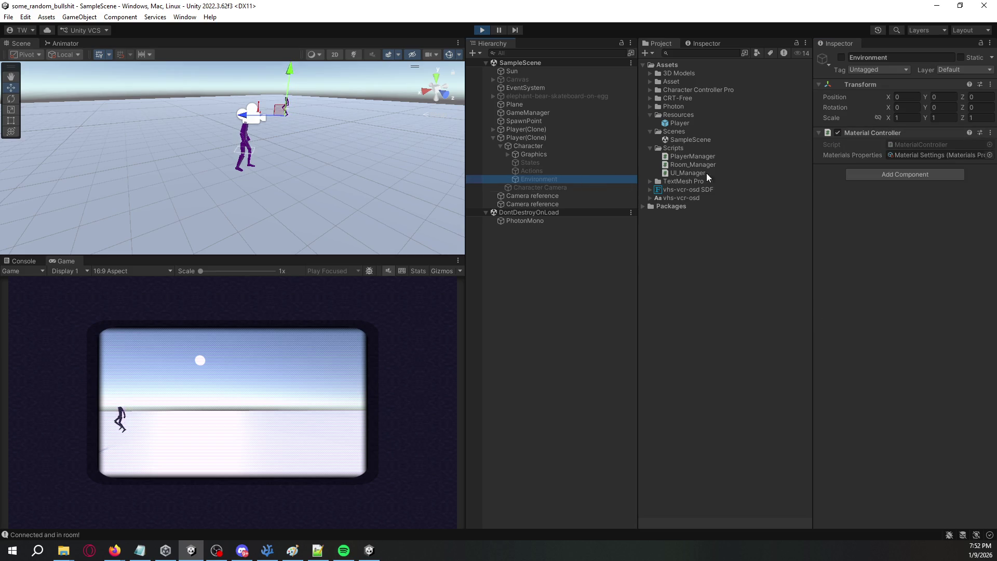
click(574, 155)
click(577, 149)
click(577, 154)
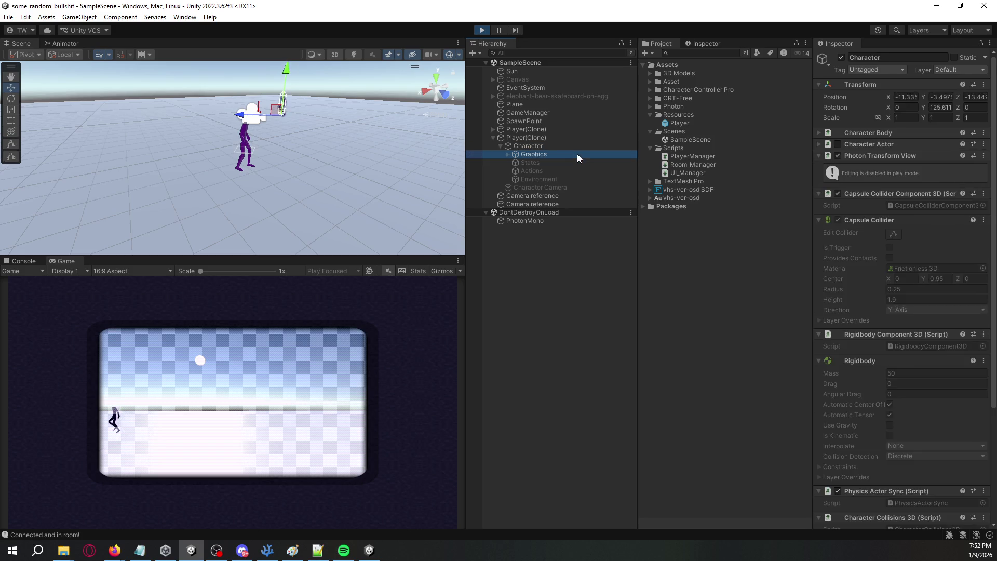
click(837, 133)
Step: On Character, disable the Capsule Collider Component 3D and collapse the collider and rigidbody sections
click(594, 146)
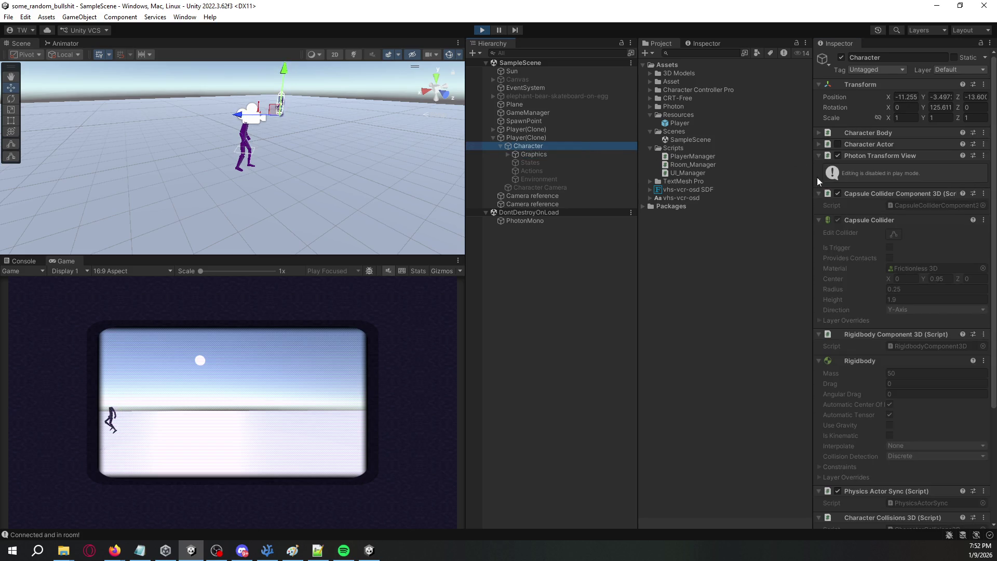
click(837, 195)
click(819, 194)
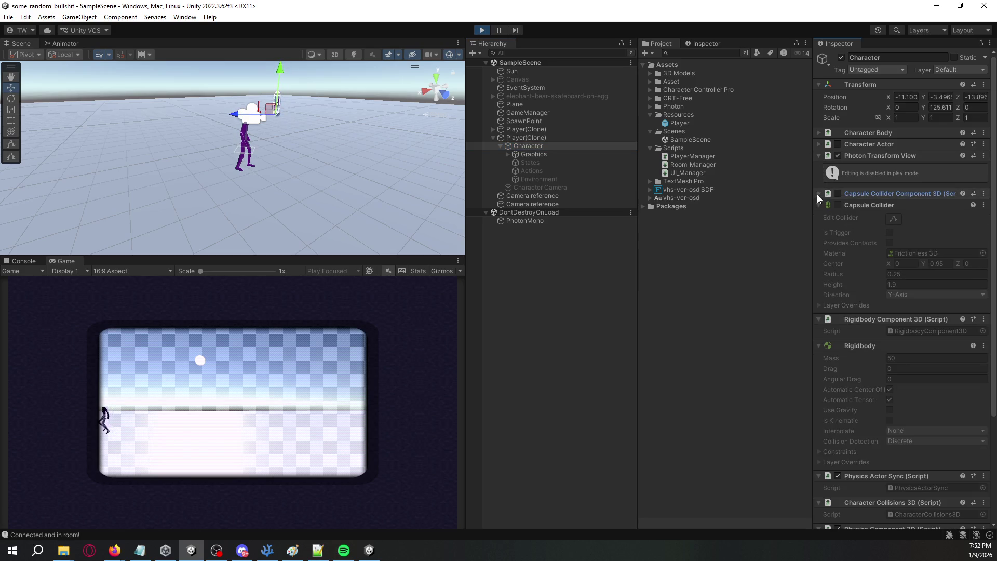
click(819, 204)
click(820, 216)
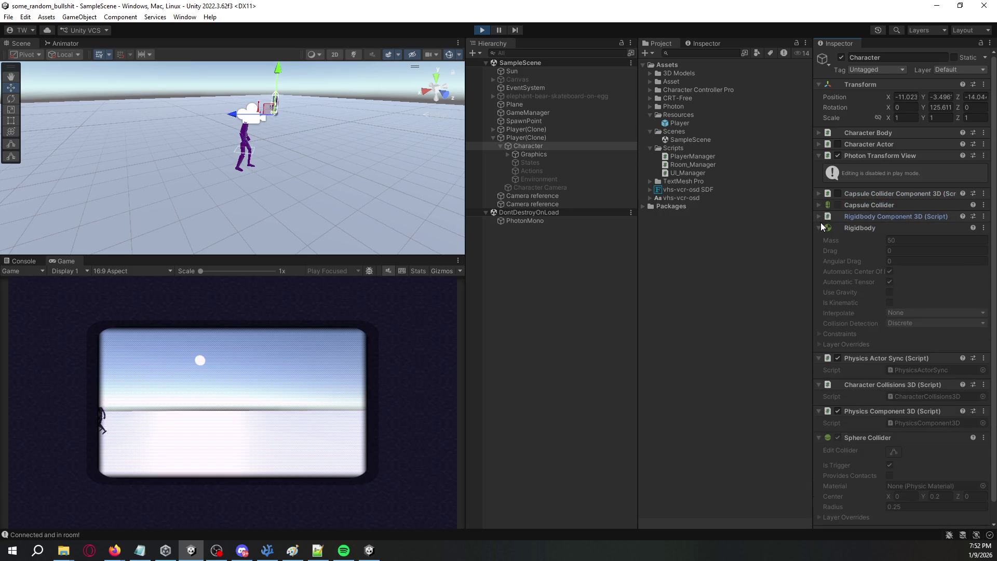
click(820, 227)
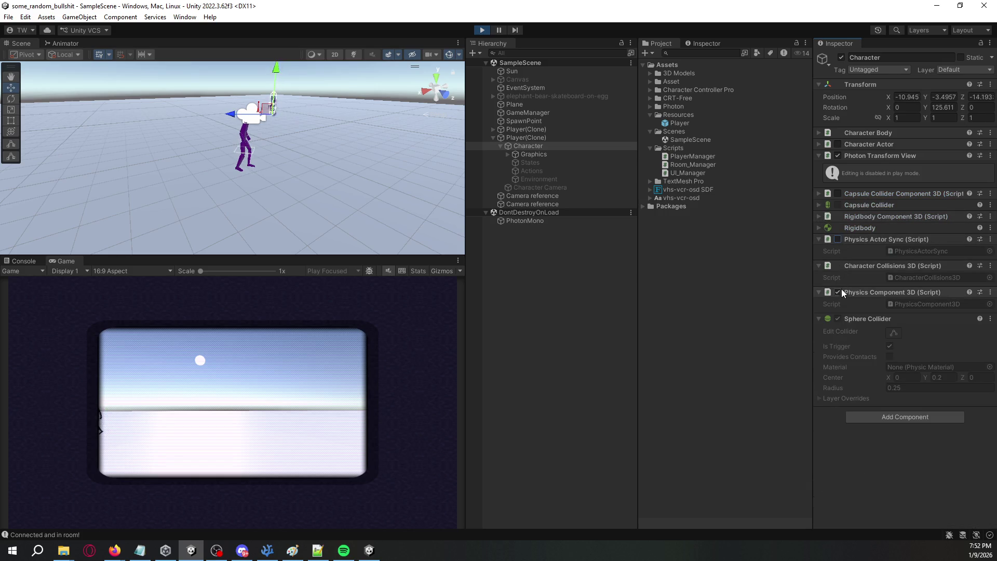
click(840, 319)
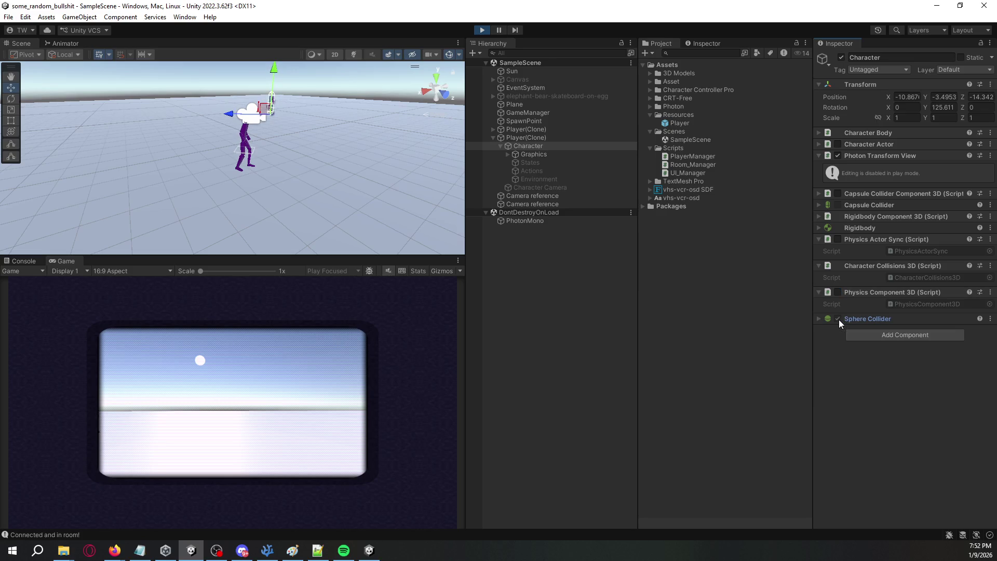
click(838, 156)
Step: Browse the Graphics and headless model hierarchy, then stop Play and close the built game
click(534, 154)
click(507, 155)
click(537, 162)
click(516, 163)
click(531, 147)
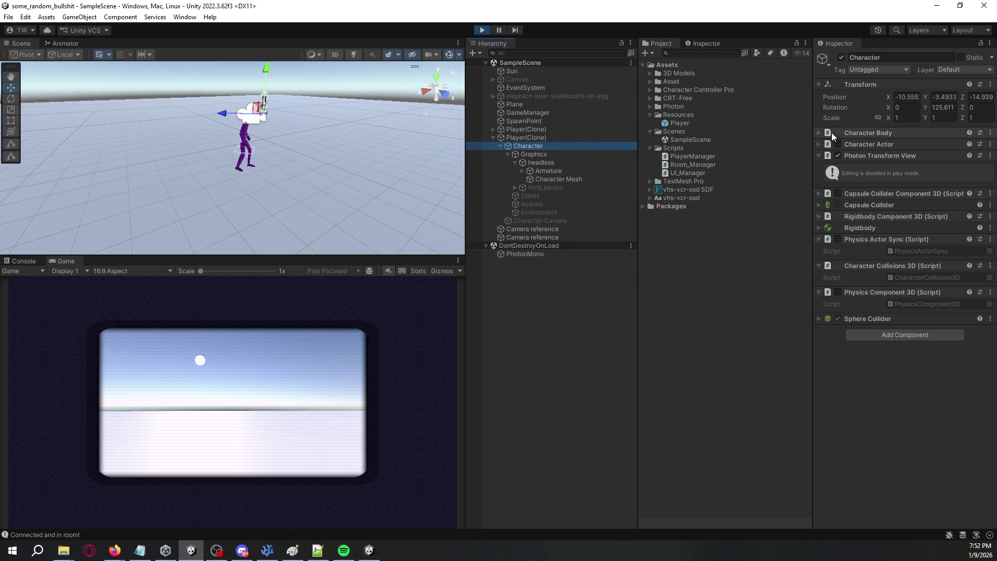
click(483, 30)
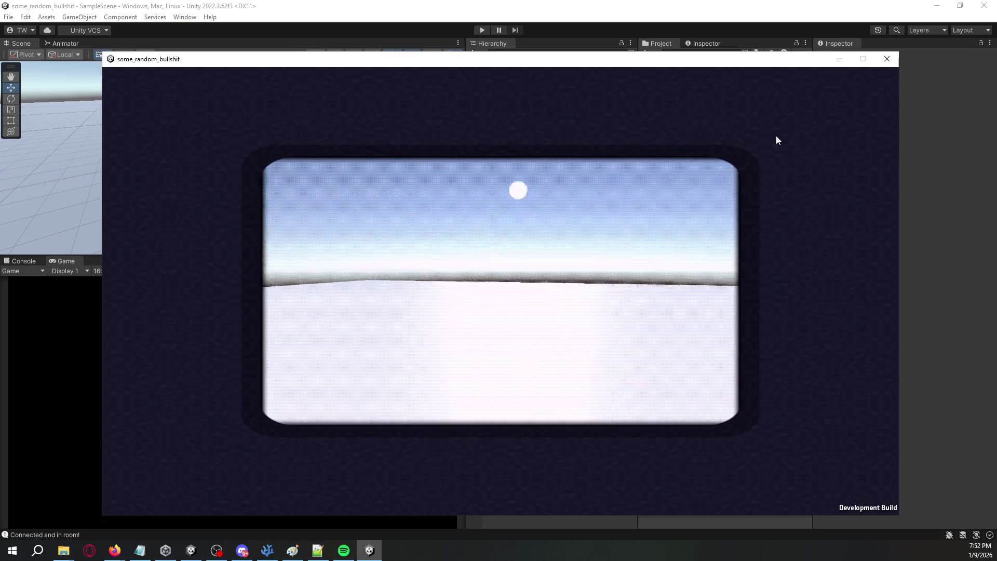
click(887, 64)
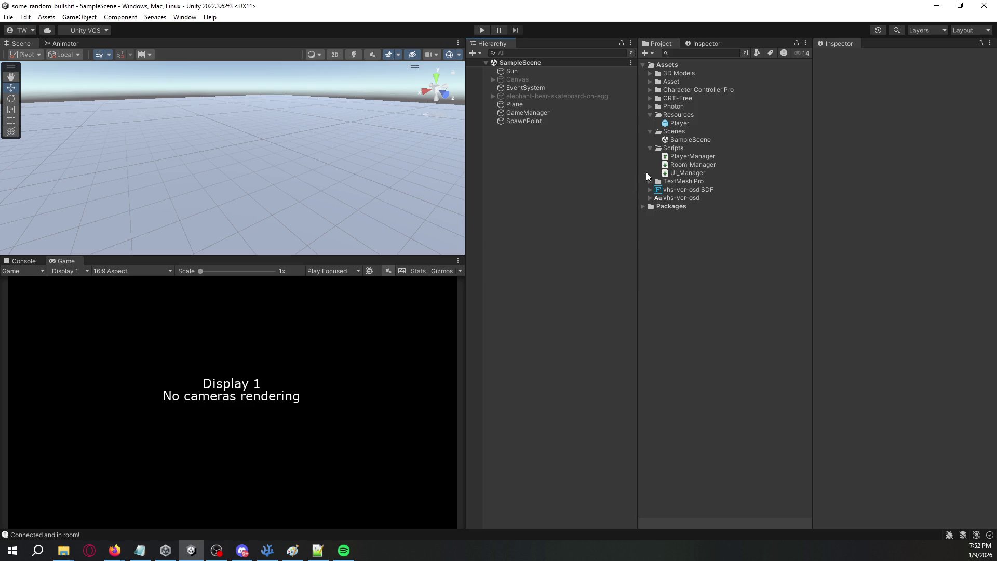
Step: Check the PlayerManager script, then open the Player prefab for editing
double_click(689, 154)
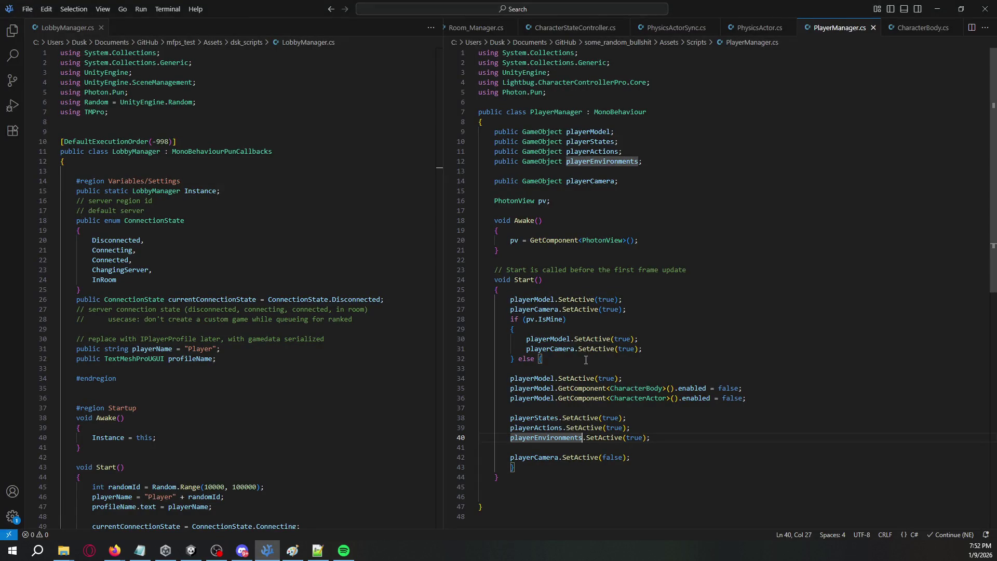
key(alt+Tab)
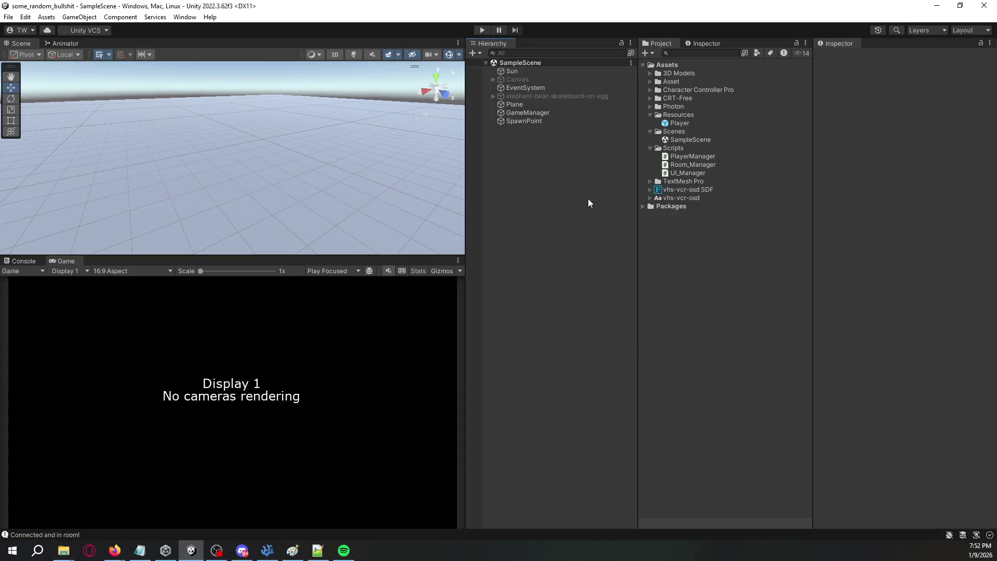
click(680, 123)
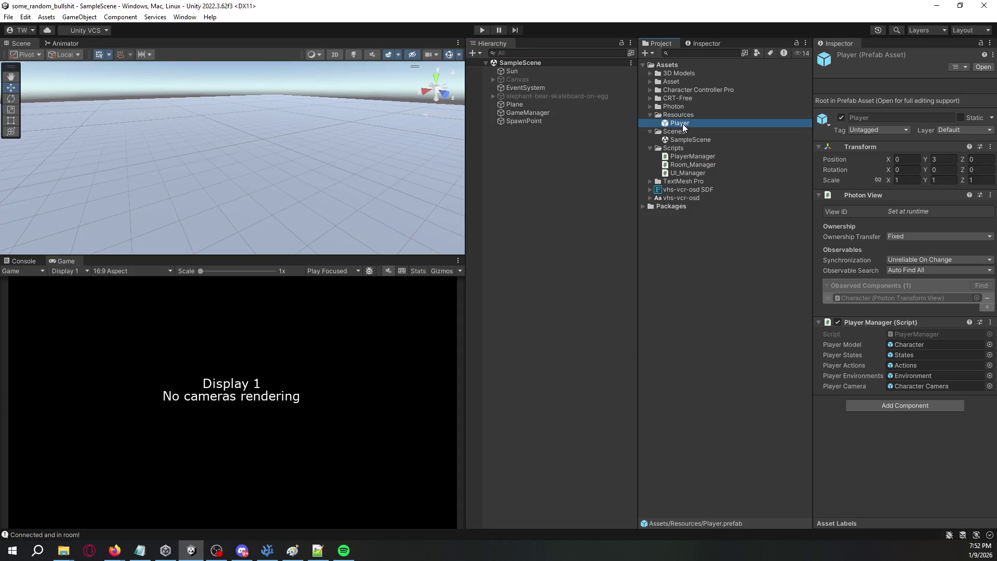
double_click(683, 124)
Step: On the prefab's Character object, open the Character Actor script via Edit Script
click(539, 95)
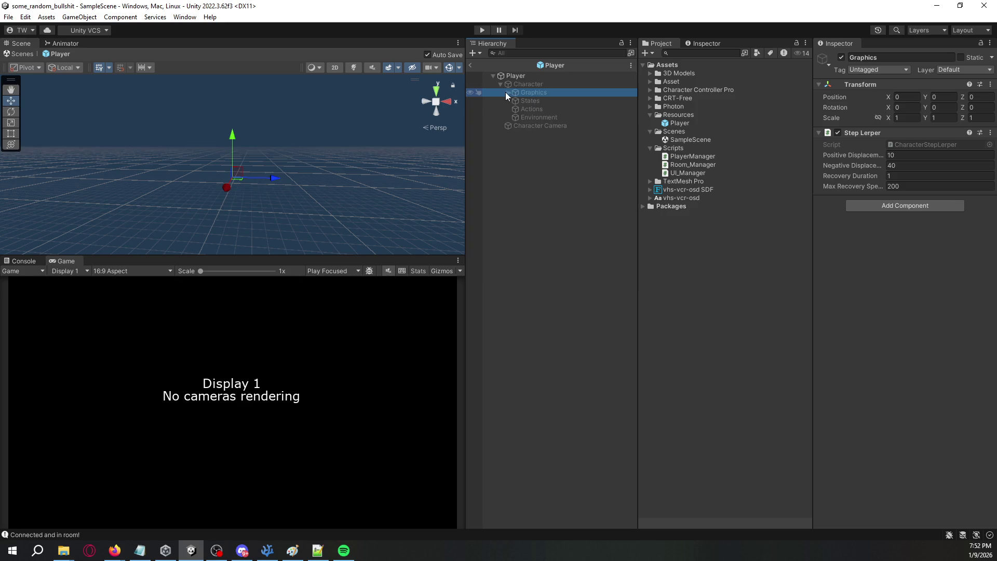
click(524, 84)
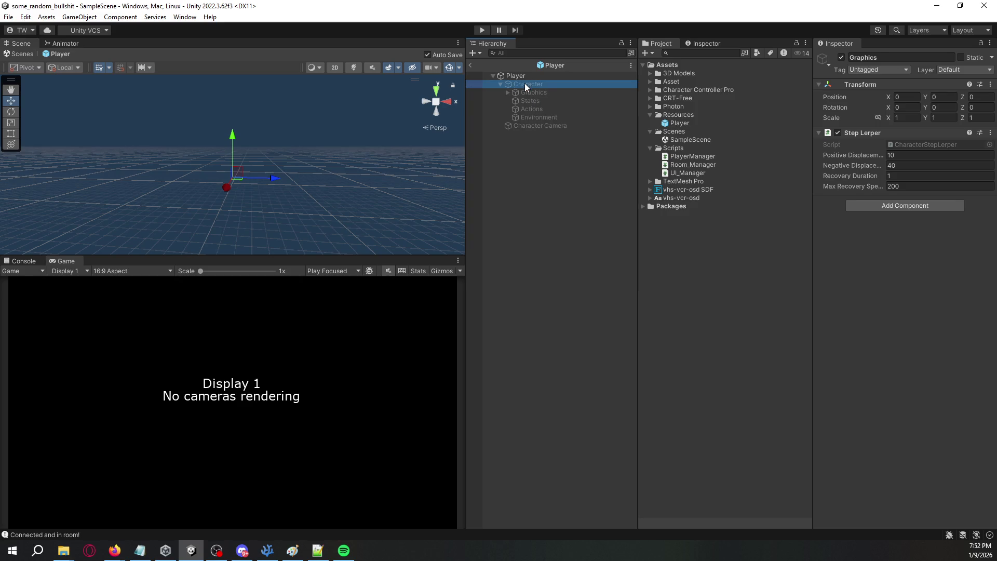
click(819, 132)
click(818, 132)
click(819, 133)
click(818, 133)
click(818, 144)
click(819, 144)
right_click(867, 144)
click(911, 259)
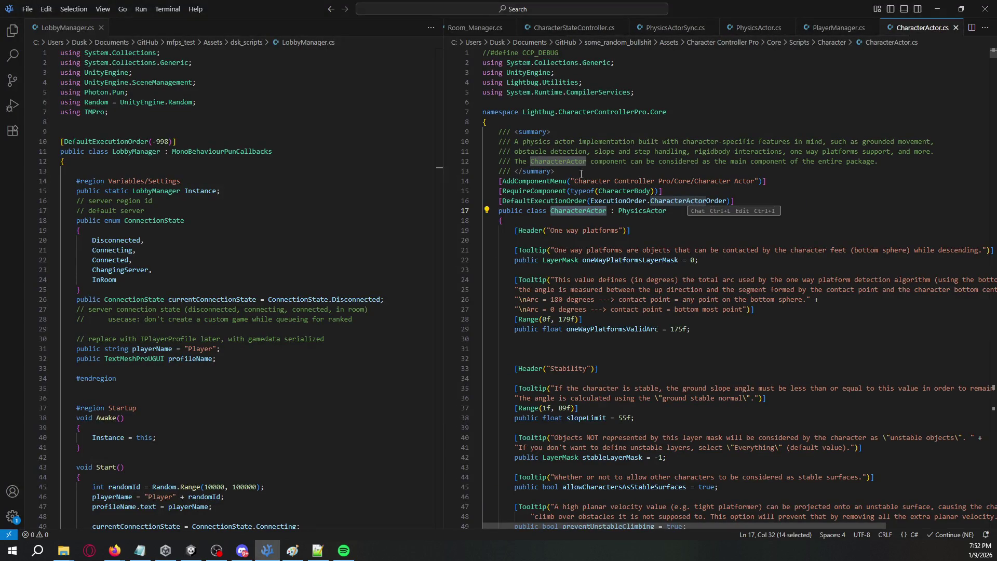
Step: Close CharacterActor.cs and look over the Character Actor component in Unity
double_click(609, 191)
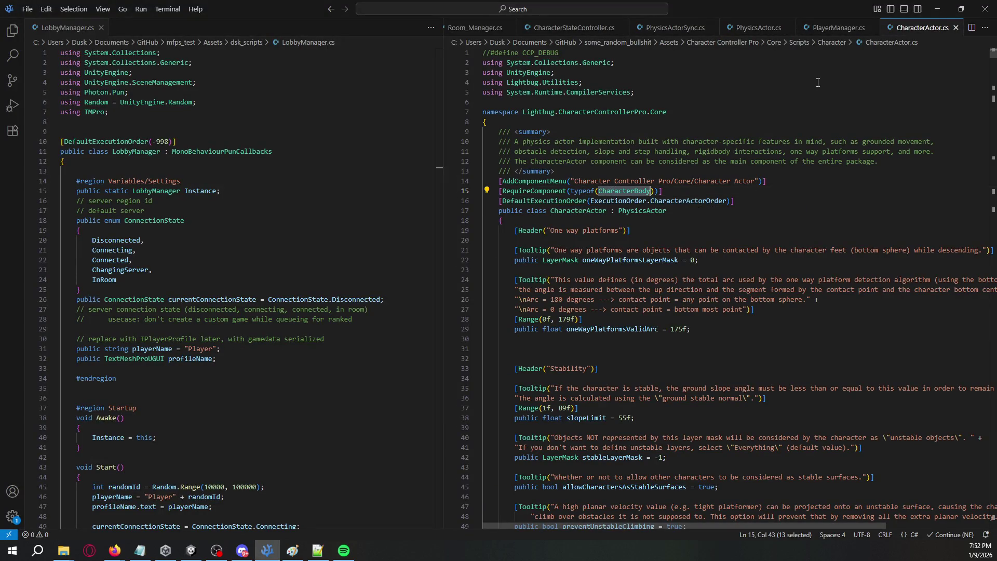
click(956, 27)
key(alt+Tab)
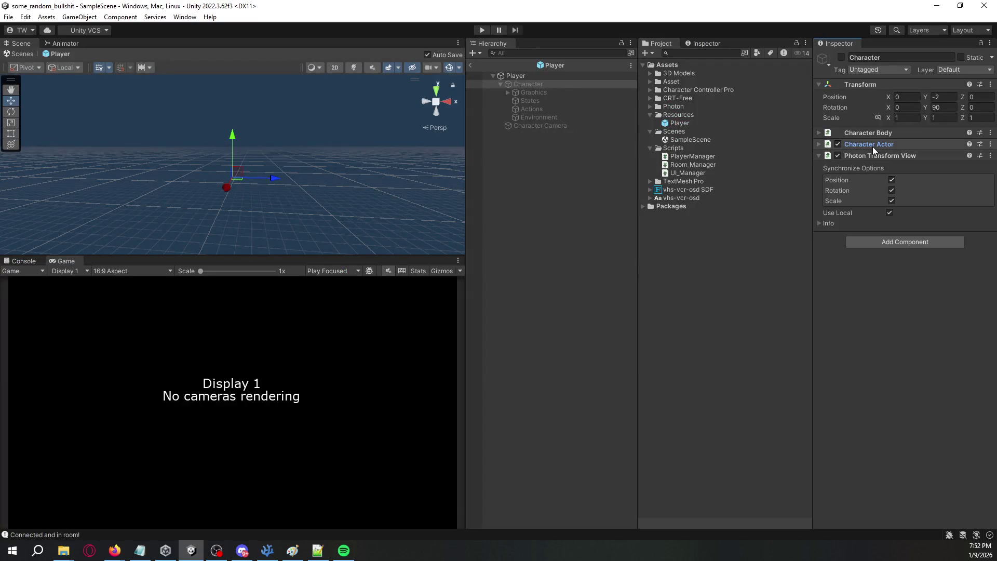
click(819, 144)
click(820, 142)
Step: Move playerModel.SetActive(true) below the environments activation, remove the blank line, and save
key(alt+Tab)
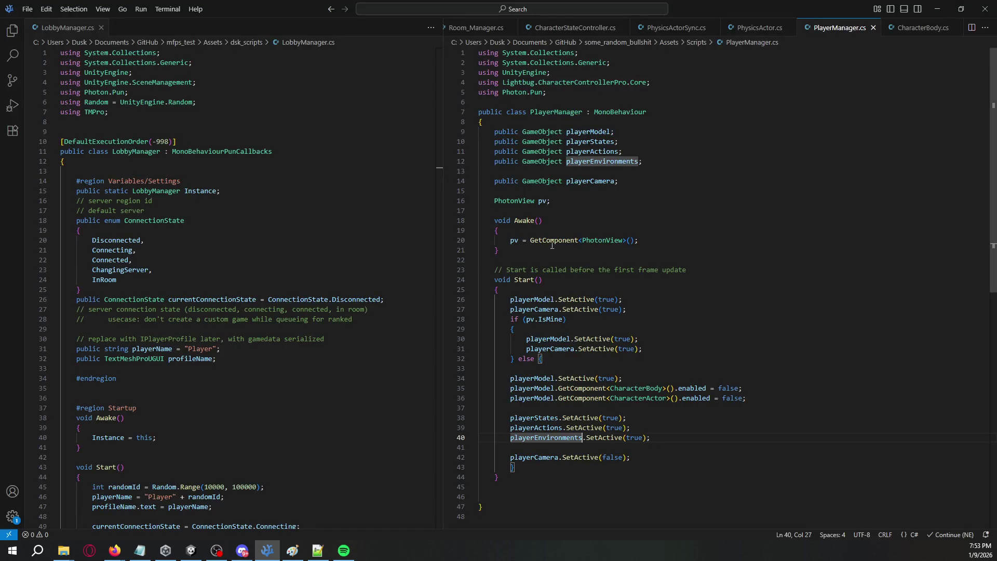
key(alt+Tab)
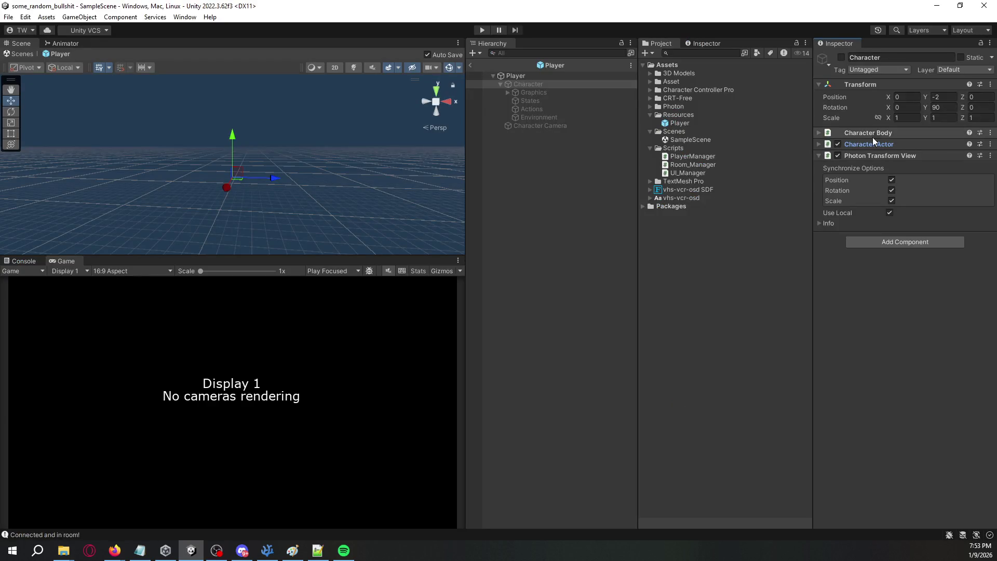
key(alt+Tab)
key(alt+Tab)
key(alt+Tab)
click(637, 383)
key(alt+Down)
key(alt+Down)
key(alt+Down)
key(BackSpace)
key(BackSpace)
key(BackSpace)
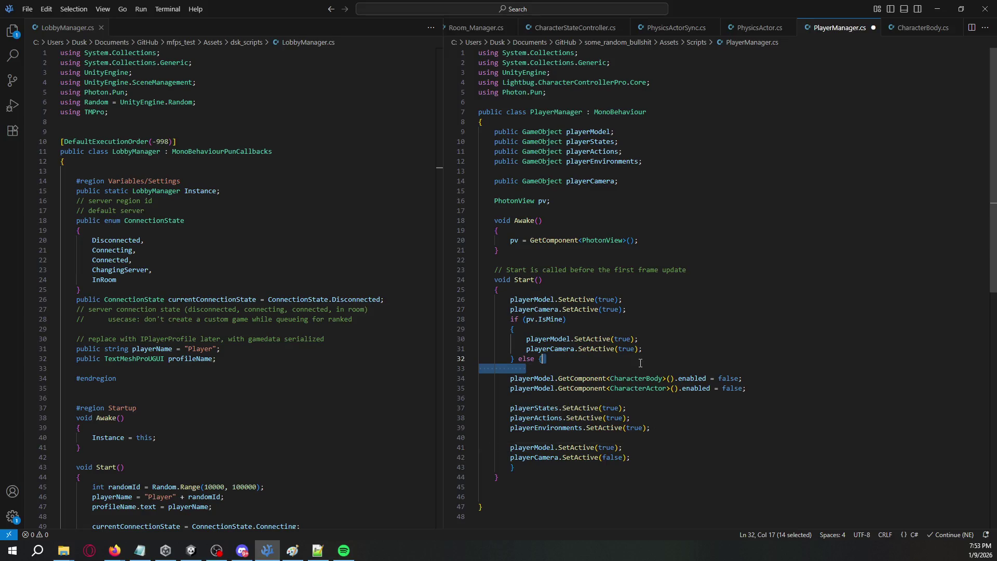
key(Down)
key(Down)
key(Down)
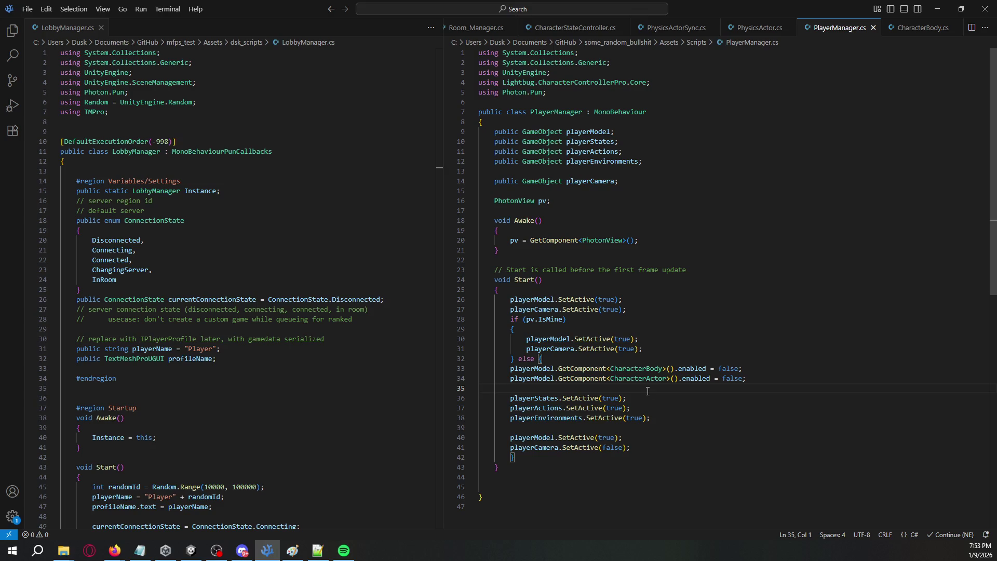
key(alt+Tab)
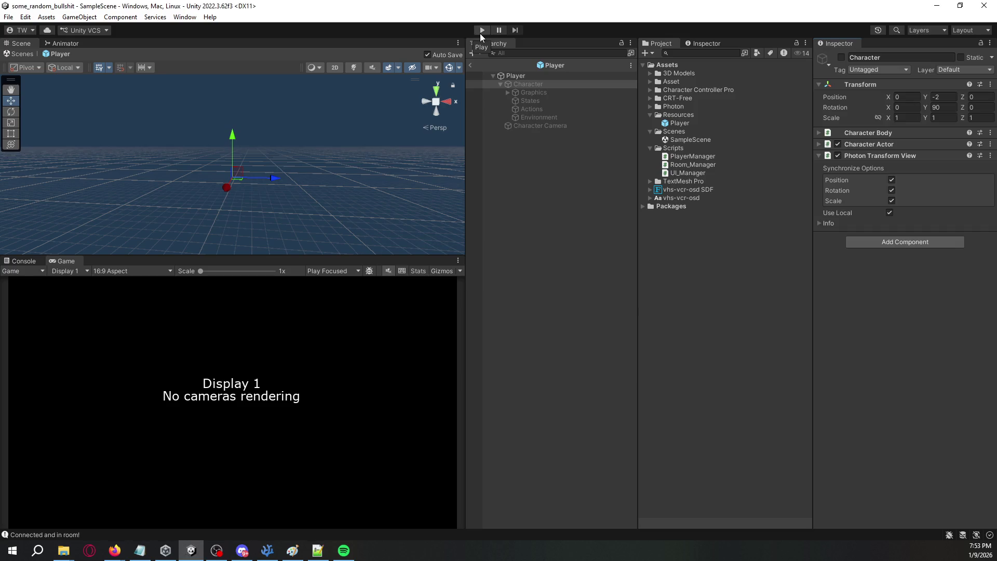
Step: Briefly test in Play mode, then reposition the running development build window
click(482, 31)
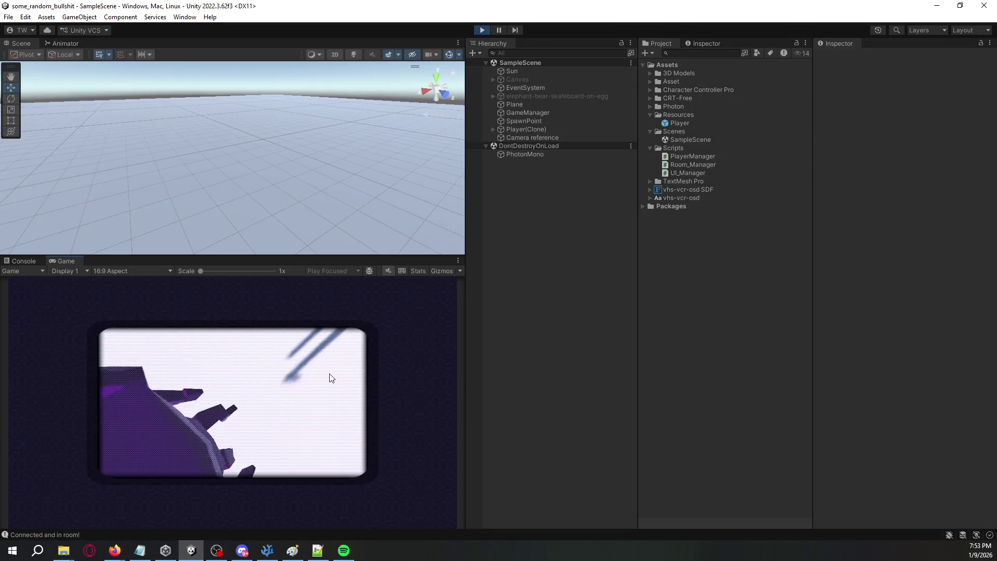
click(479, 30)
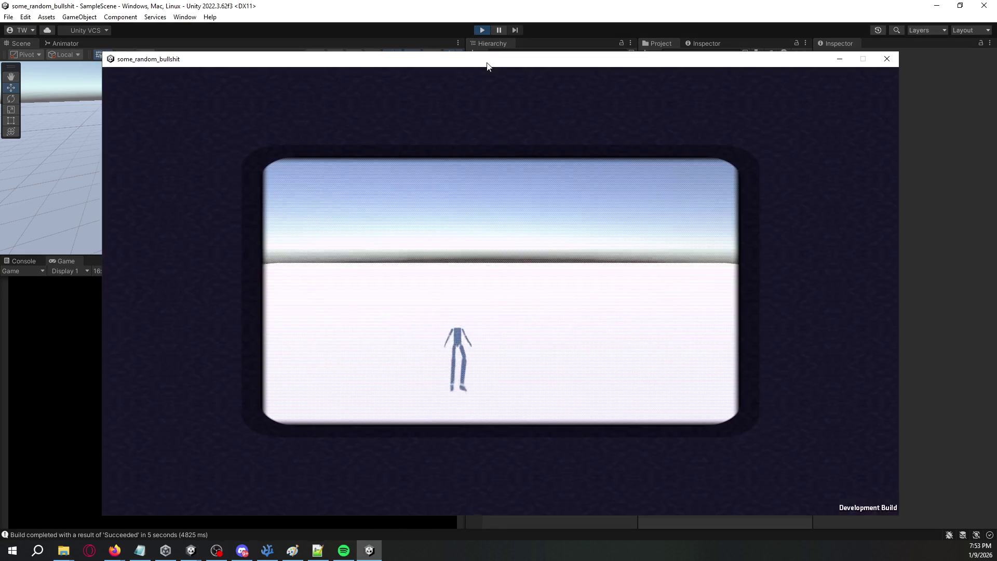
drag(487, 65, 553, 62)
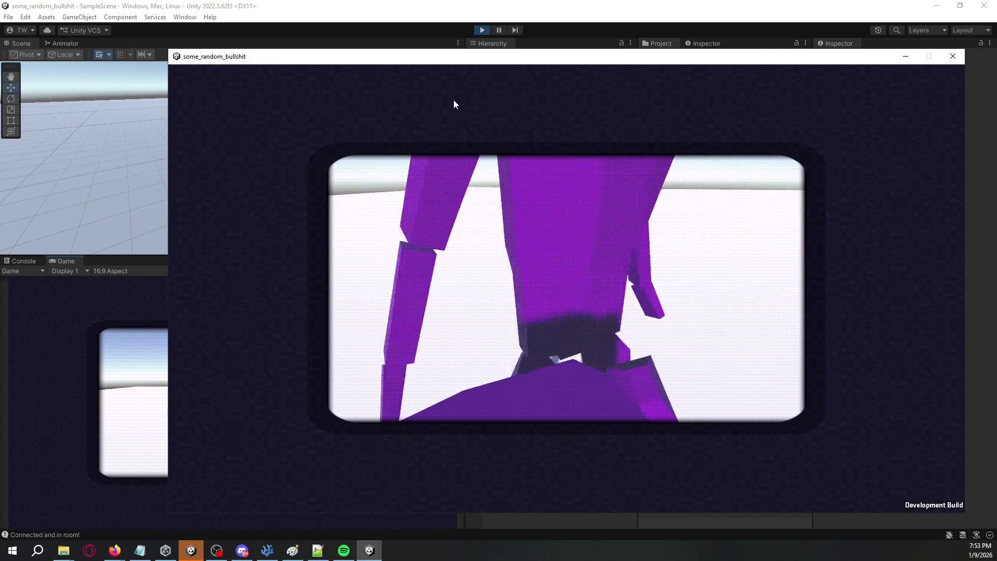
Step: Move the build window off-screen, focus the editor, and select the remote Player(Clone) showing IsMine False
key(alt+Tab)
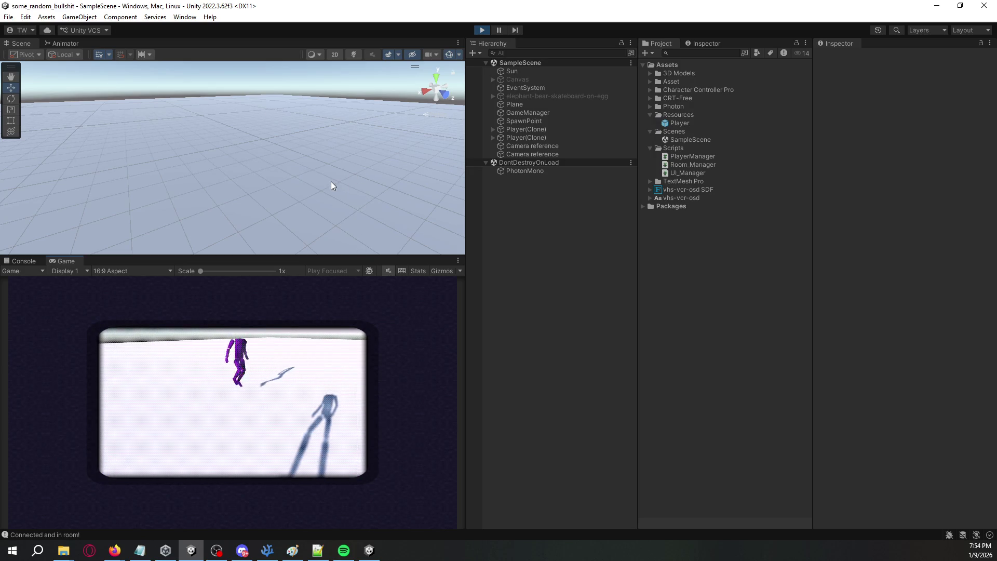
key(alt+Tab)
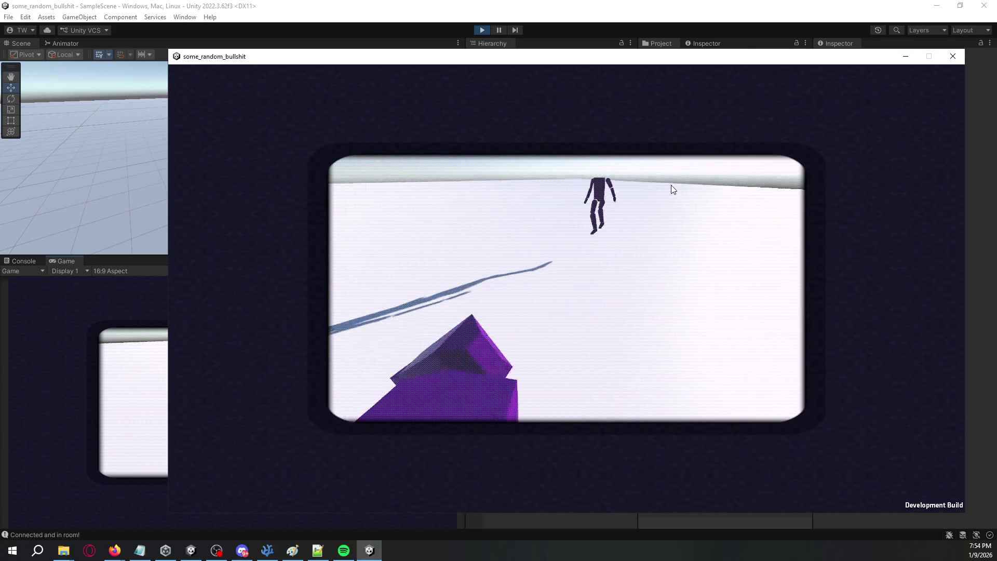
mouse_move(878, 57)
mouse_down()
mouse_move(30, 9)
mouse_move(1, 34)
mouse_up()
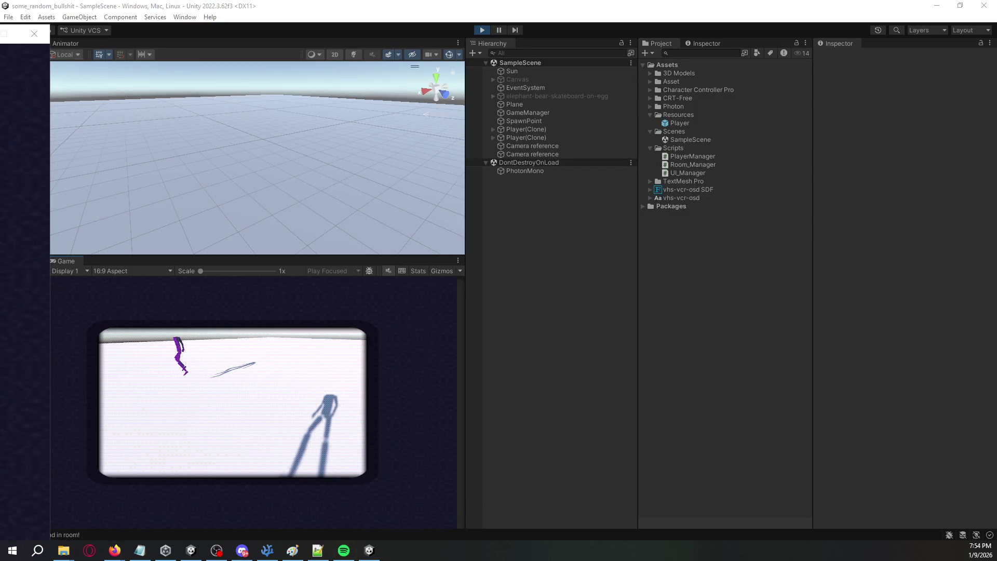
click(526, 372)
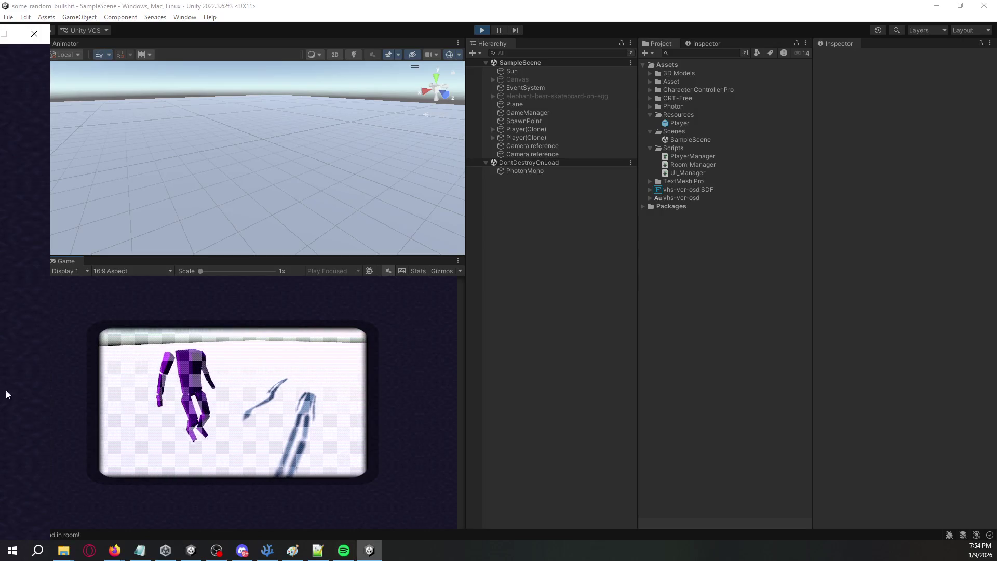
click(552, 335)
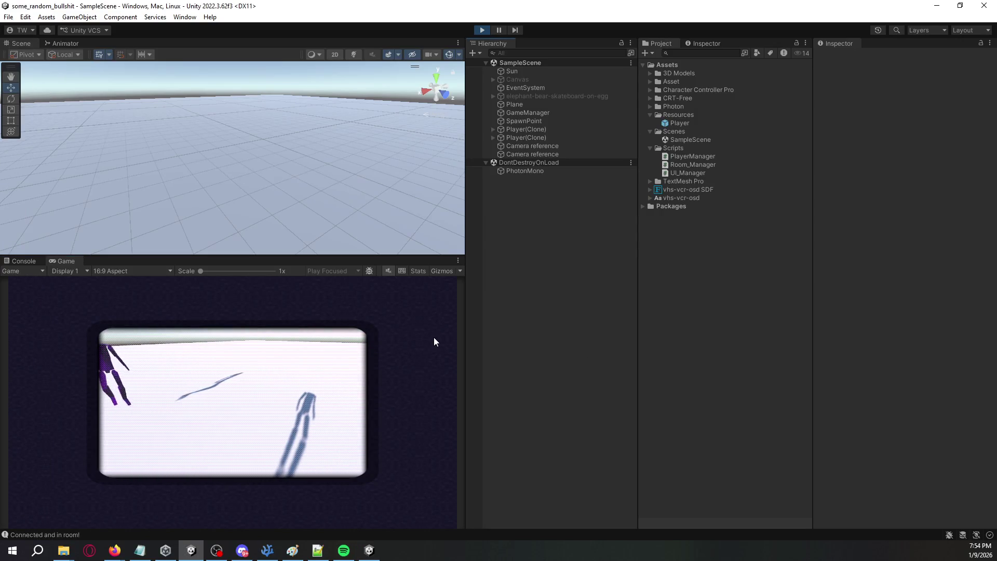
click(246, 354)
click(522, 138)
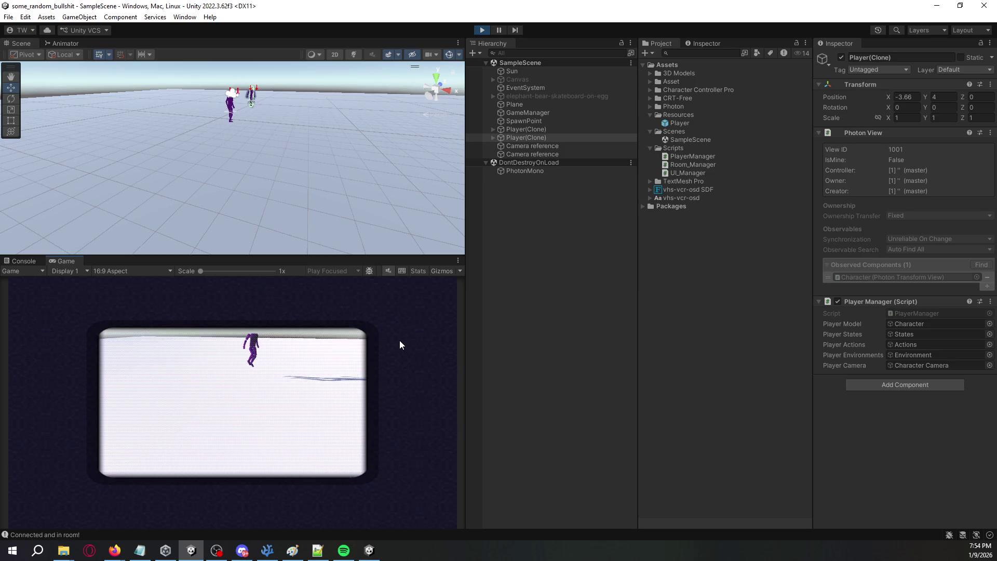
Step: Expand both Player(Clone) objects and select the remote player's Character object, showing its children
click(545, 335)
scroll(330, 163, up, 5)
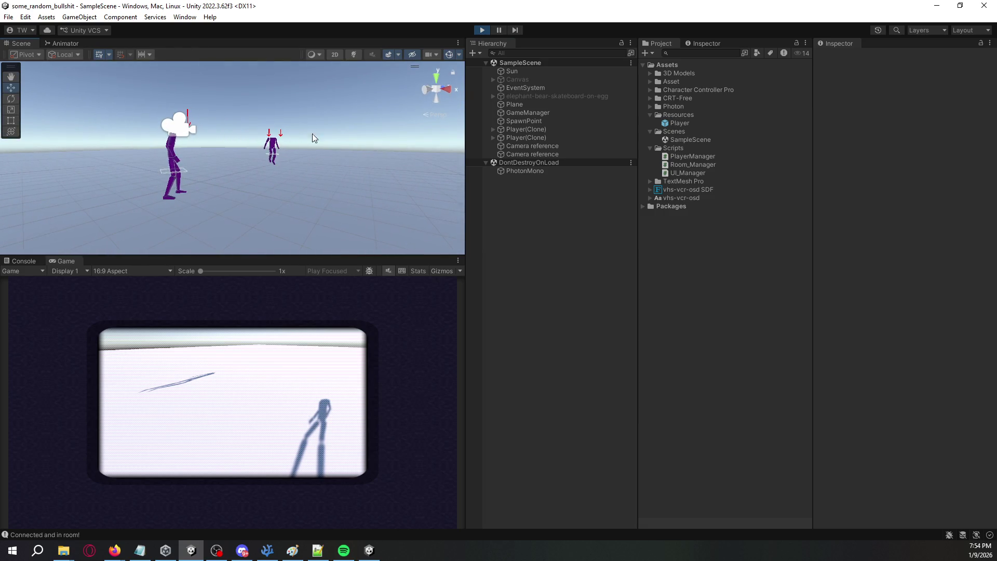
click(527, 135)
click(535, 146)
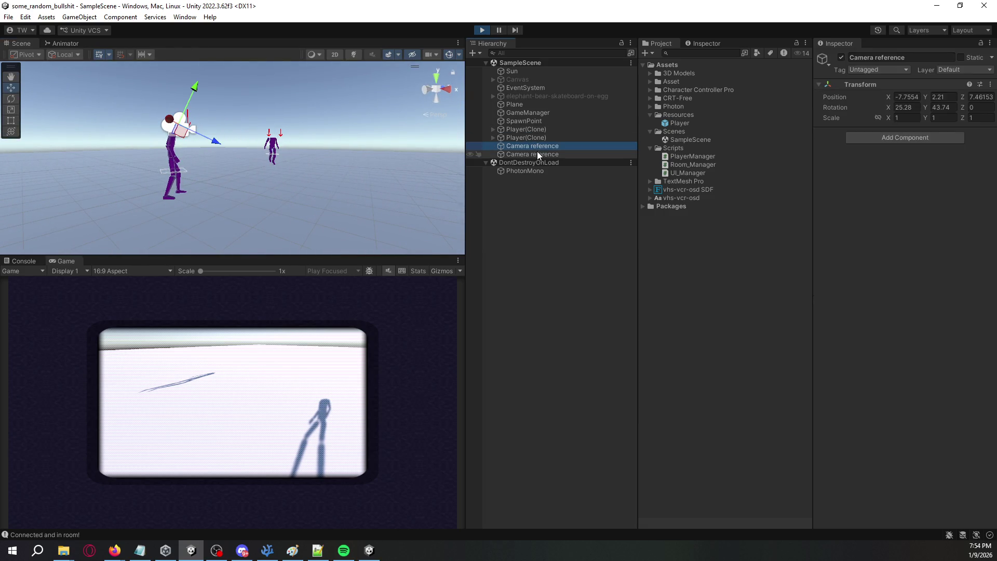
click(538, 155)
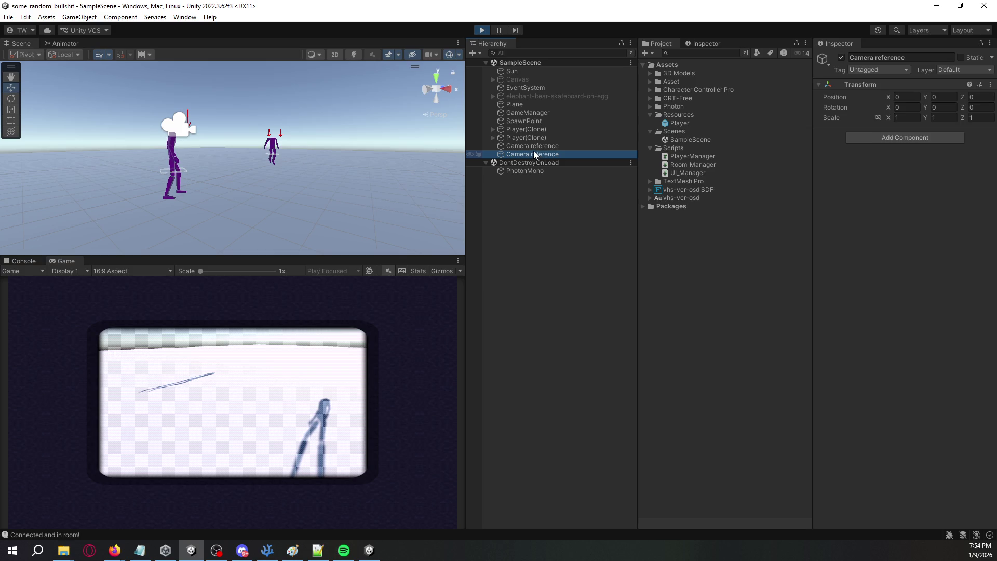
click(534, 146)
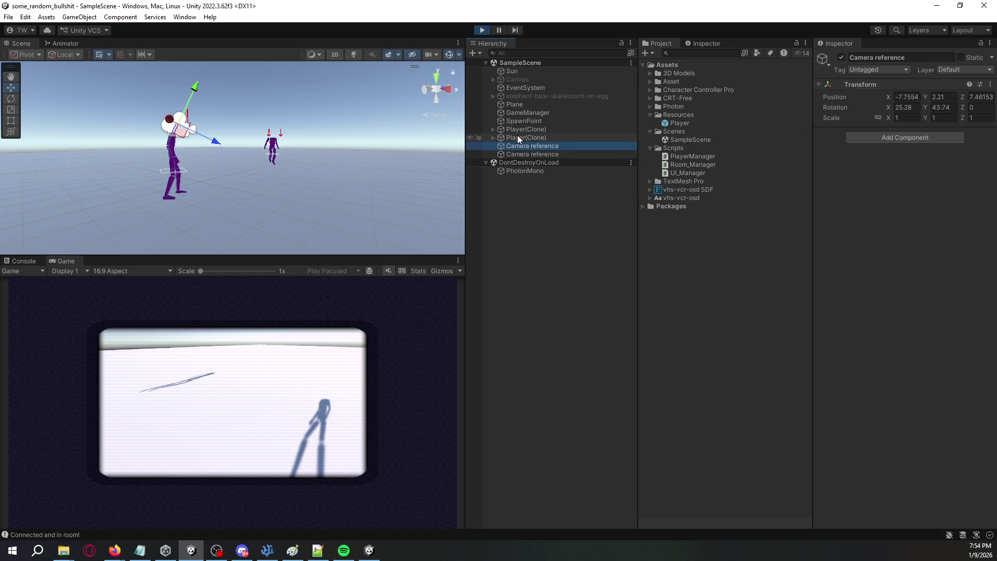
click(516, 136)
click(493, 129)
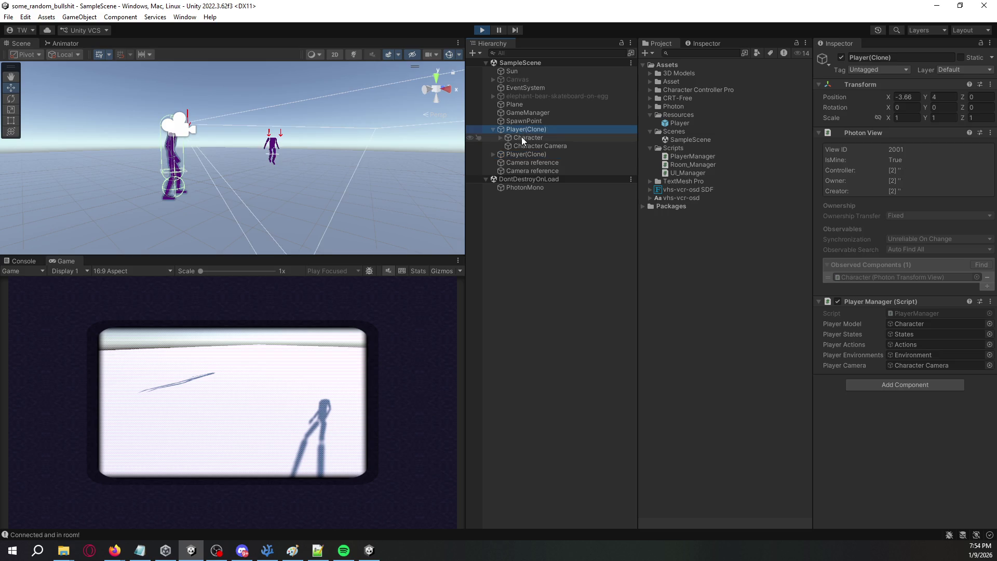
click(492, 154)
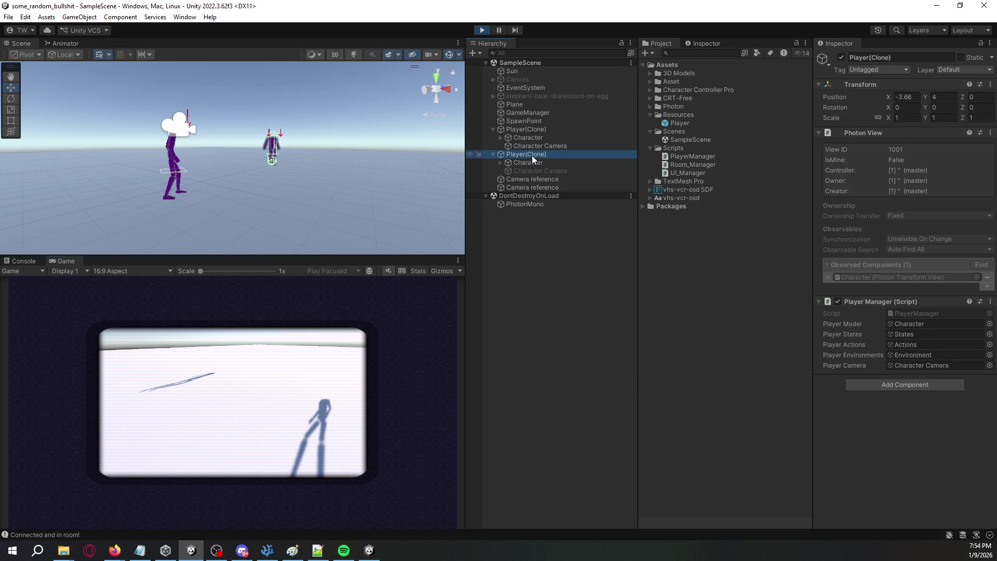
click(532, 162)
click(500, 164)
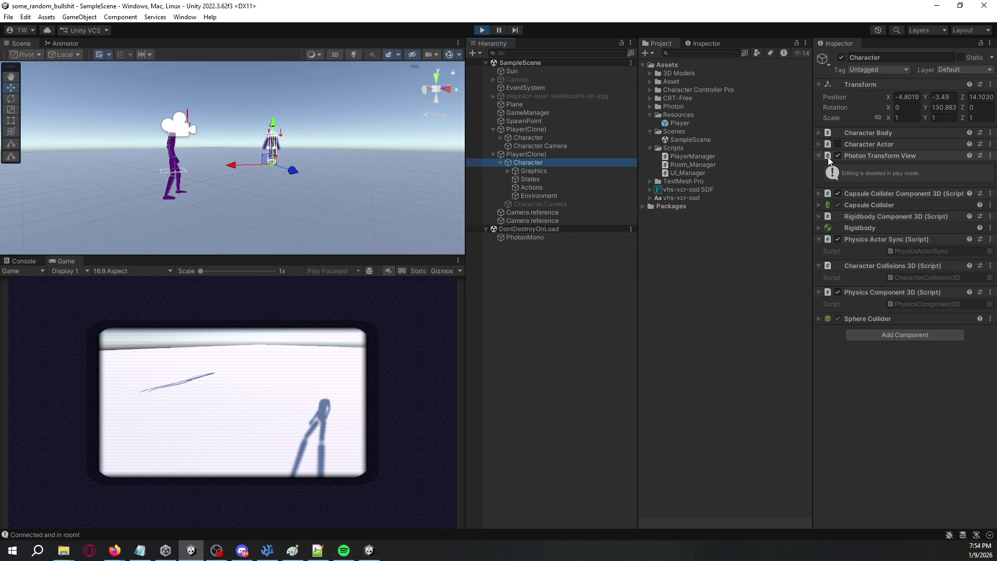
Step: Toggle the remote Character's Capsule Collider and Physics Actor Sync, edit Position Y, and disable Step Lerper
click(838, 194)
click(838, 204)
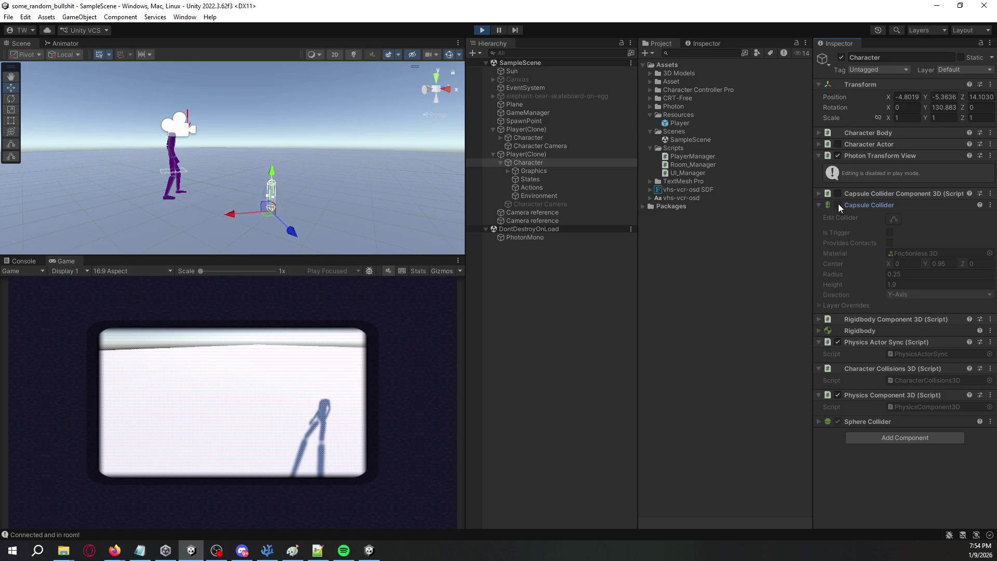
mouse_move(376, 92)
mouse_down()
mouse_move(347, 298)
mouse_move(765, 199)
mouse_up()
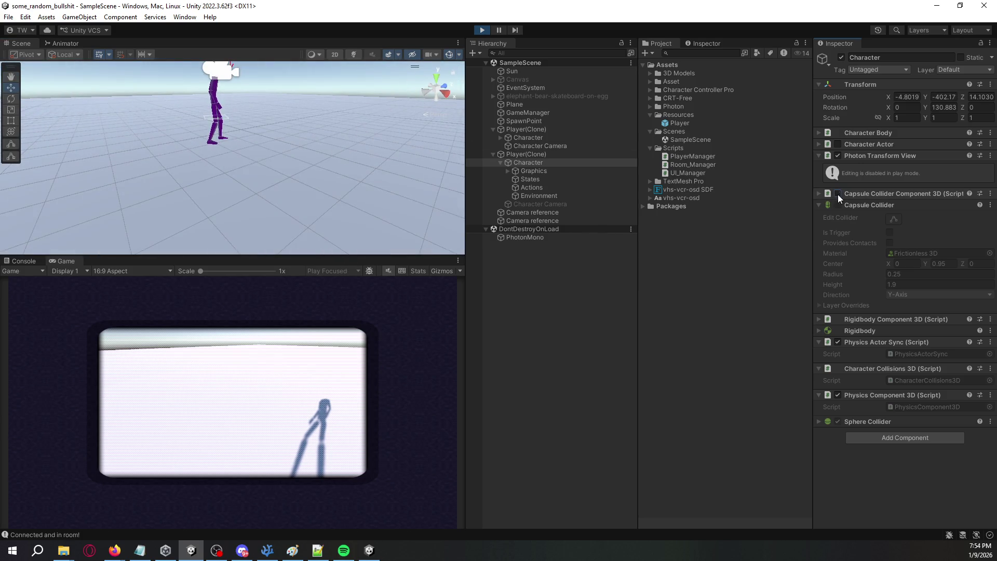
click(941, 96)
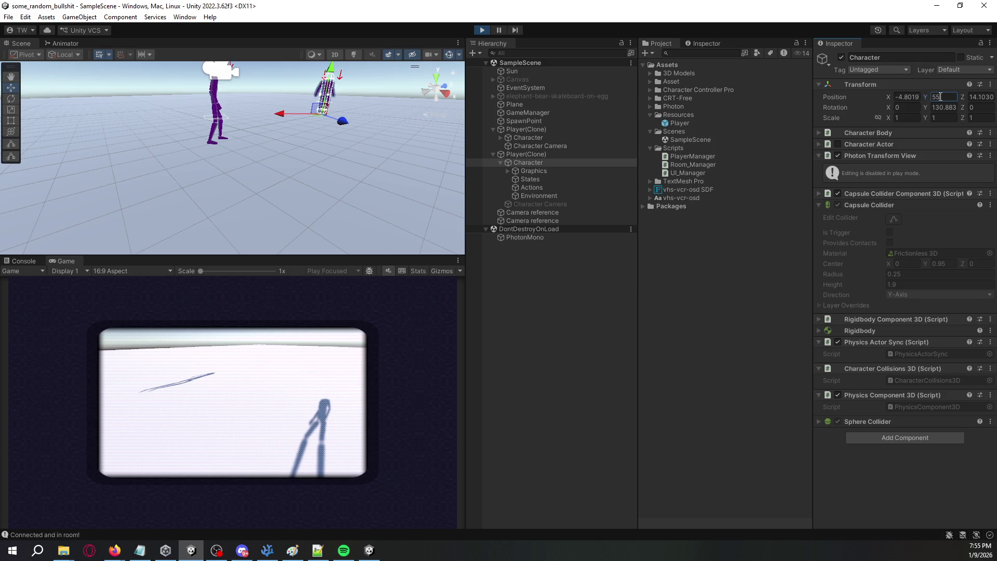
drag(364, 142, 382, 119)
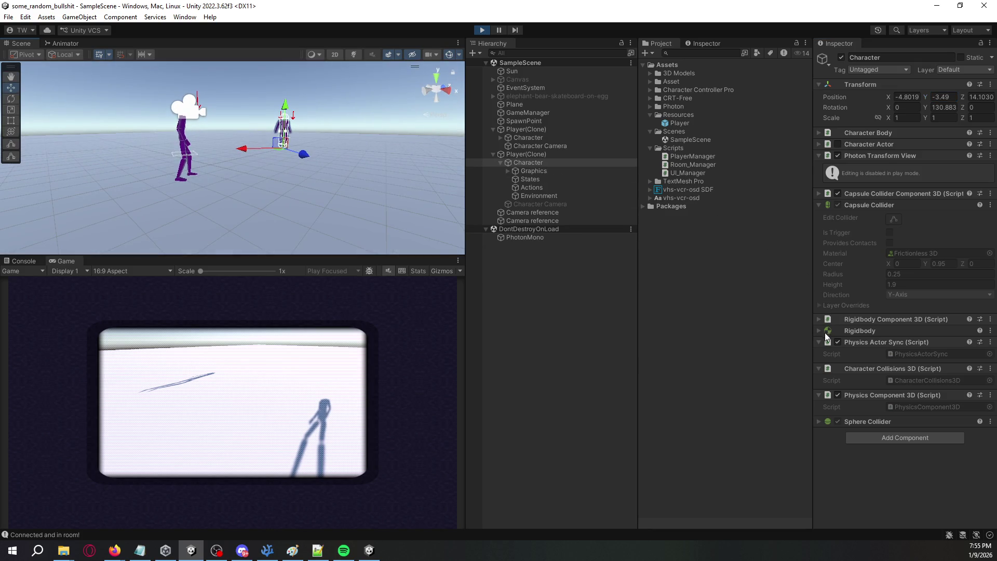
click(838, 342)
click(839, 394)
click(544, 170)
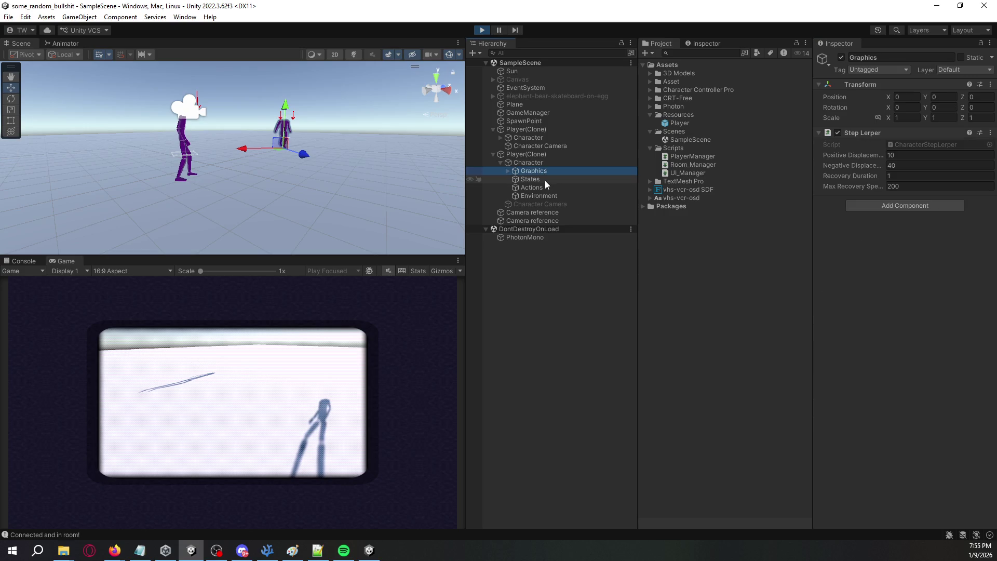
click(838, 133)
Step: Deactivate the remote States, Actions and Environment objects together, then check each one
click(508, 171)
click(535, 196)
shift+click(537, 204)
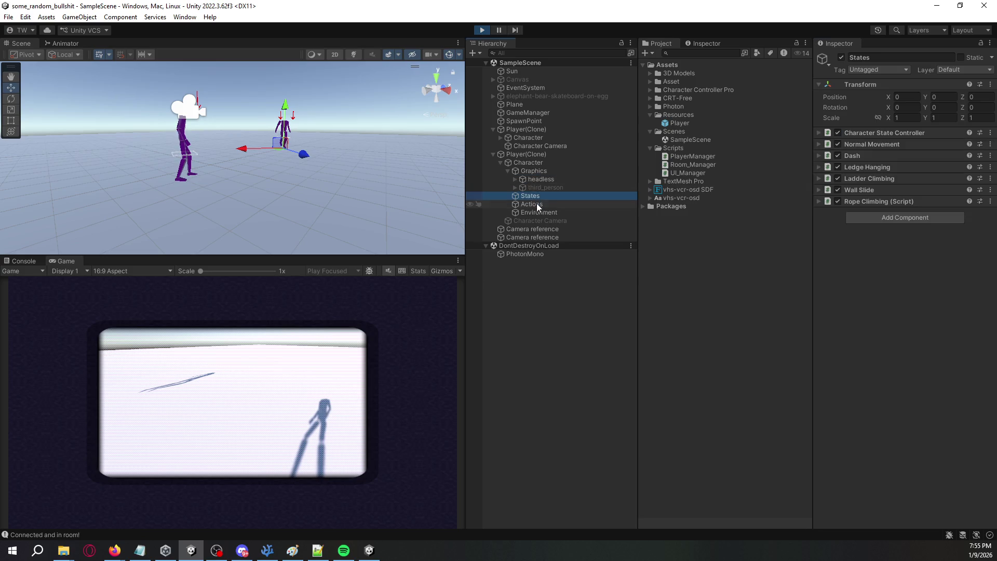
shift+click(540, 212)
click(841, 58)
click(841, 58)
click(517, 211)
click(526, 197)
click(531, 204)
click(531, 212)
click(527, 154)
click(391, 310)
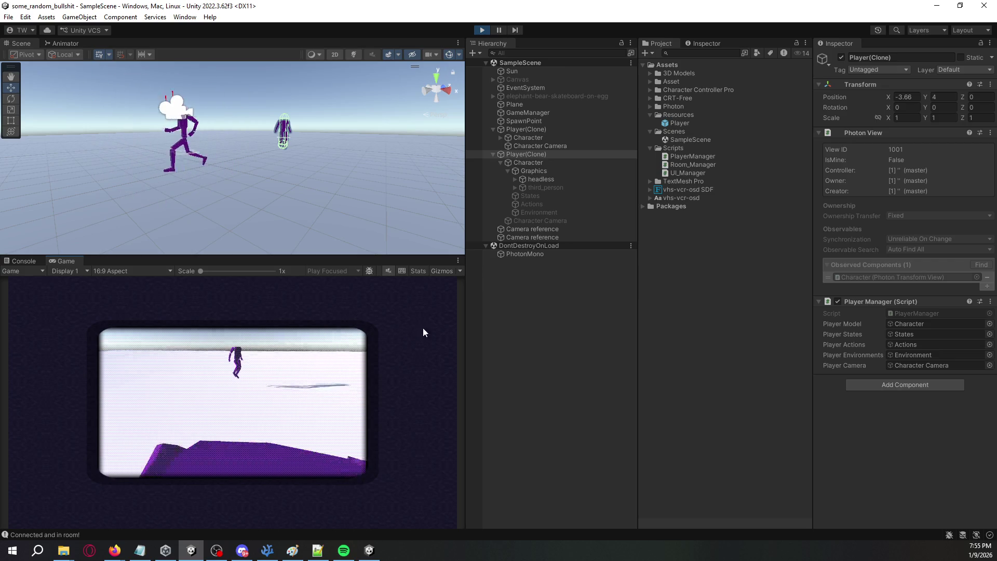
Step: Reselect only States, Actions and Environment and toggle them so they end up inactive
click(554, 295)
click(544, 196)
shift+click(549, 212)
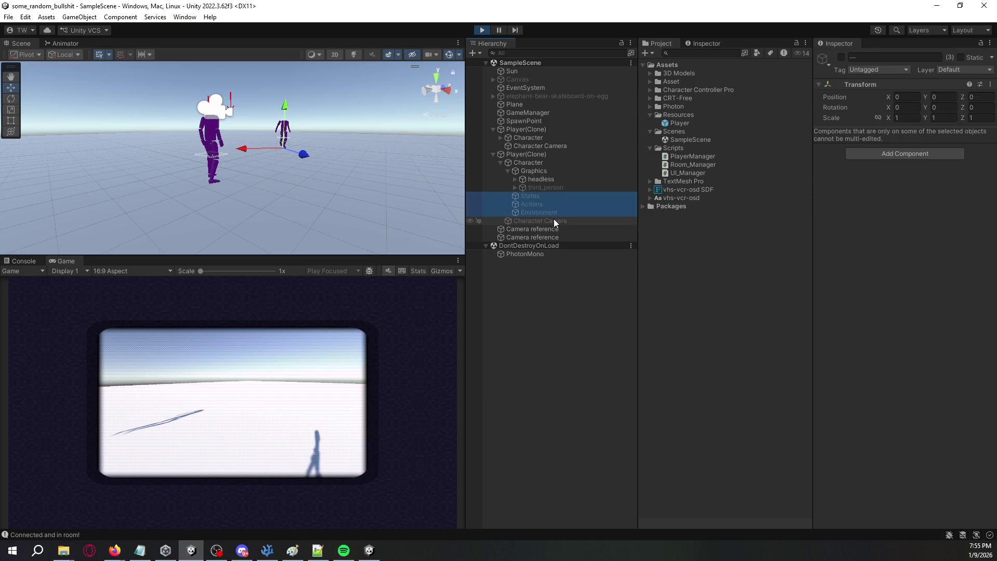
shift+click(553, 221)
shift+click(536, 213)
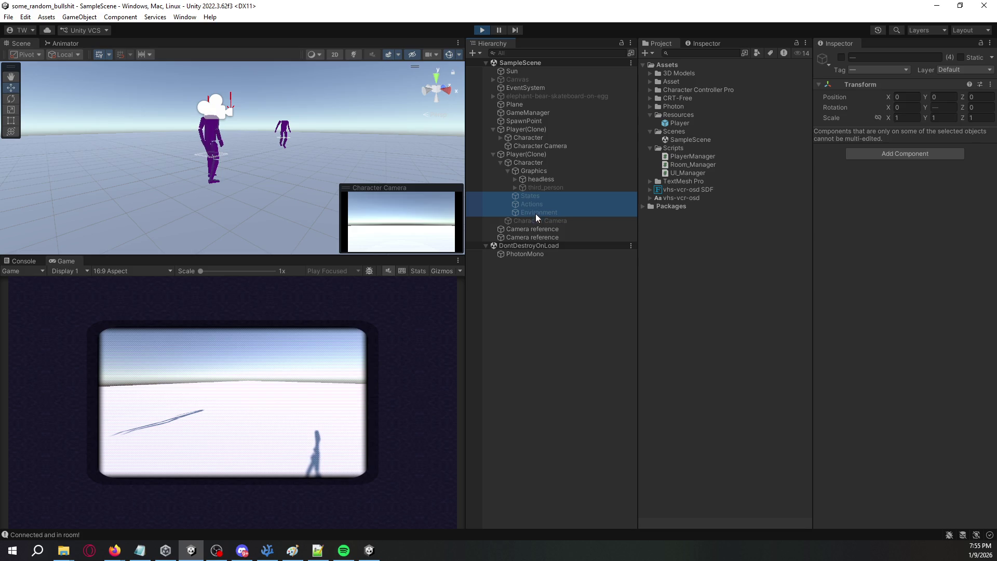
click(840, 61)
click(840, 58)
click(841, 59)
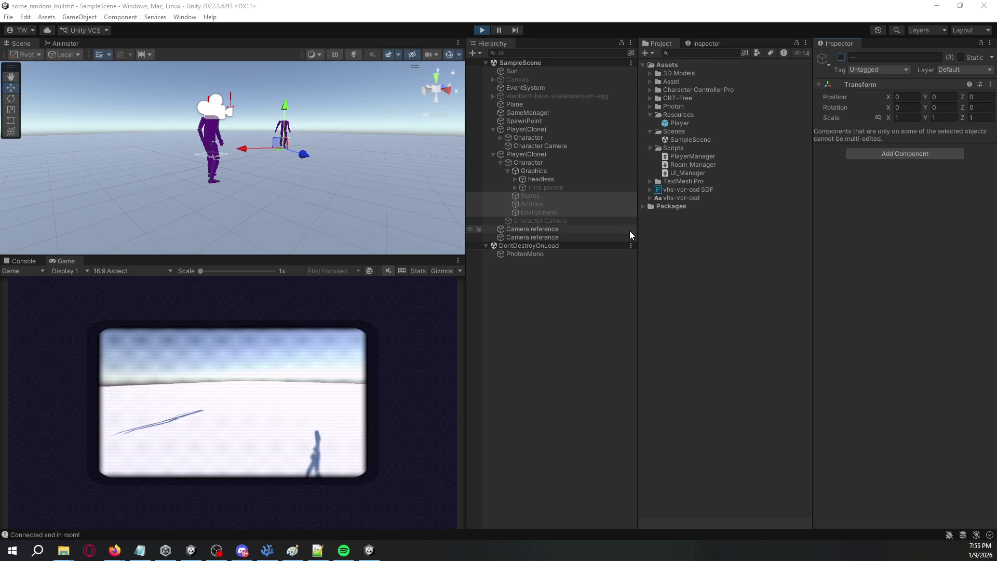
key(alt+Tab)
Step: Change SetActive(true) to SetActive(false) for playerStates, playerActions and playerEnvironments on lines 36–38
double_click(626, 369)
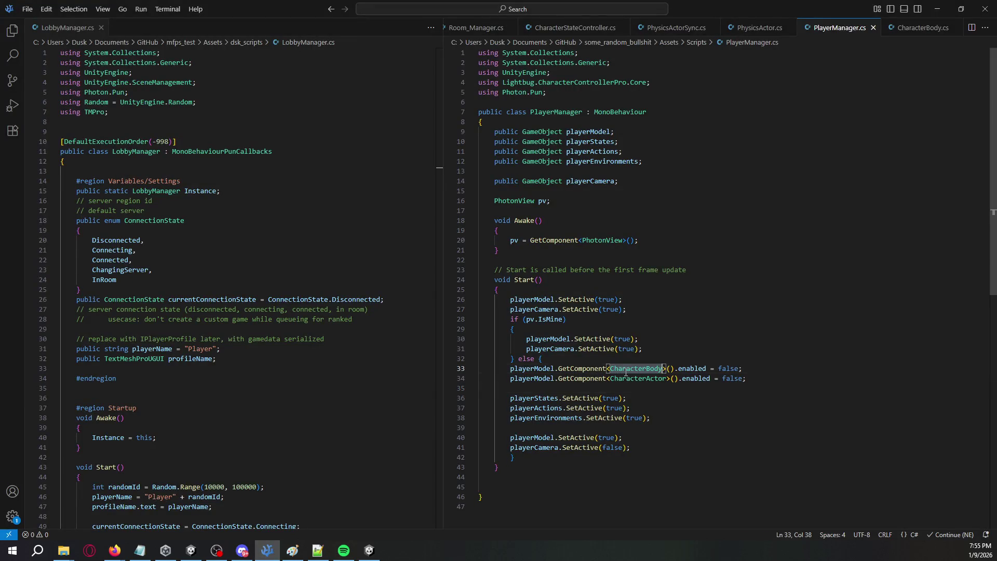
double_click(625, 379)
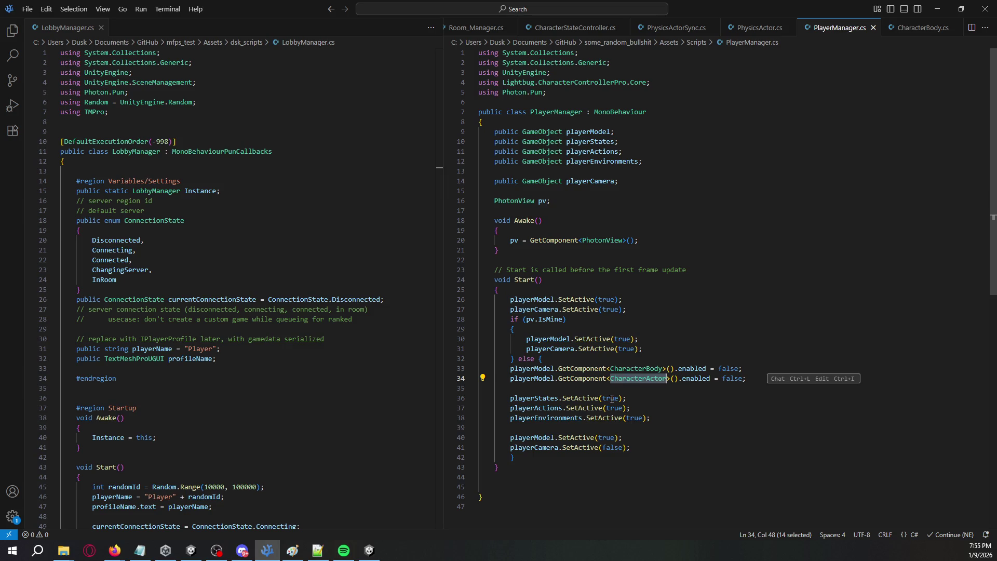
double_click(611, 399)
text(false)
key(Down)
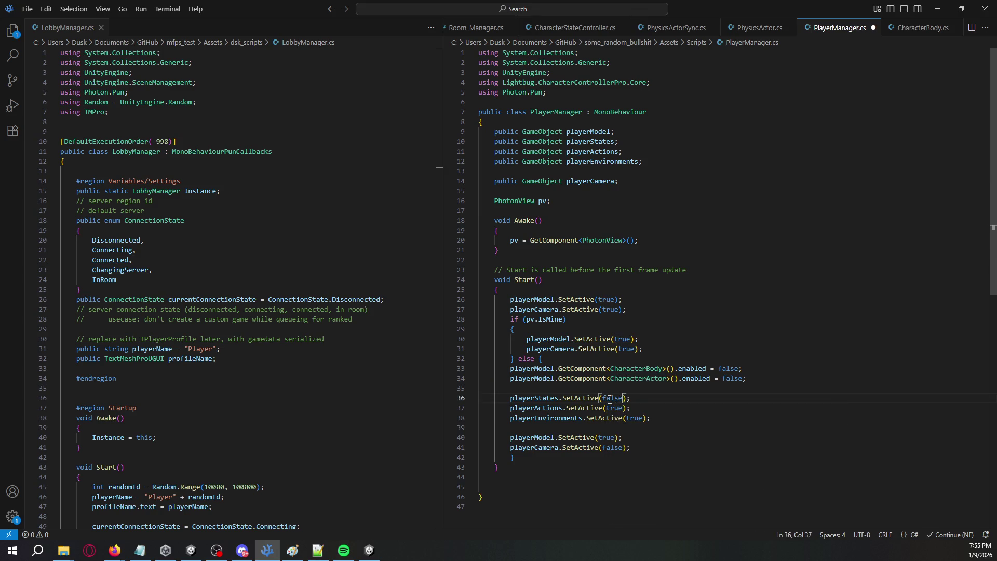
key(ctrl+BackSpace)
text(false)
key(Down)
key(ctrl+shift+Right)
text(false)
key(alt+Tab)
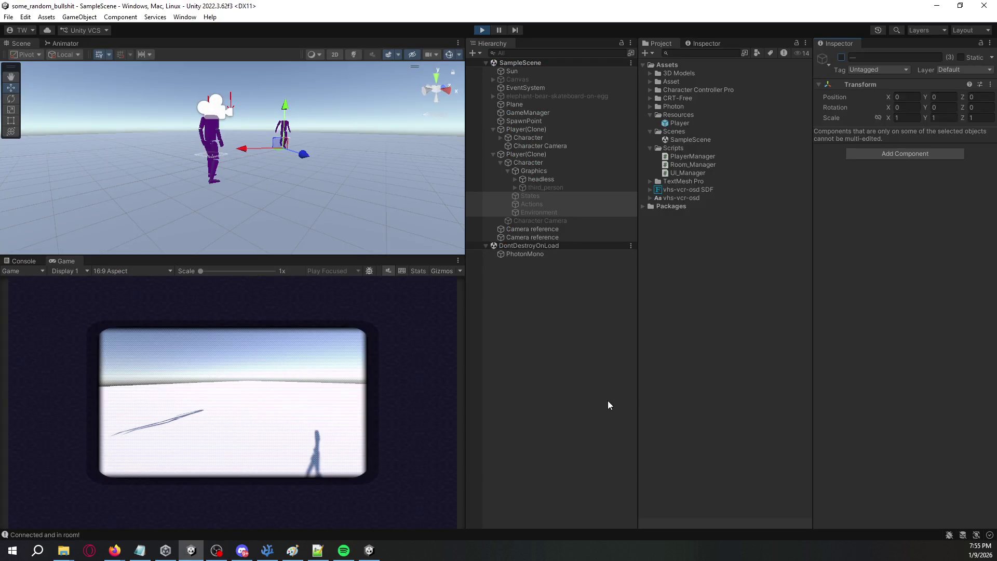
Step: Exit play mode, close the stray window, let scripts recompile, restart Play and position the standalone window
click(482, 29)
key(alt+Tab)
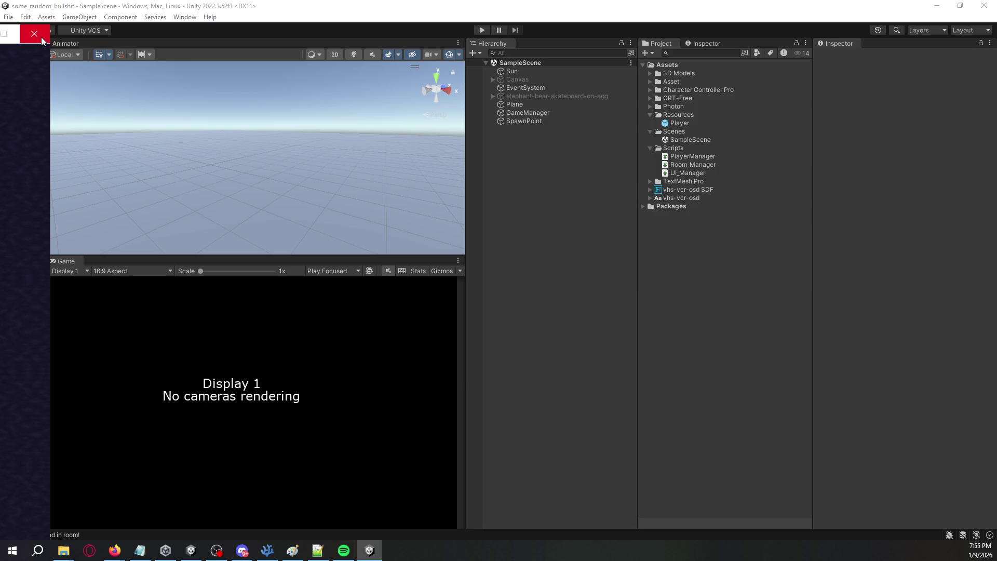
click(42, 36)
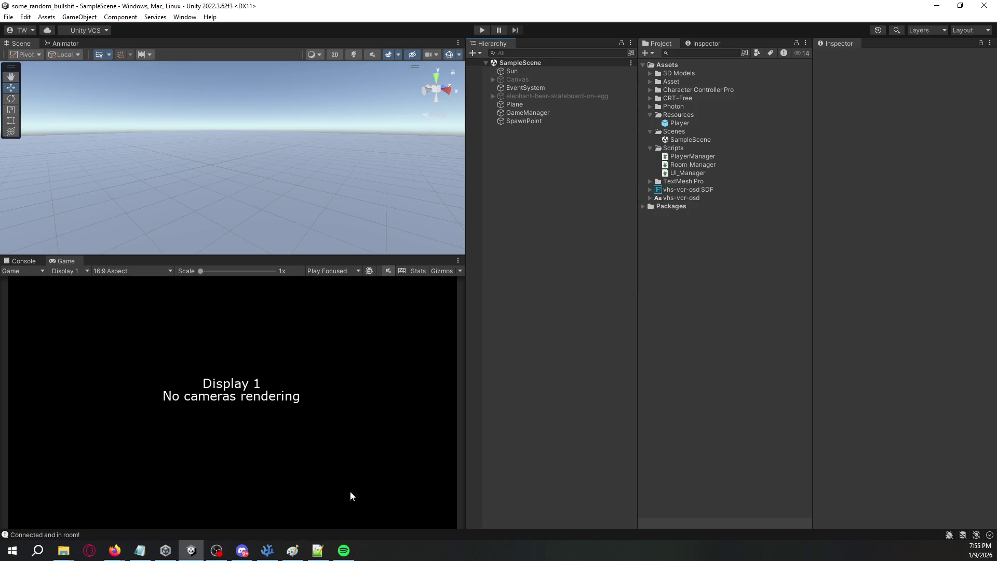
click(267, 551)
key(alt+Tab)
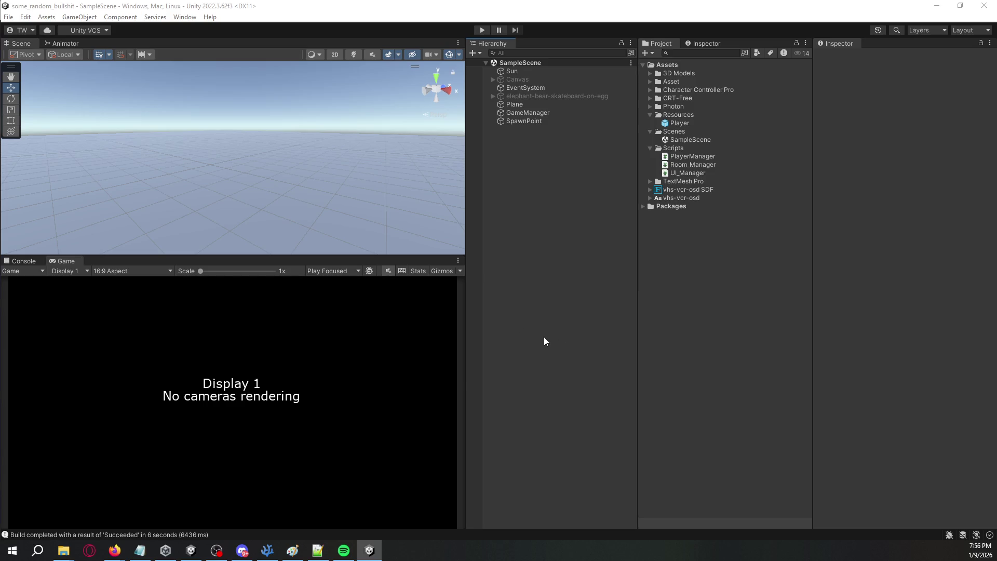
click(481, 30)
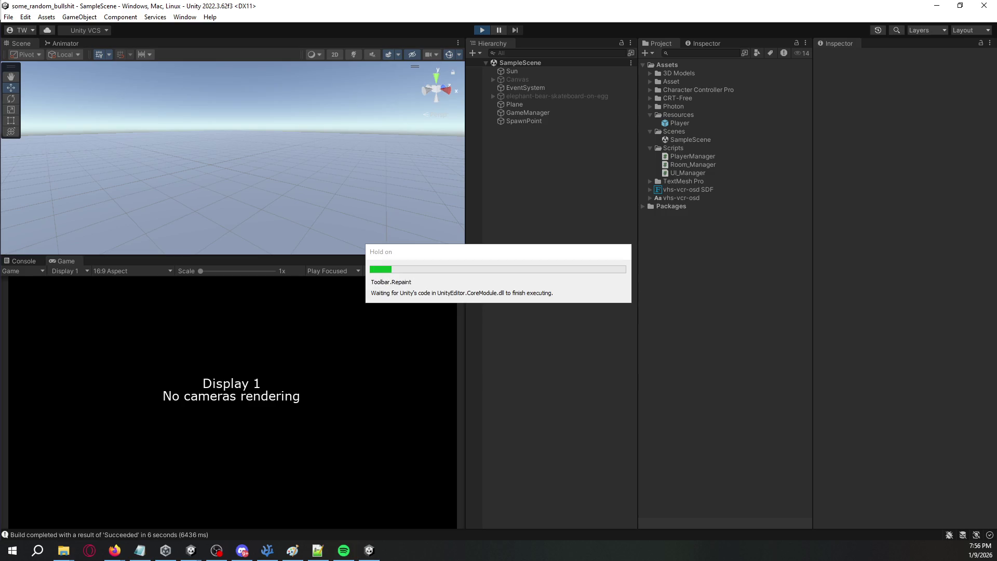
drag(160, 36, 749, 43)
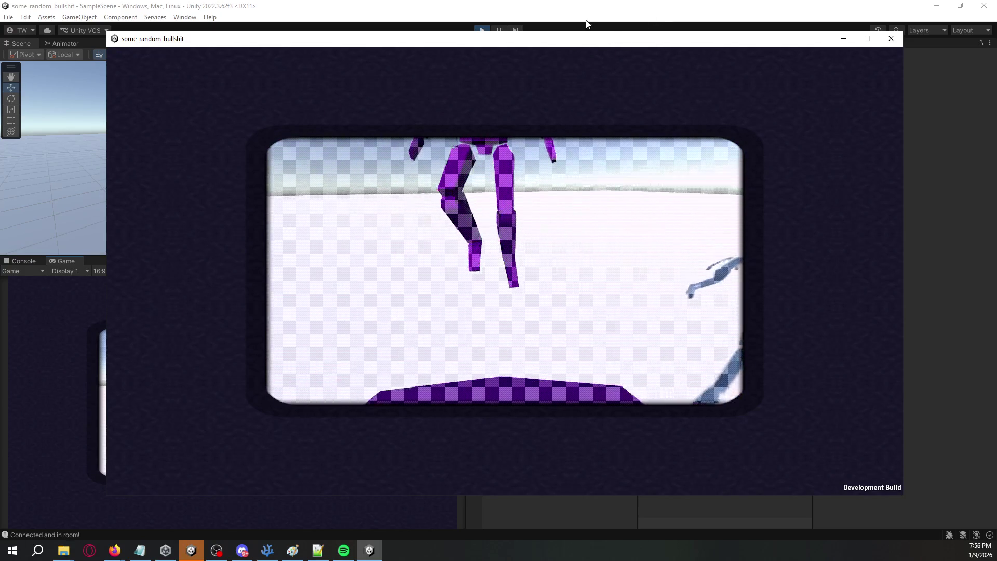
Step: Switch back and forth between the standalone build and the Unity editor to check both clients
click(933, 109)
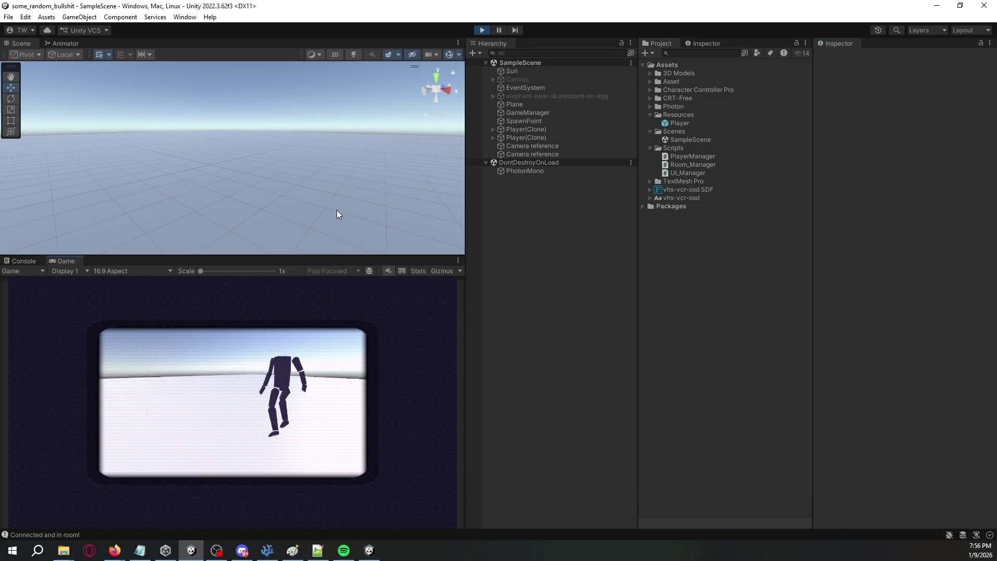
key(alt+Tab)
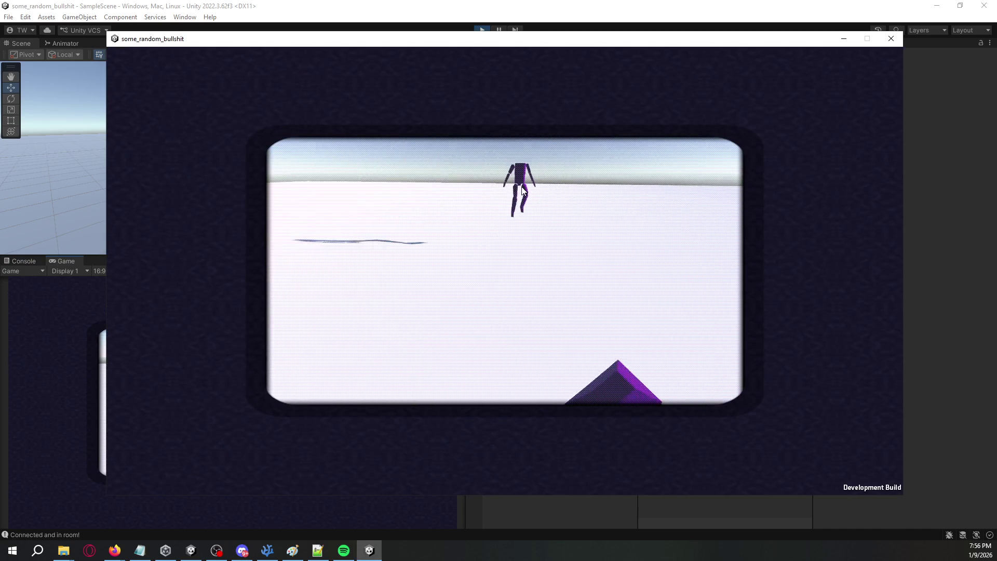
key(alt+Tab)
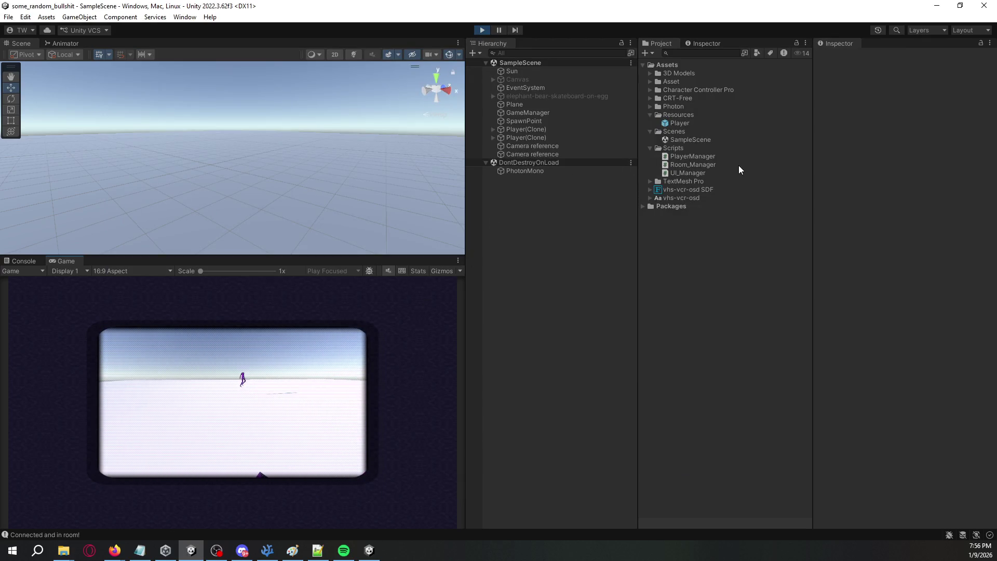
key(alt+Tab)
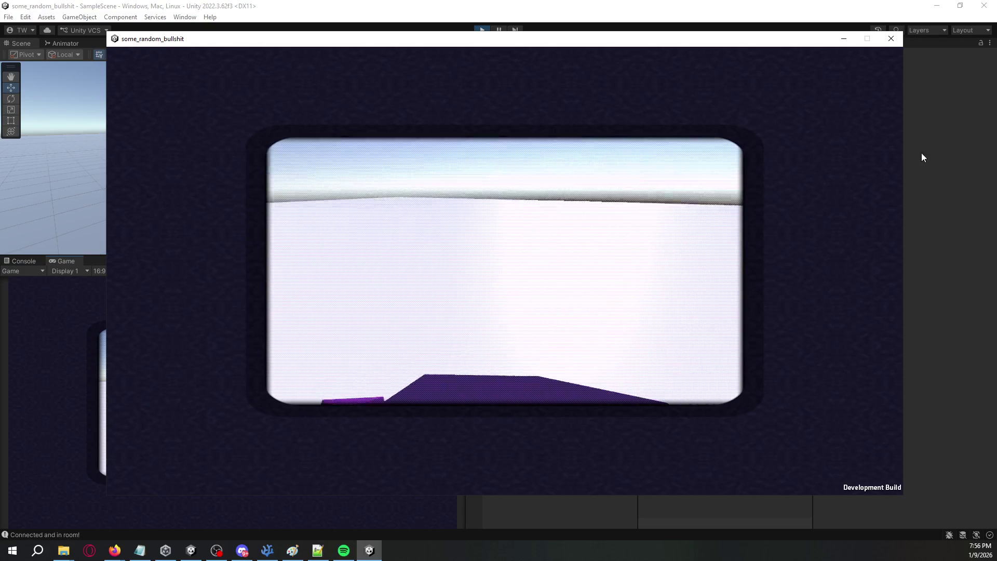
key(alt+Tab)
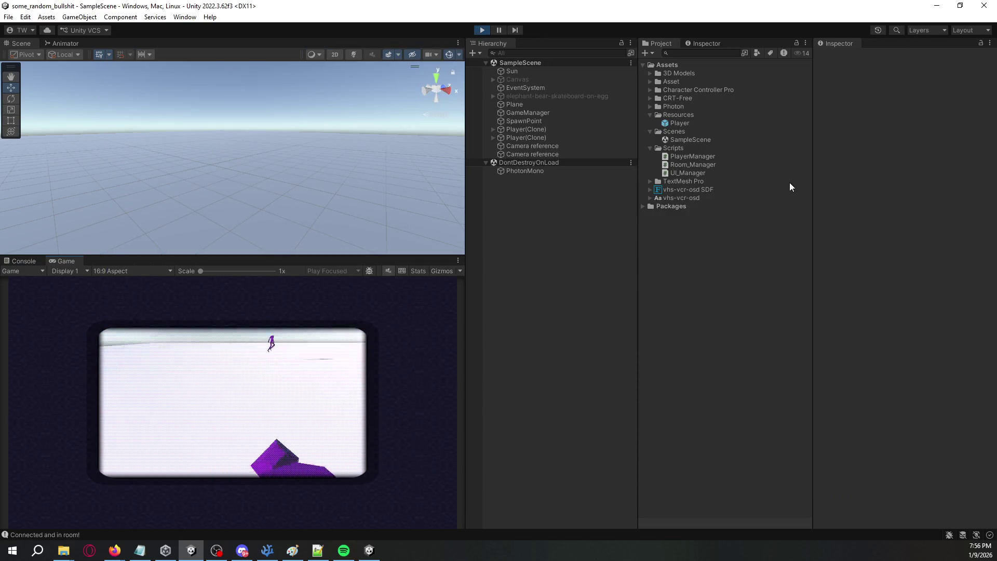
click(826, 153)
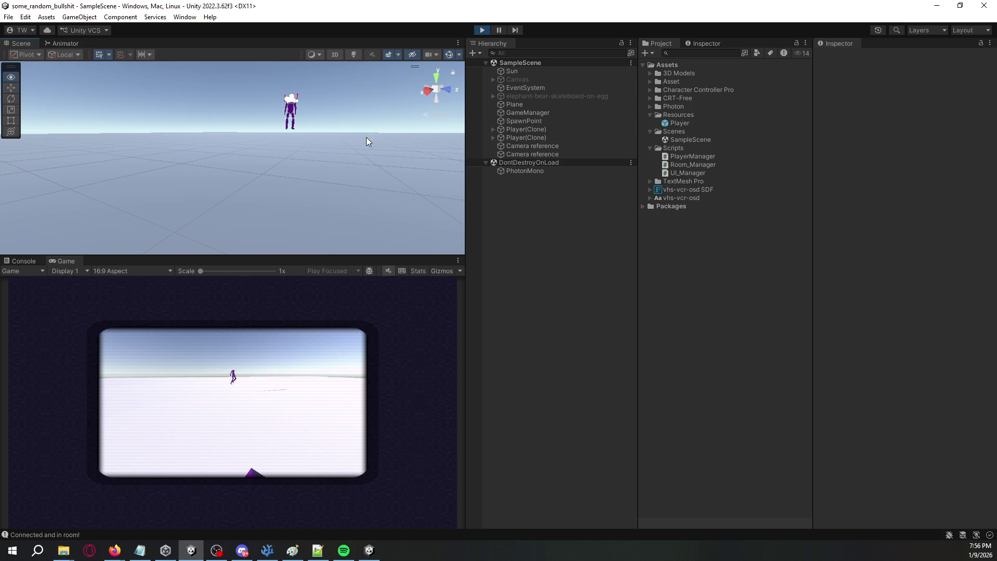
Step: Select the remote second Player(Clone) and expand it and its Character object
click(537, 121)
click(537, 130)
click(538, 137)
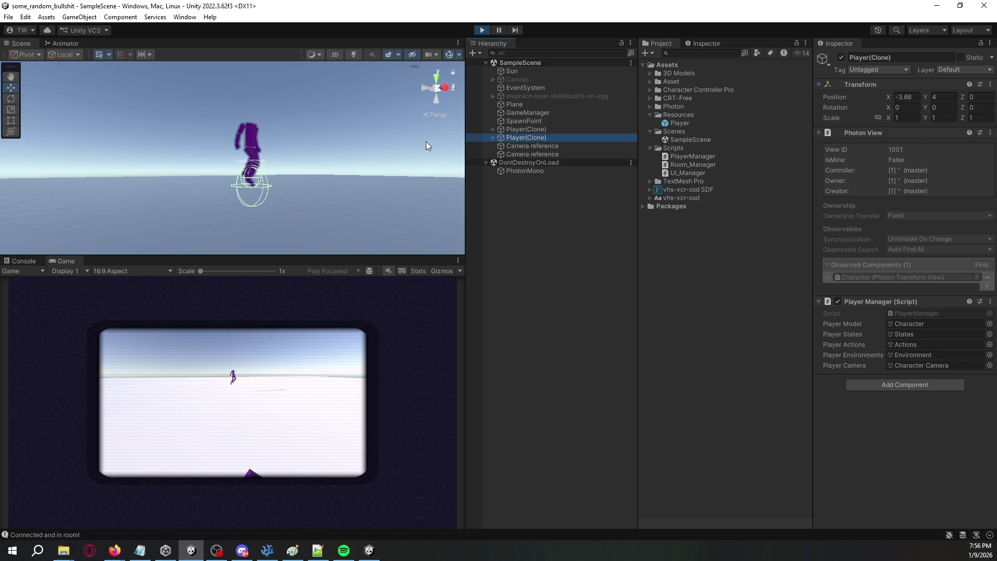
click(493, 138)
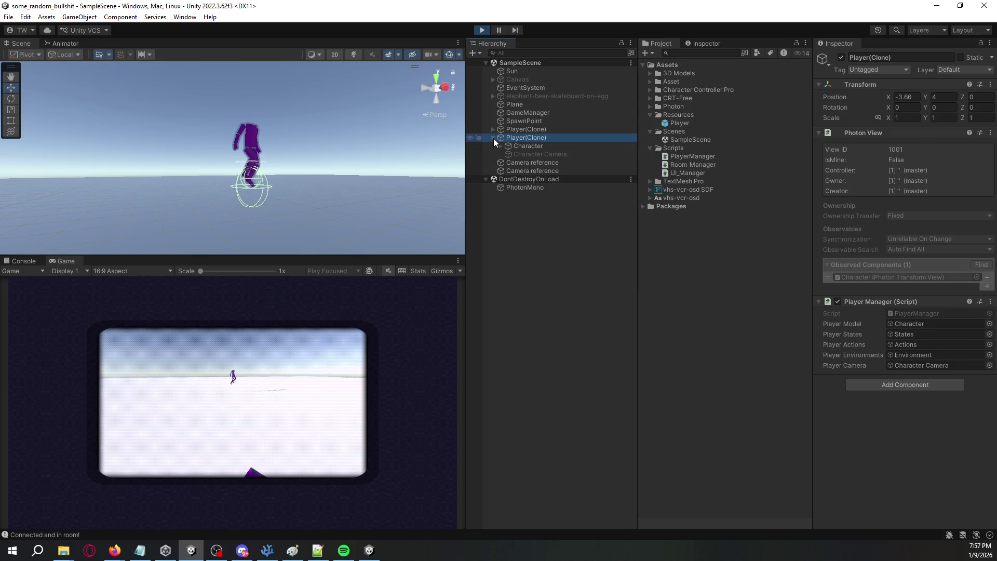
click(500, 148)
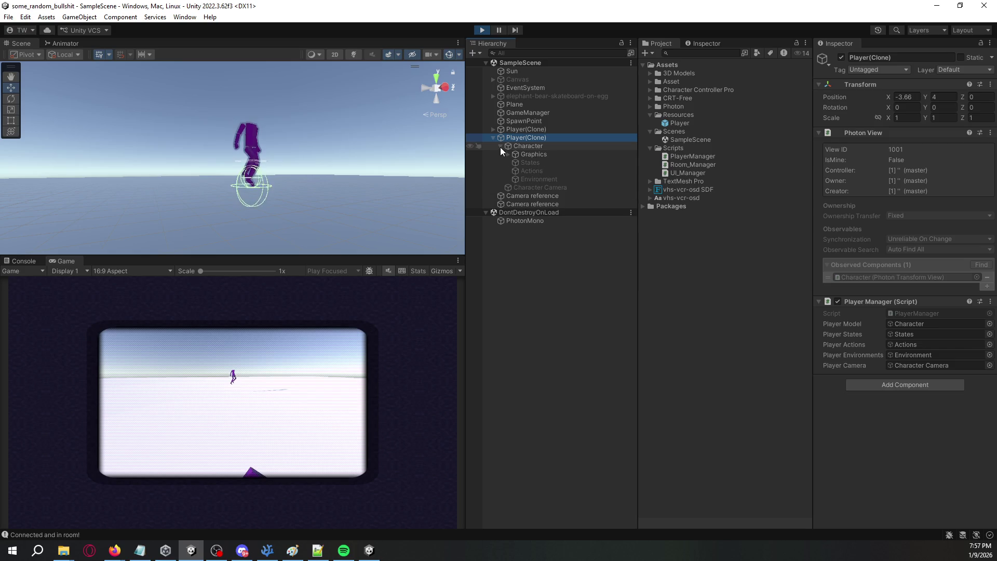
Step: Enable the remote player's third_person model and disable its headless model
click(507, 155)
click(517, 163)
click(549, 186)
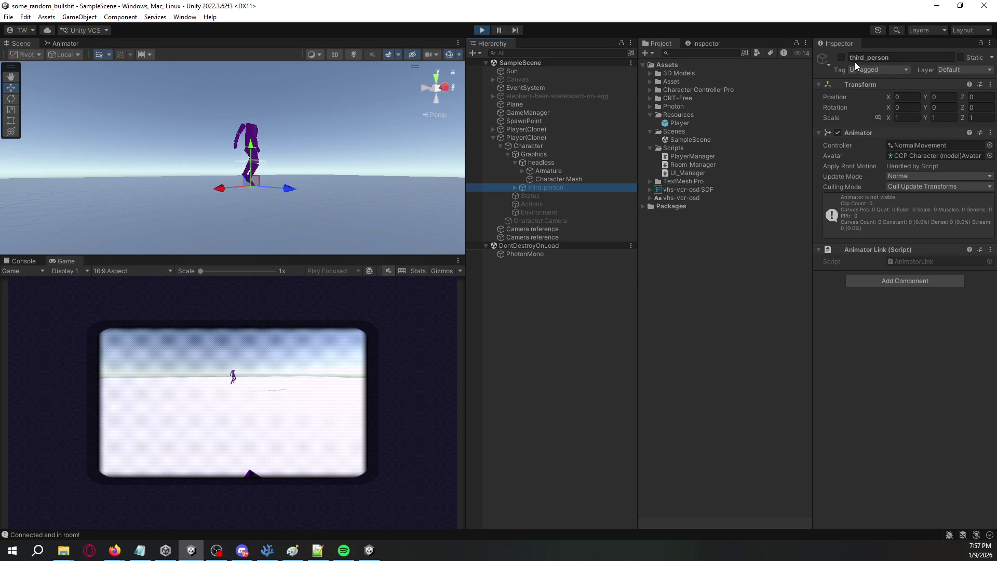
click(842, 57)
click(575, 165)
click(840, 58)
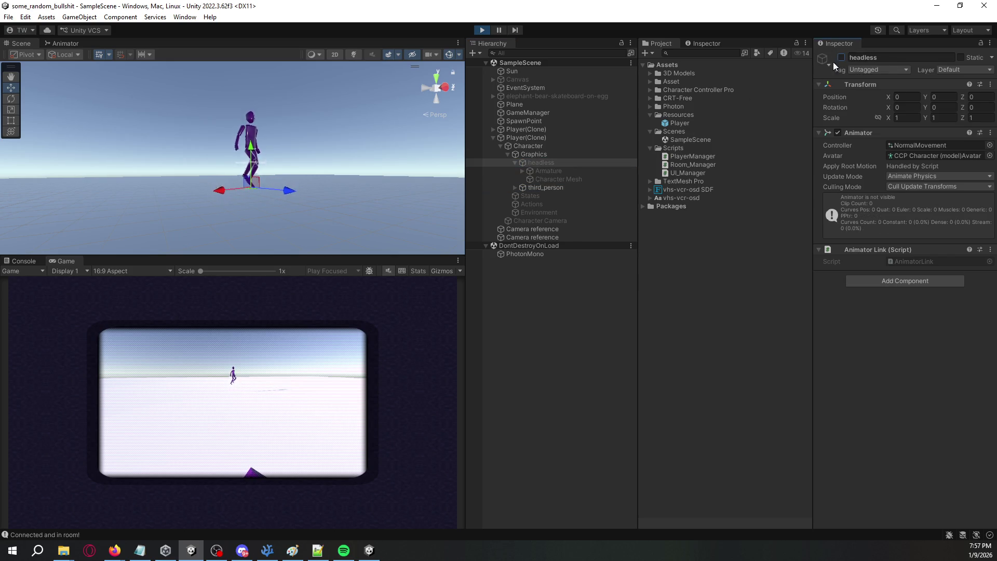
Step: Look through the third_person Armature and Character Mesh, then turn off its Animator
click(514, 187)
click(530, 187)
click(550, 195)
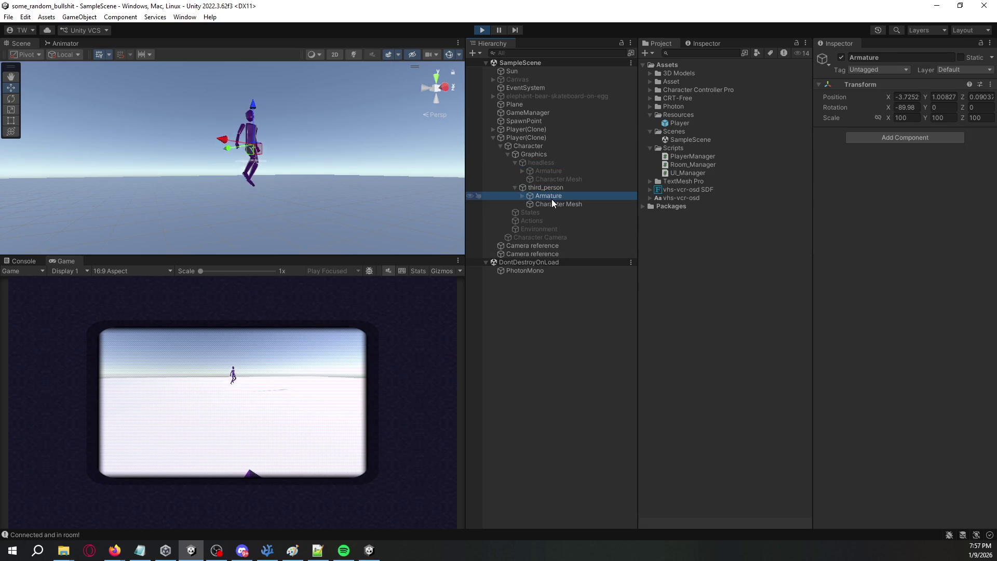
click(552, 203)
click(555, 187)
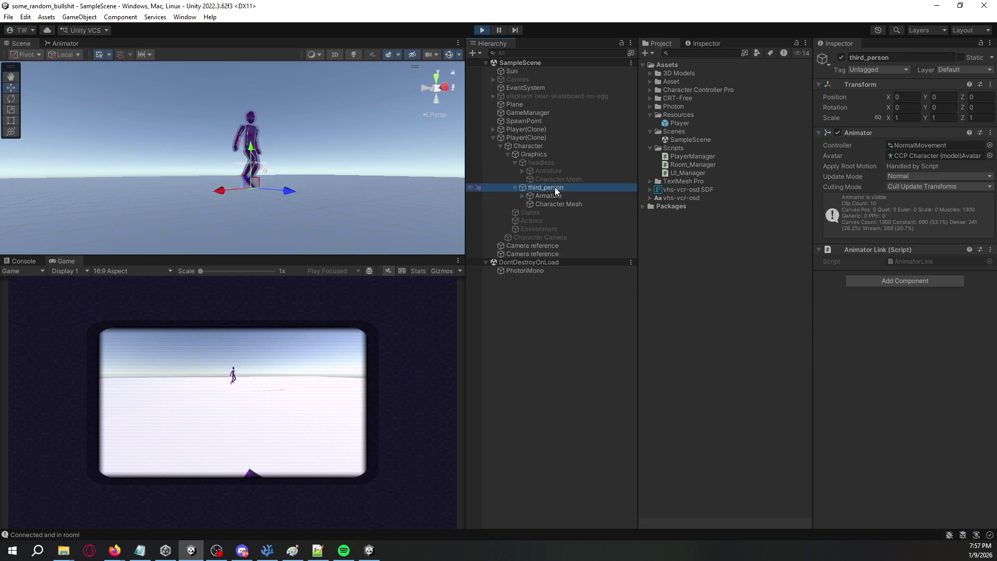
click(840, 132)
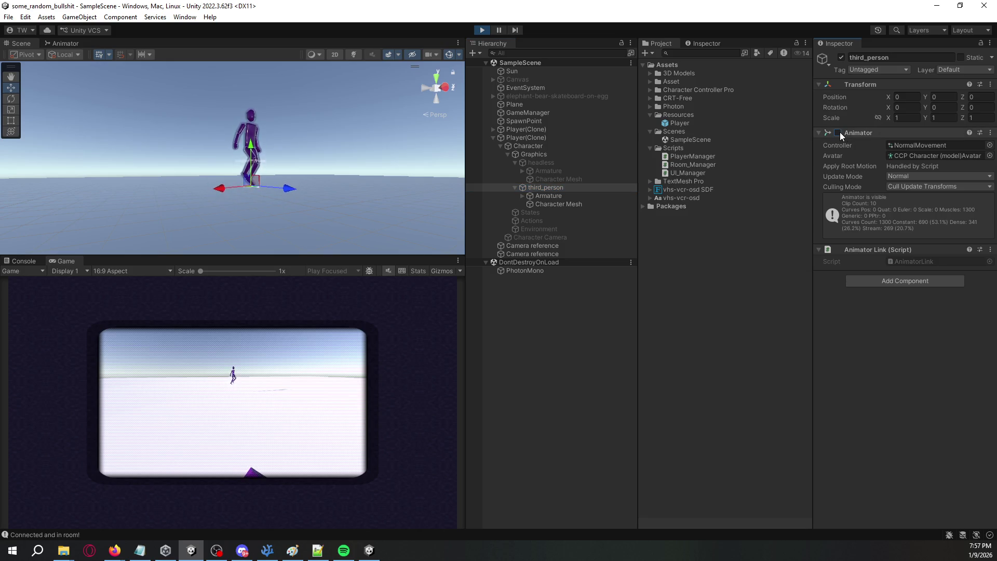
Step: Disable Physics Actor Sync and Physics Component 3D on the remote Character, then stop the game
click(579, 139)
click(567, 146)
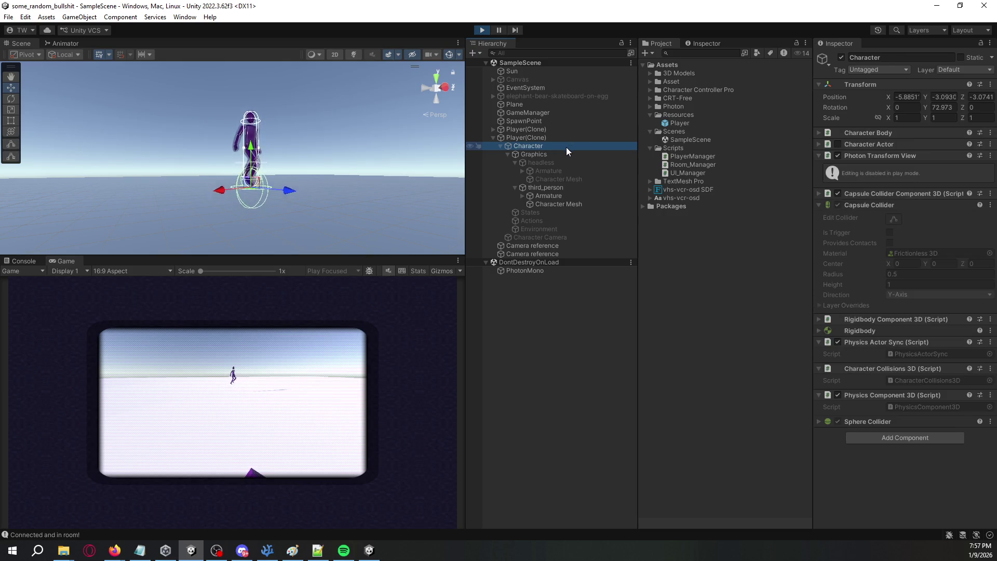
click(838, 342)
click(838, 395)
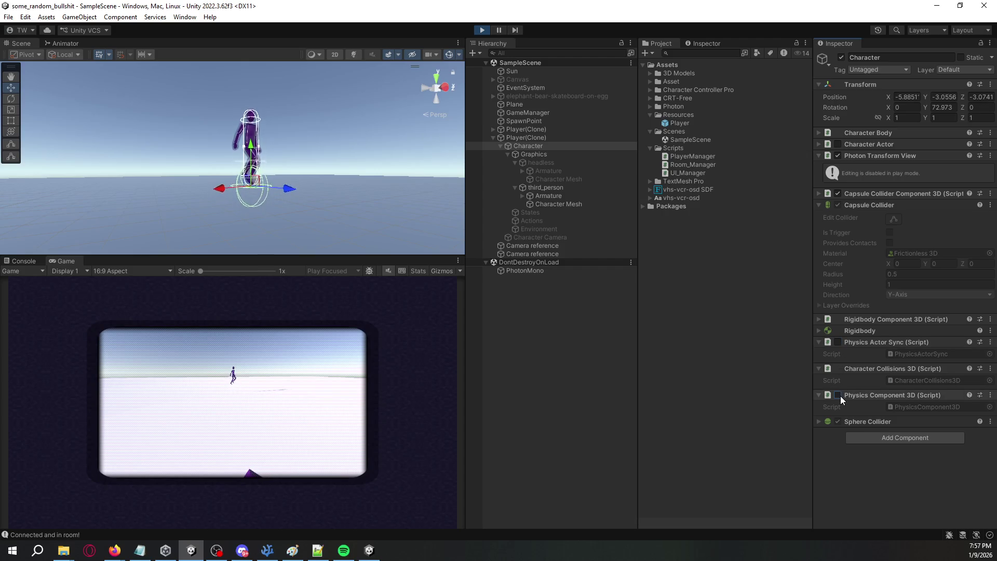
click(844, 420)
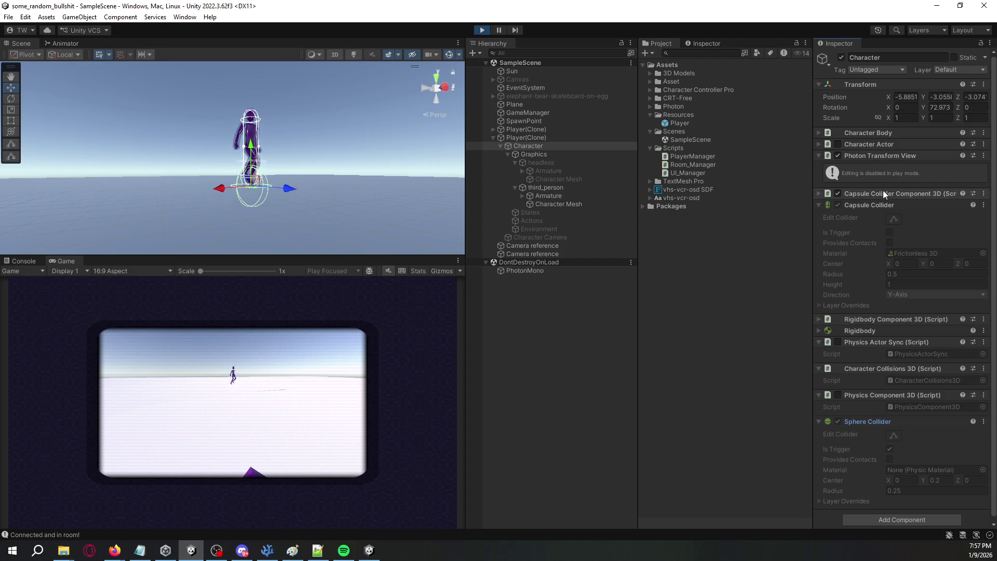
click(838, 204)
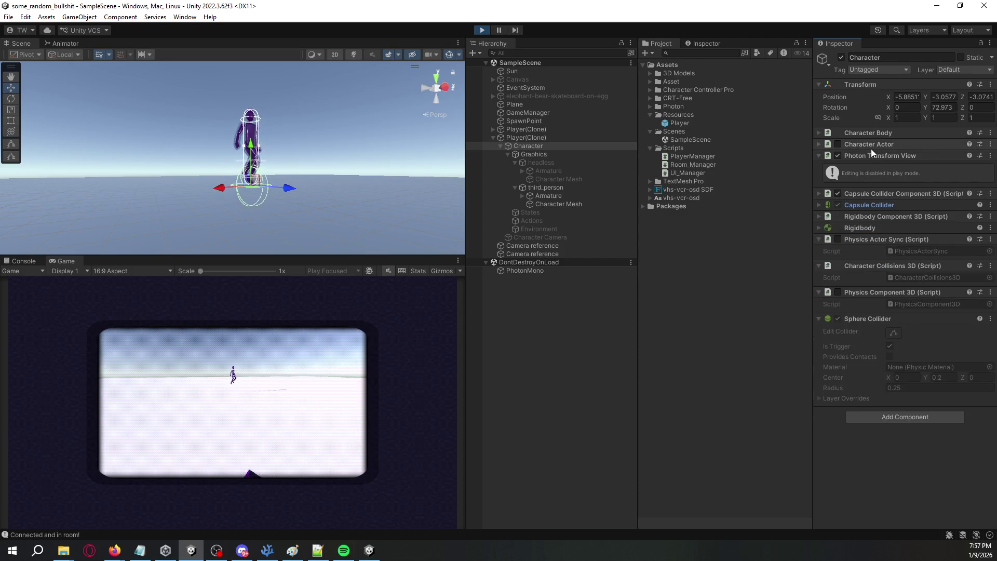
click(838, 155)
click(838, 156)
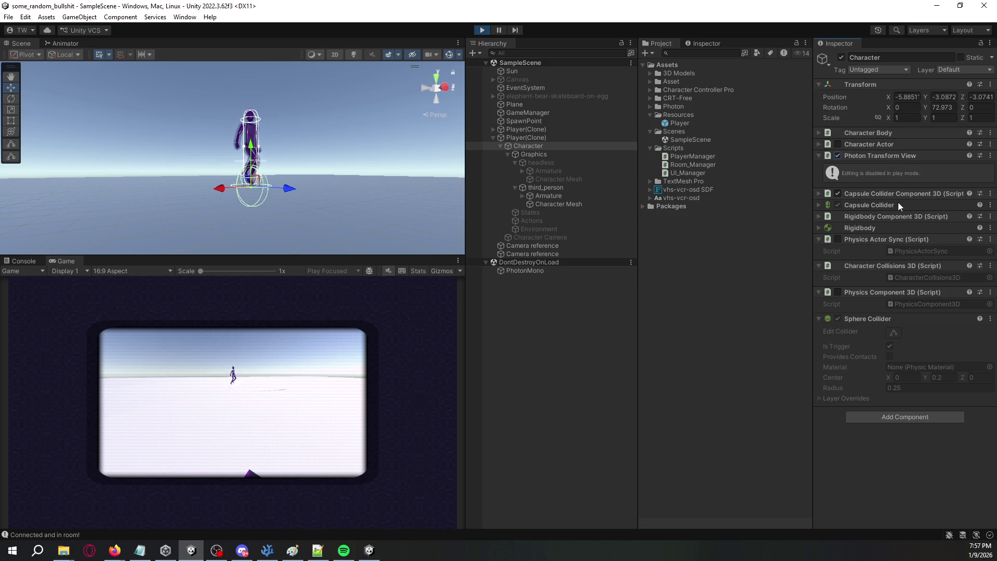
click(481, 31)
Step: Open CharacterBody.cs in Visual Studio Code and look through its Awake method
key(alt+Tab)
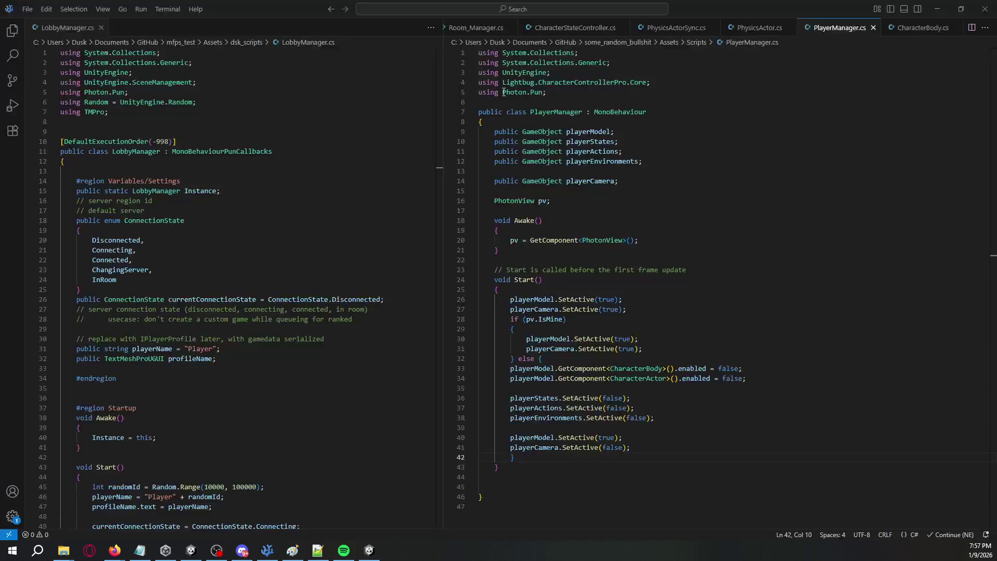
click(758, 28)
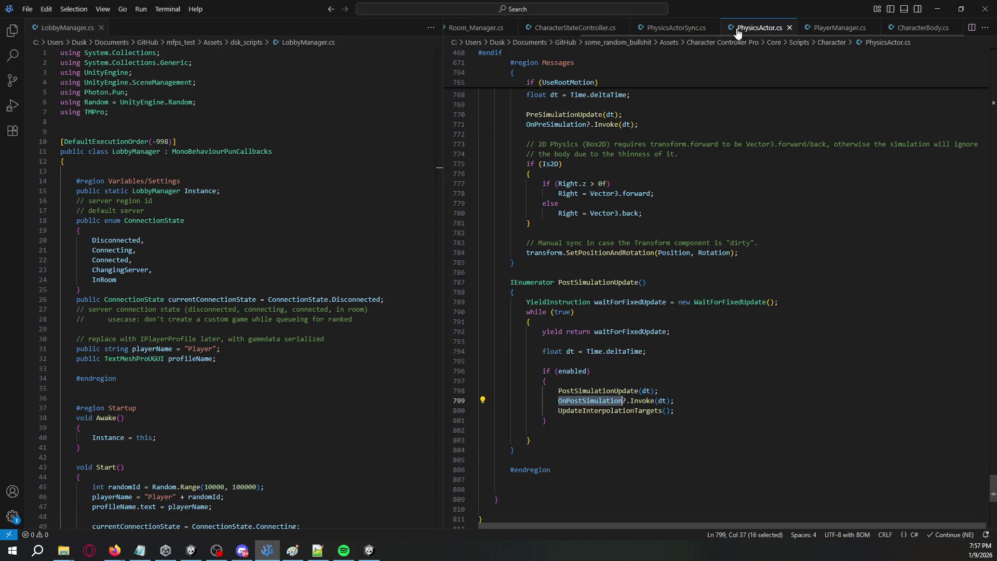
click(919, 27)
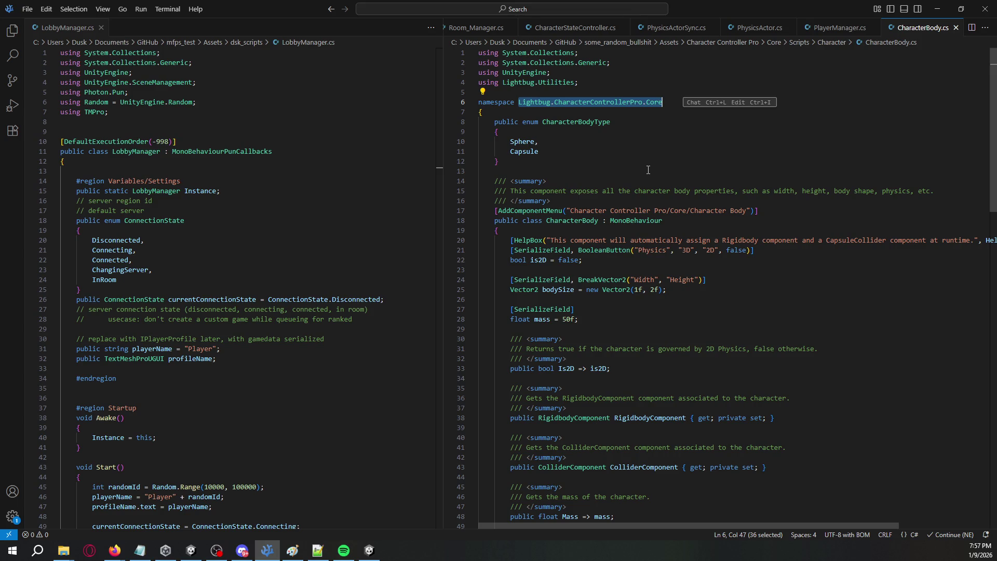
scroll(648, 170, down, 15)
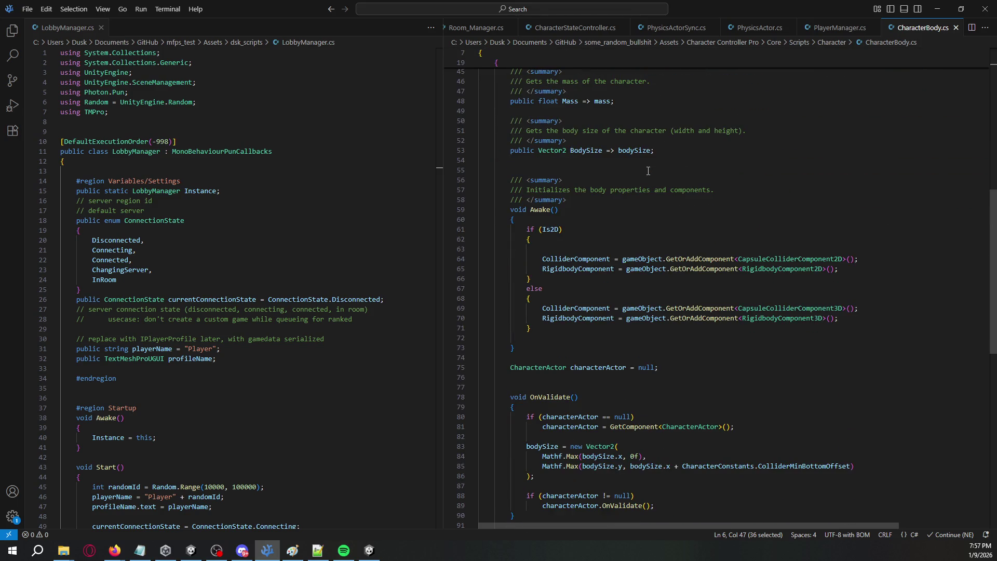
scroll(655, 187, down, 1)
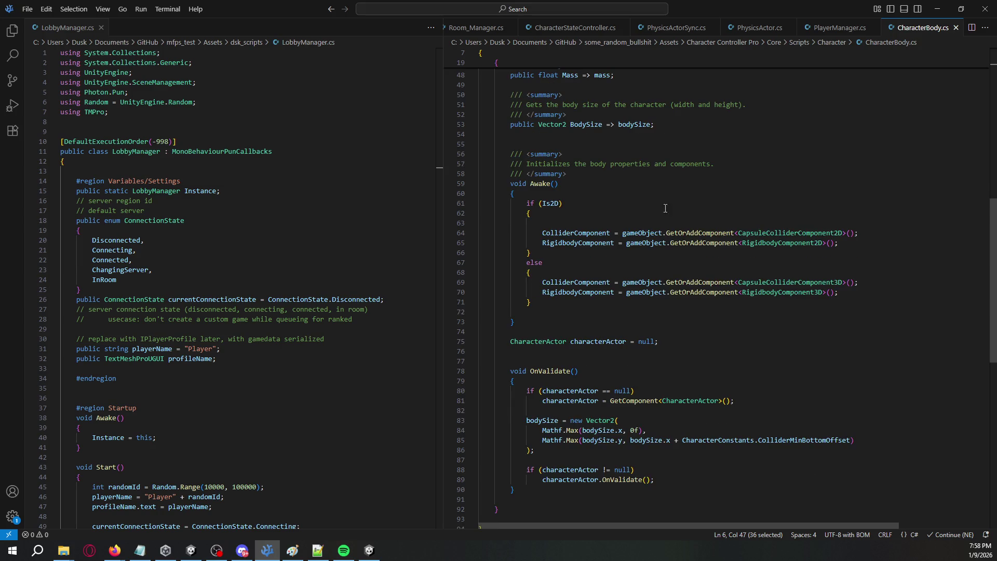
click(699, 269)
scroll(697, 272, up, 15)
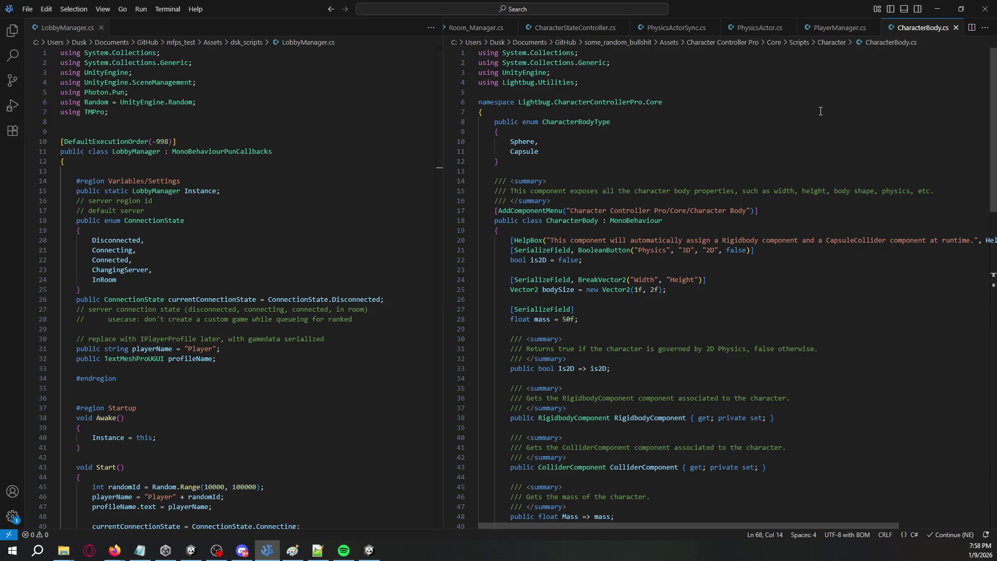
Step: Search the workspace symbols for CharacterBody to reach its reference on CharacterActor.cs line 15
key(ctrl+t)
text(CharacterBody)
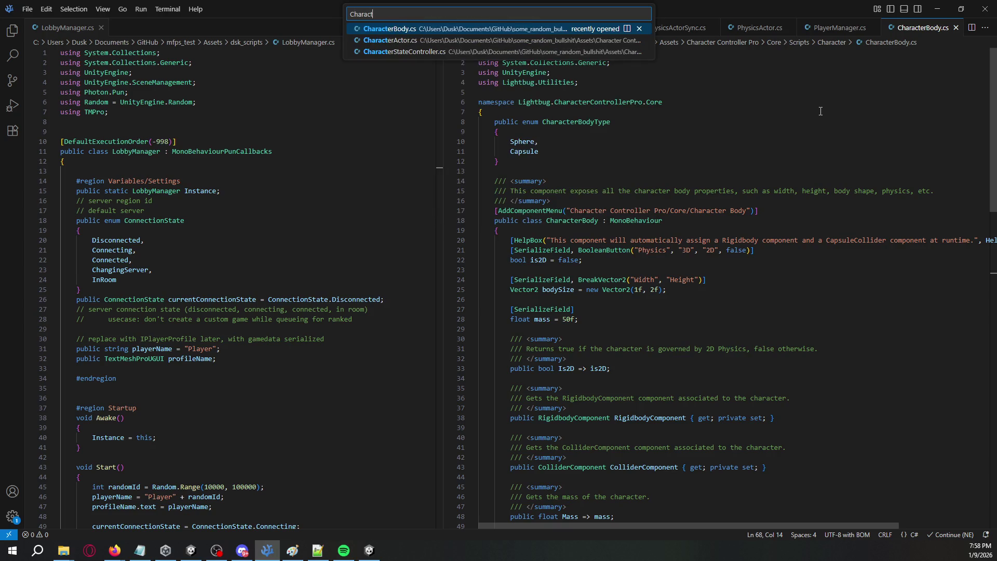
key(Return)
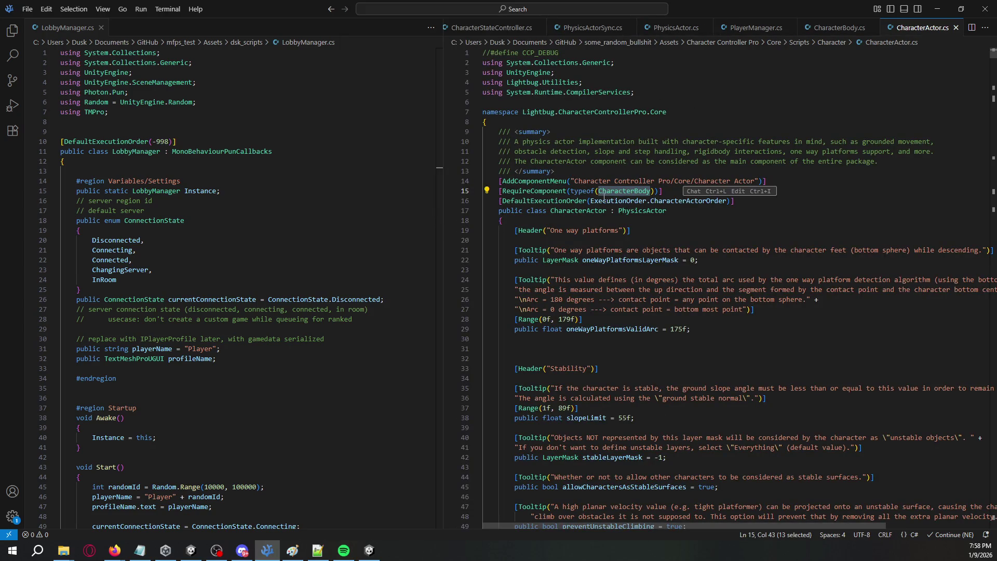
click(604, 192)
double_click(611, 191)
key(alt+Tab)
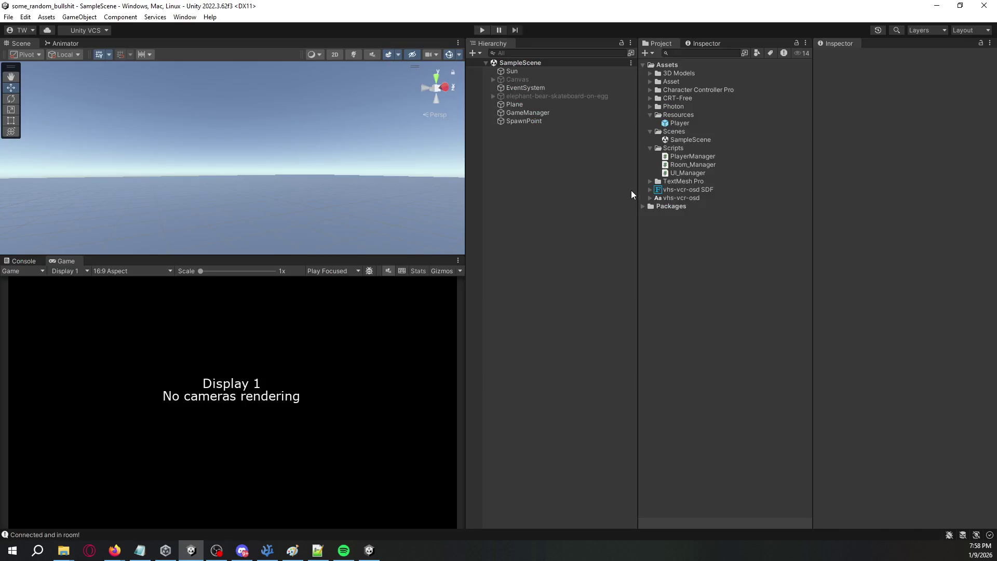
Step: Open the Player prefab, select Character, expand Character Actor and open its script
double_click(681, 123)
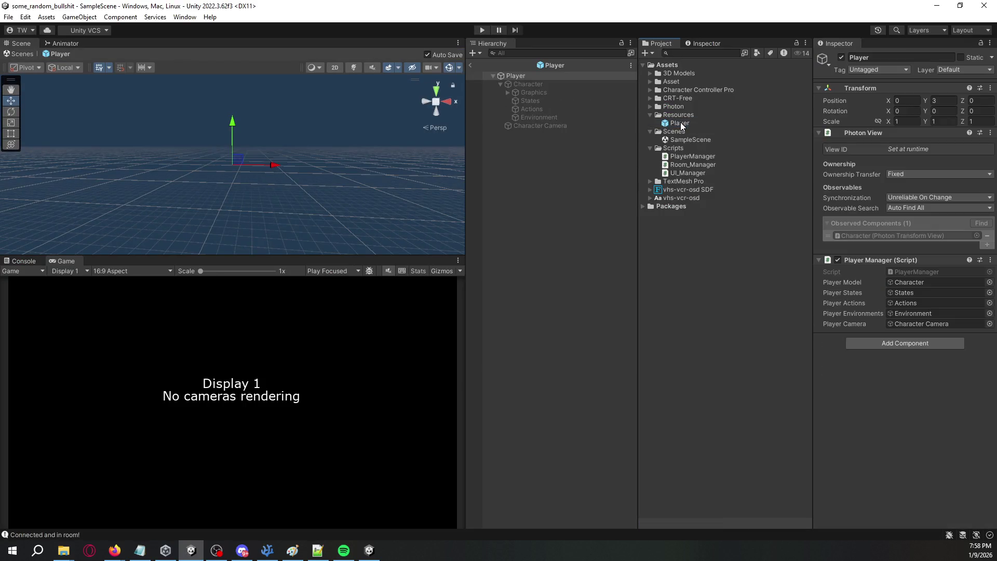
click(570, 85)
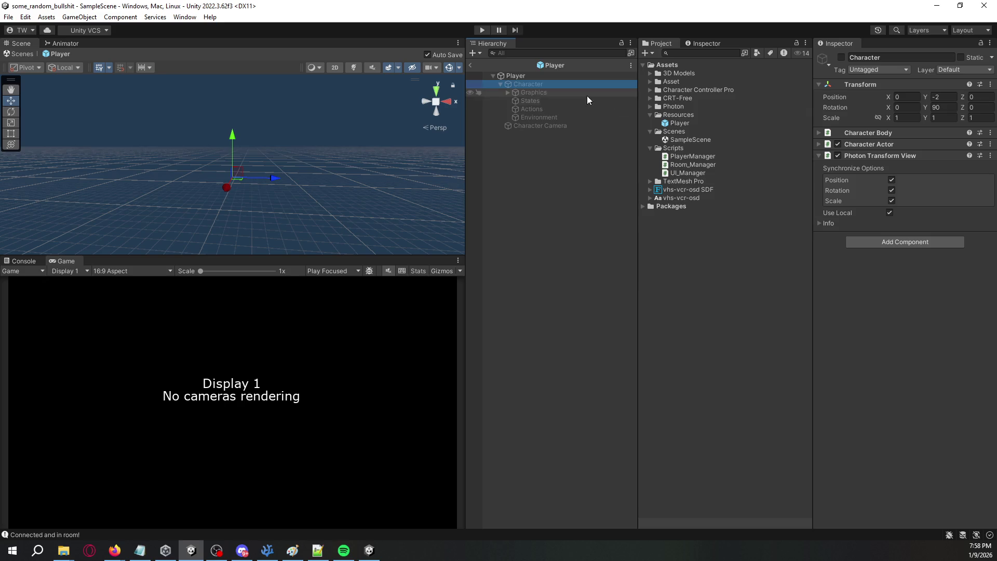
click(817, 144)
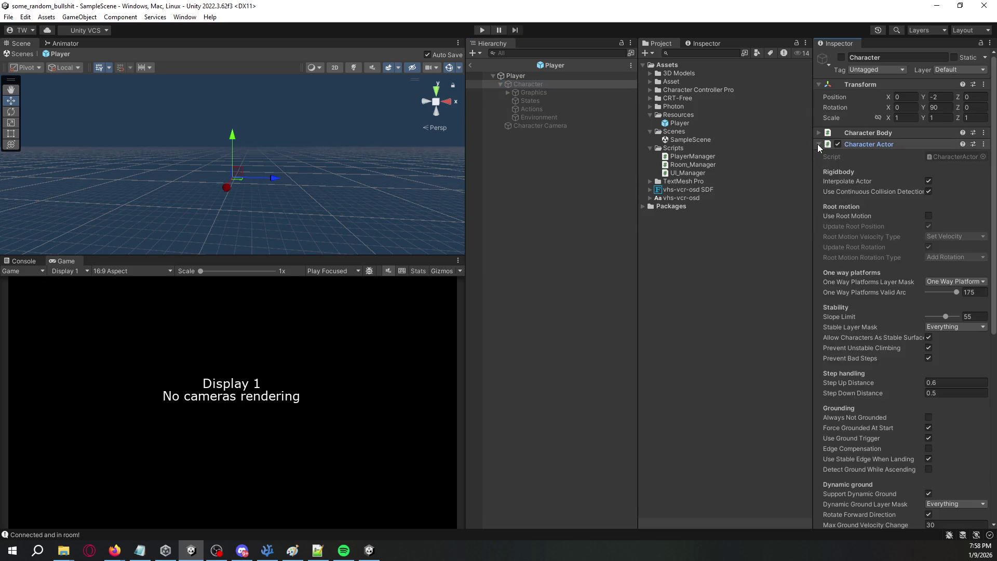
double_click(818, 145)
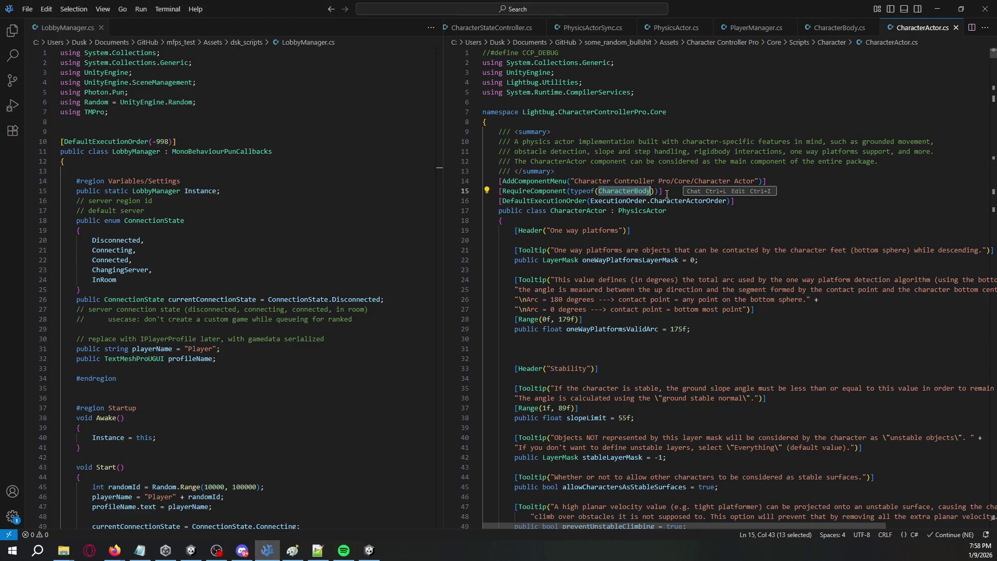
Step: Delete the RequireComponent(typeof(CharacterBody)) line 15 and save CharacterActor.cs
click(669, 193)
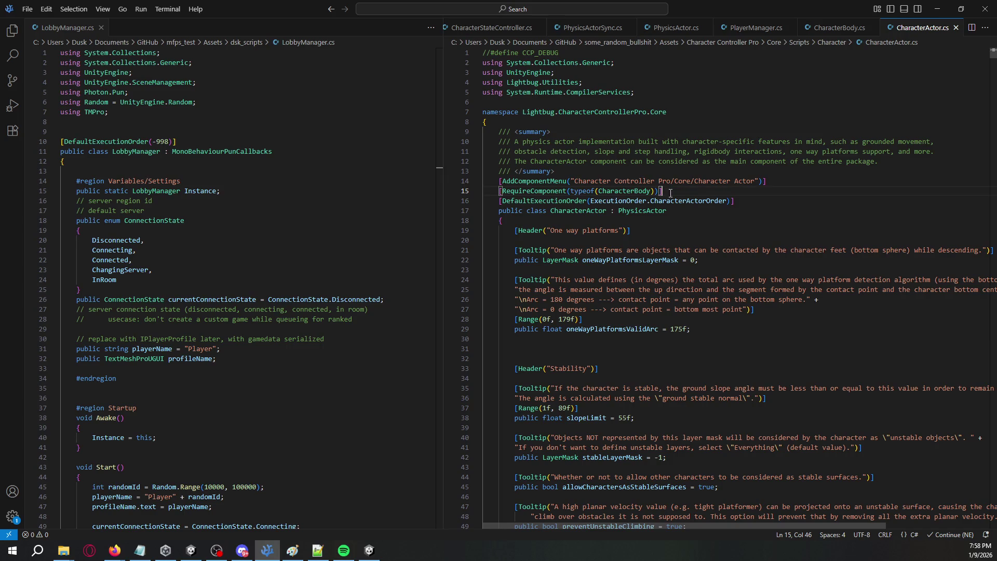
drag(787, 192, 784, 185)
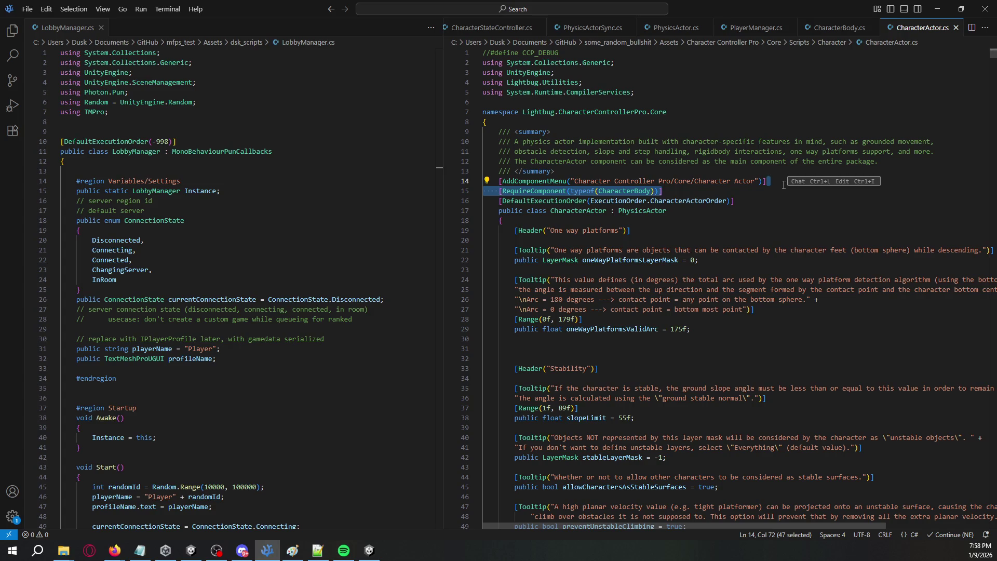
key(BackSpace)
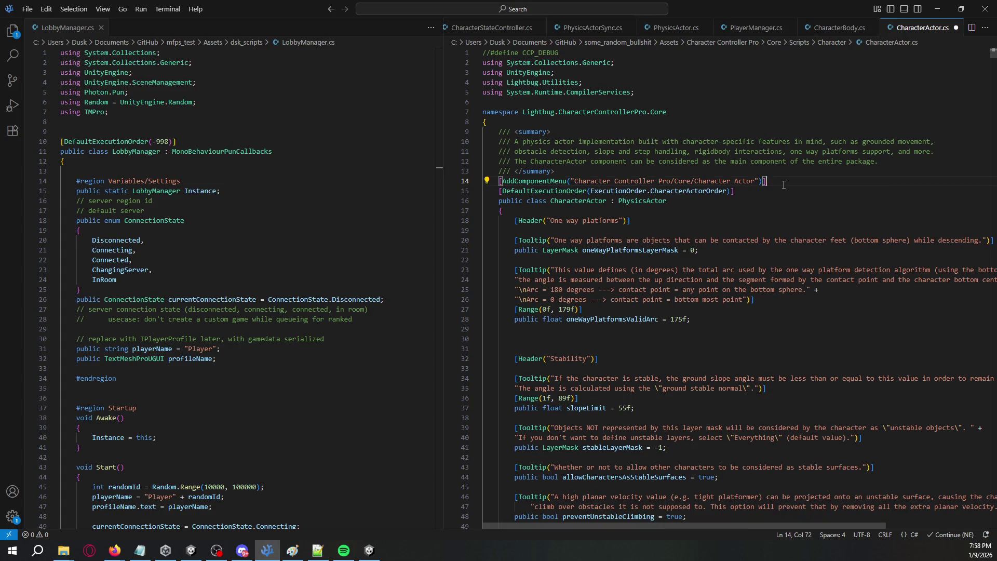
key(ctrl+s)
Step: Find CapsuleColliderComponent3D in CharacterBody.cs and try a quick-open search for it
click(838, 31)
scroll(751, 287, down, 15)
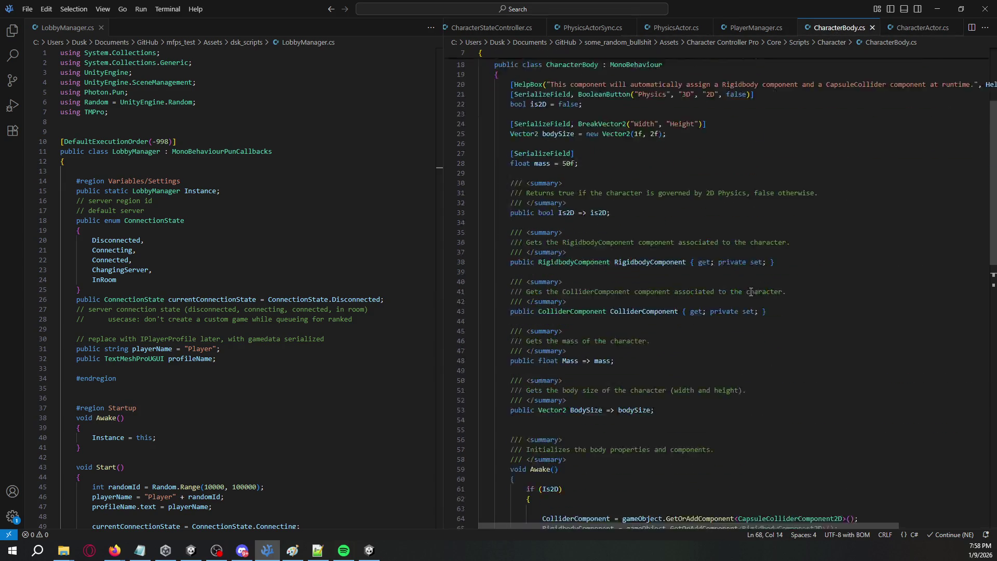
double_click(753, 284)
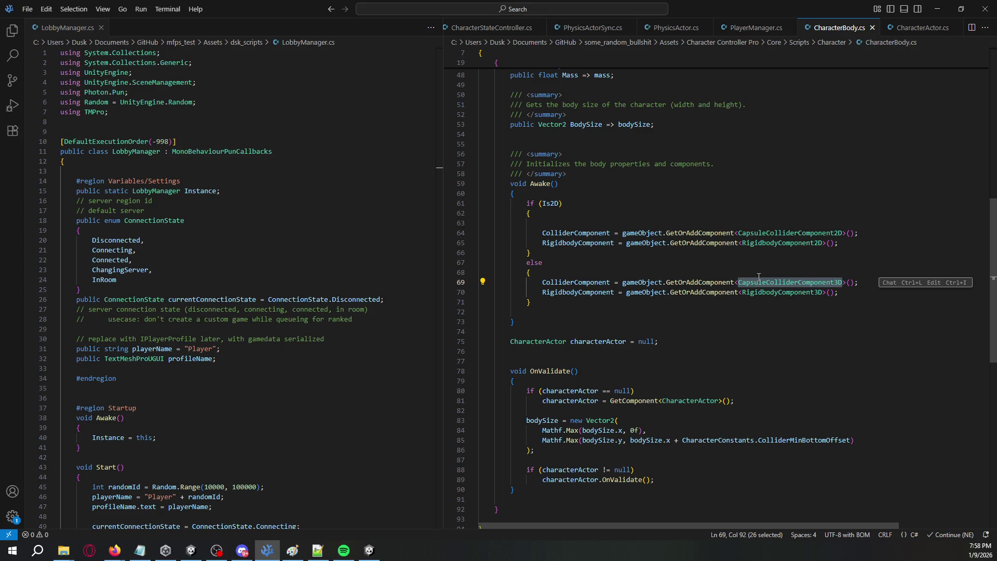
key(ctrl+t)
key(BackSpace)
key(BackSpace)
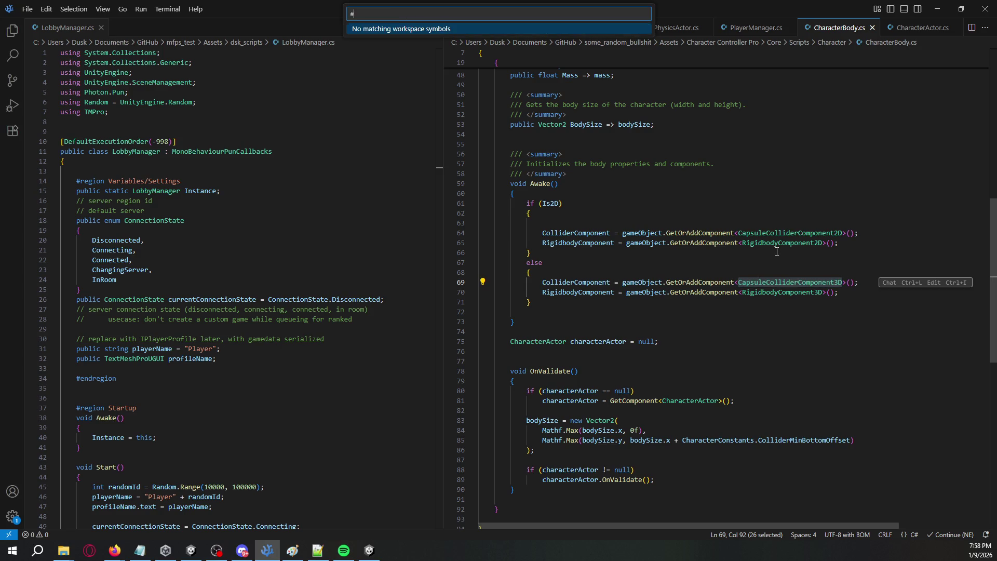
text(Cad)
key(BackSpace)
key(BackSpace)
key(BackSpace)
text(Ca)
key(Escape)
key(alt+Tab)
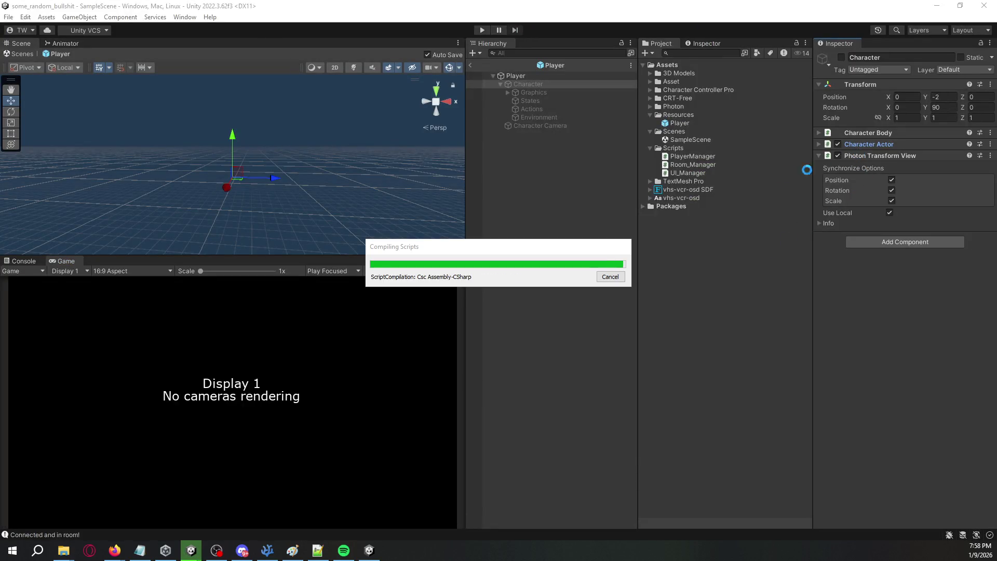
Step: Search the Project for 'leCol' and review the CapsuleColliderComponent3D script
click(701, 53)
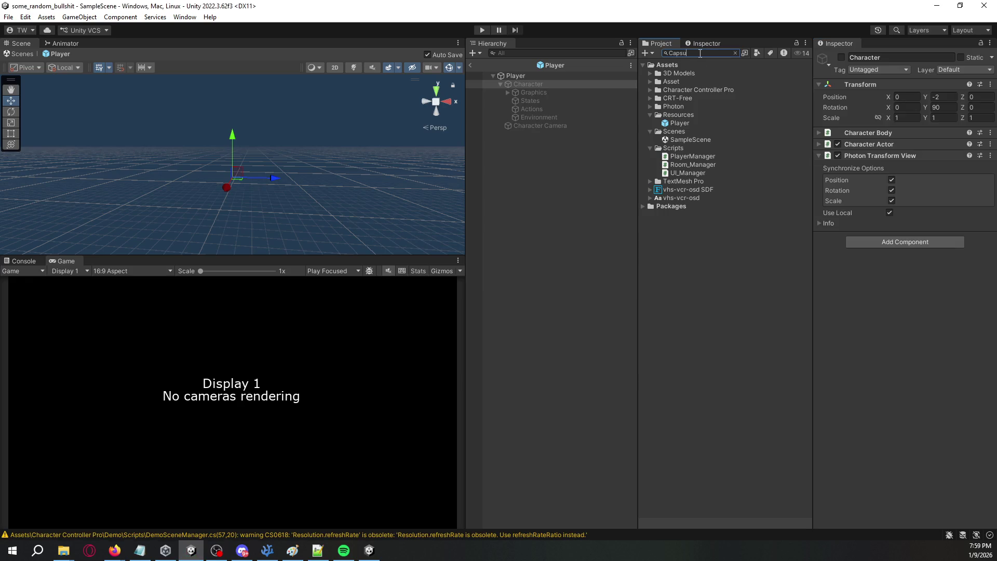
text(leColli)
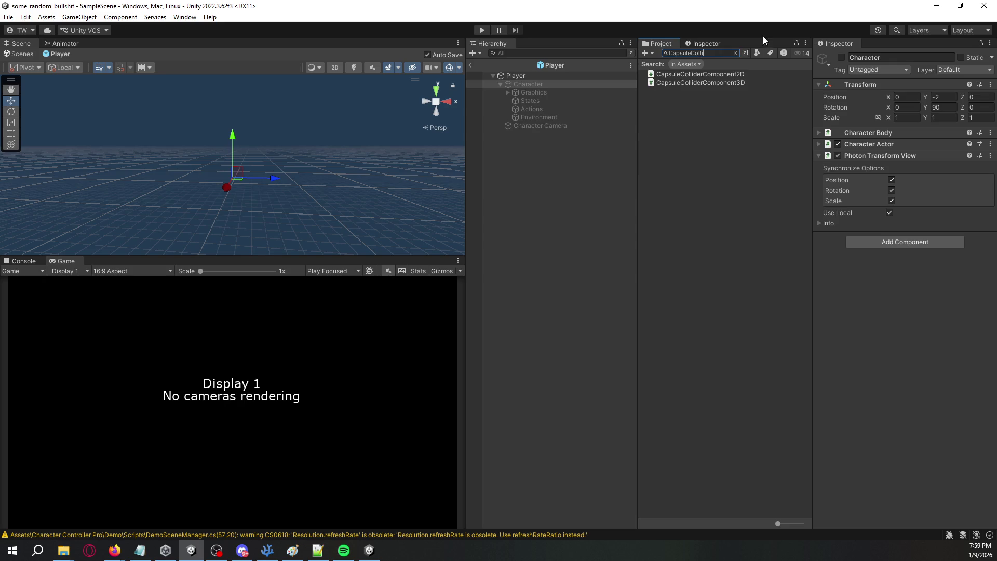
double_click(734, 83)
scroll(687, 106, down, 1)
scroll(687, 107, down, 4)
scroll(687, 113, up, 5)
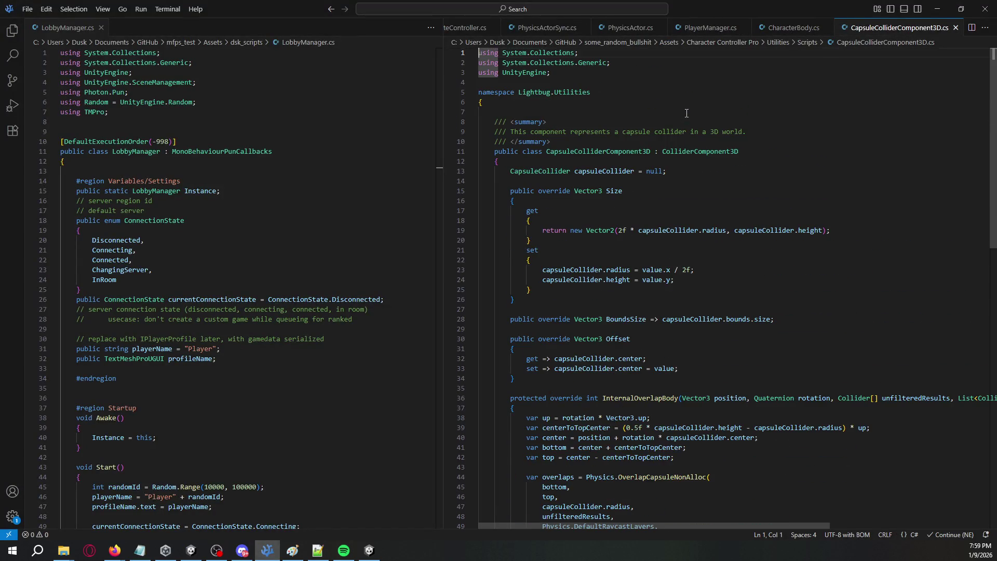
key(ctrl+w)
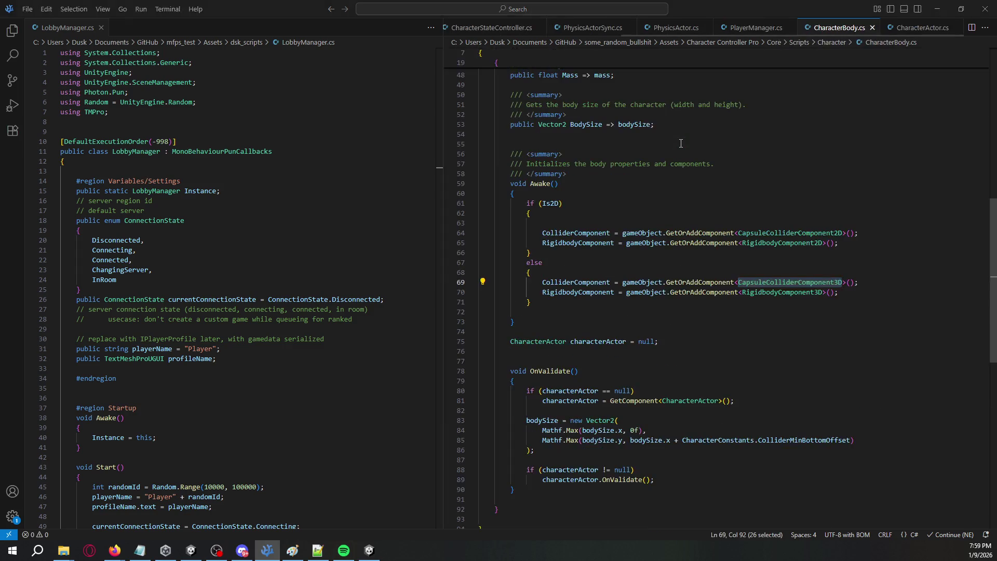
key(alt+Tab)
Step: Search 'Rigid', open the RigidbodyComponent3D script, then enter play mode
click(735, 52)
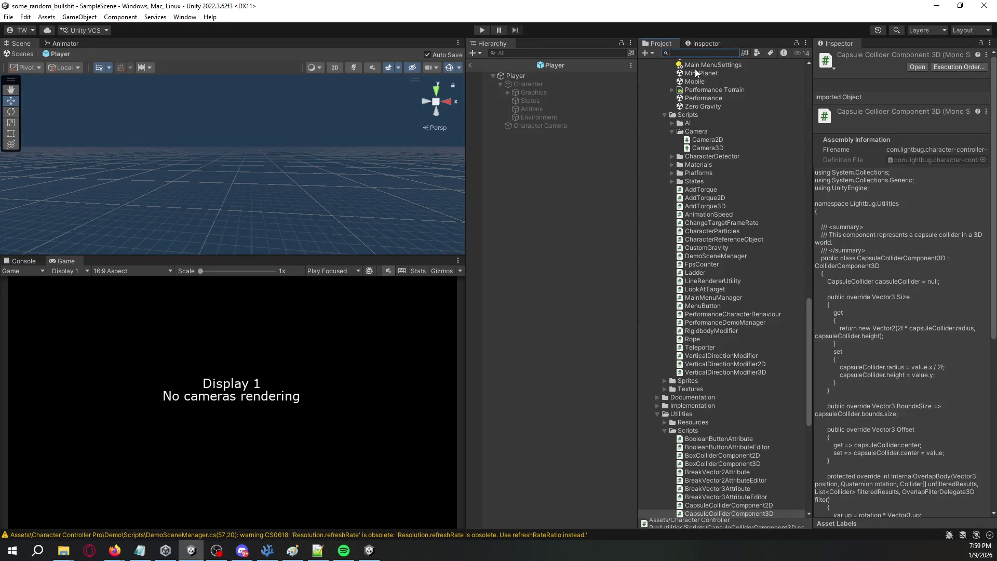
click(561, 85)
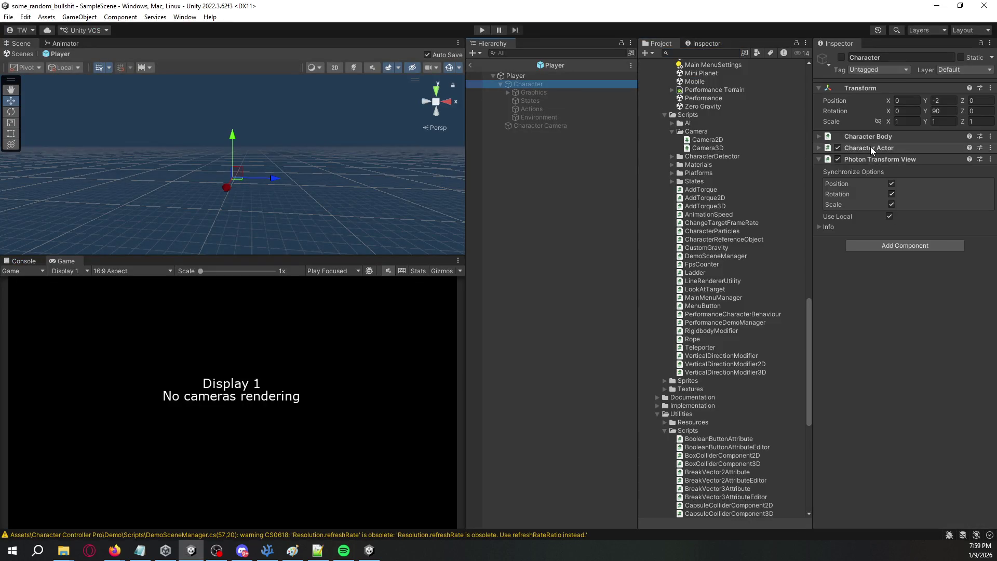
click(718, 54)
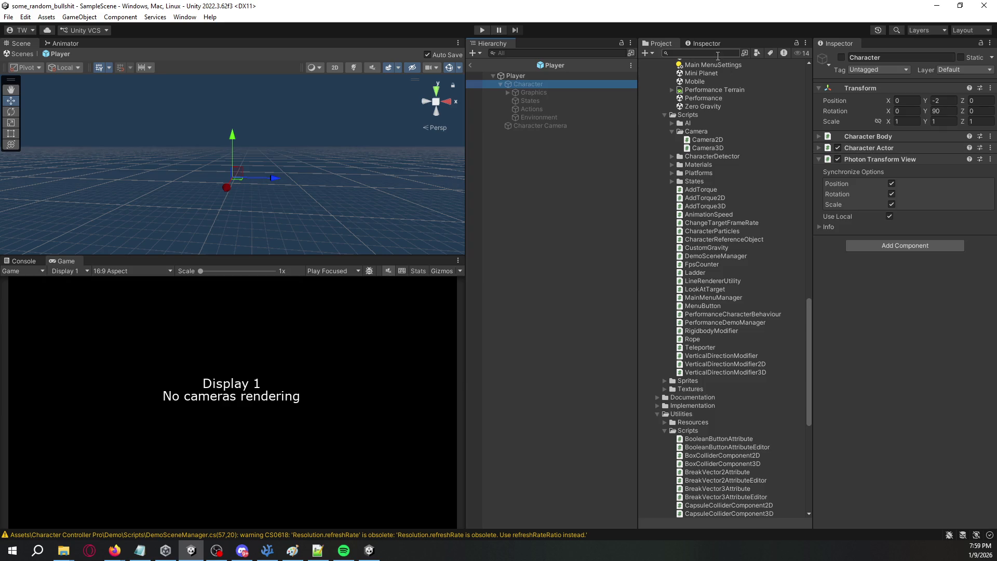
text(Rigid)
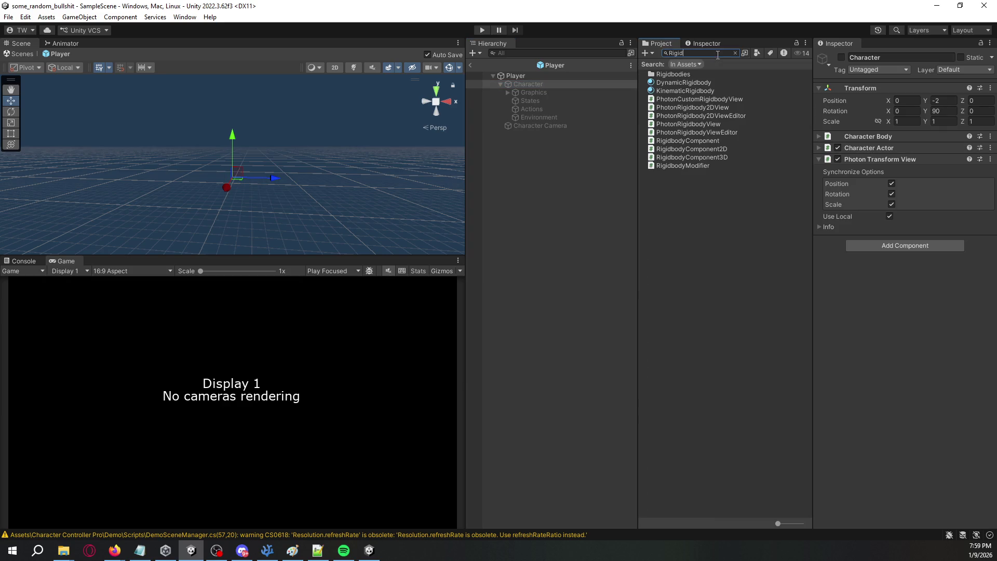
double_click(724, 156)
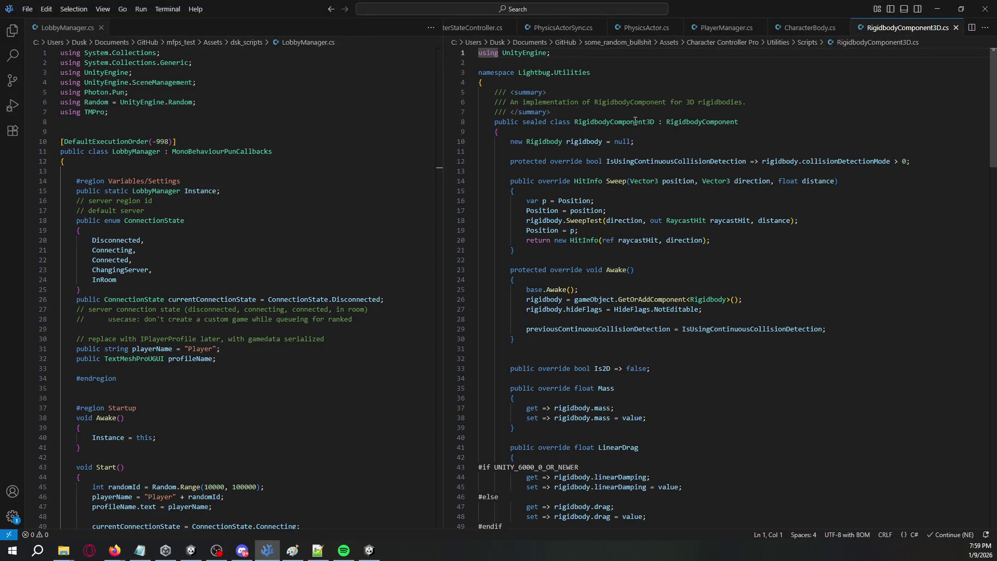
key(alt+Tab)
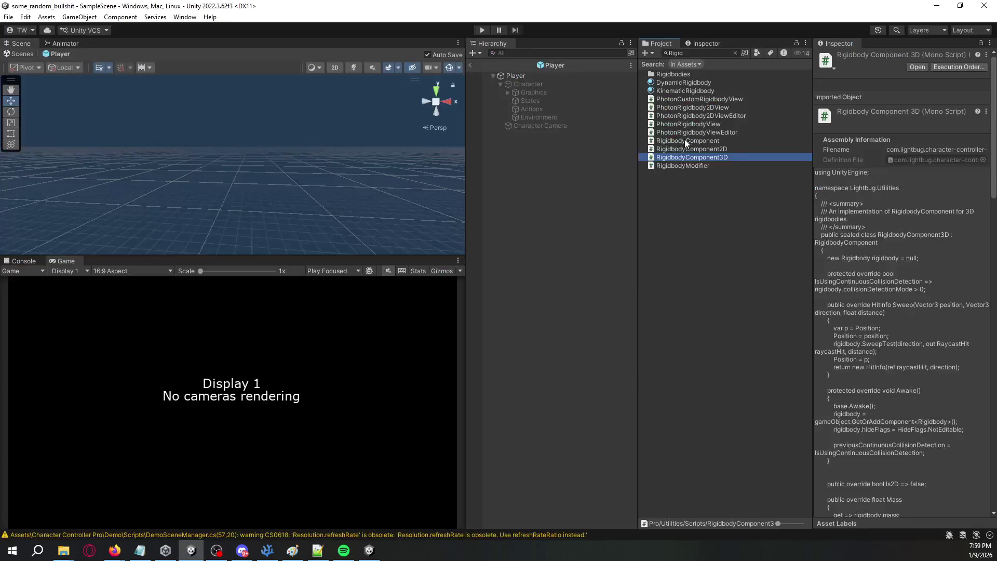
click(481, 30)
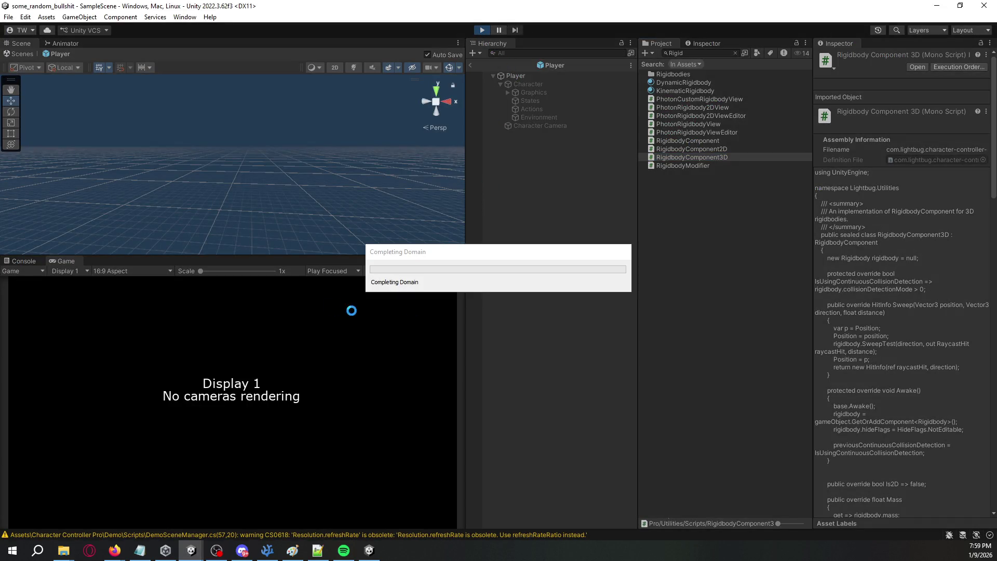
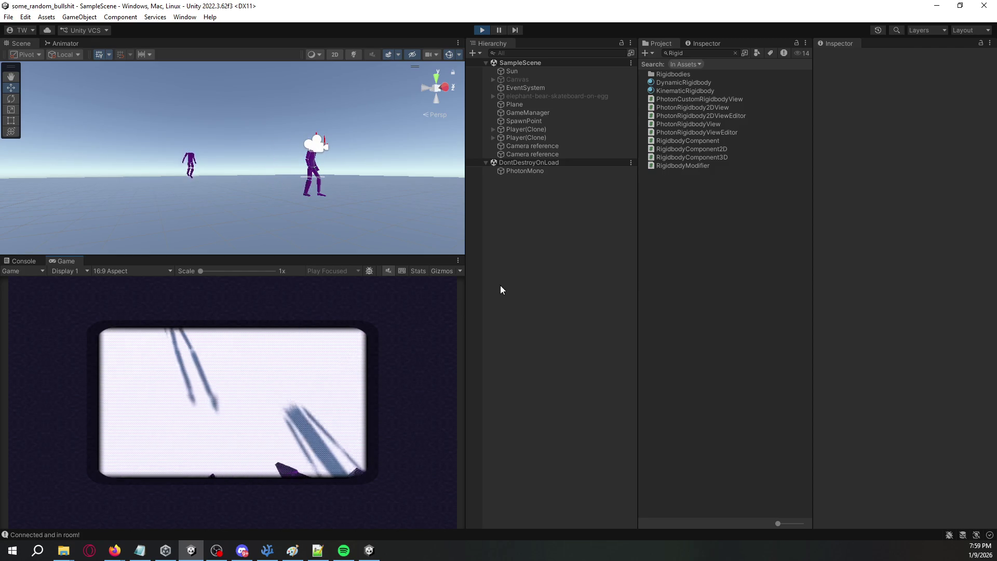
Step: Select the Character object under the second Player(Clone) in the Hierarchy
click(548, 137)
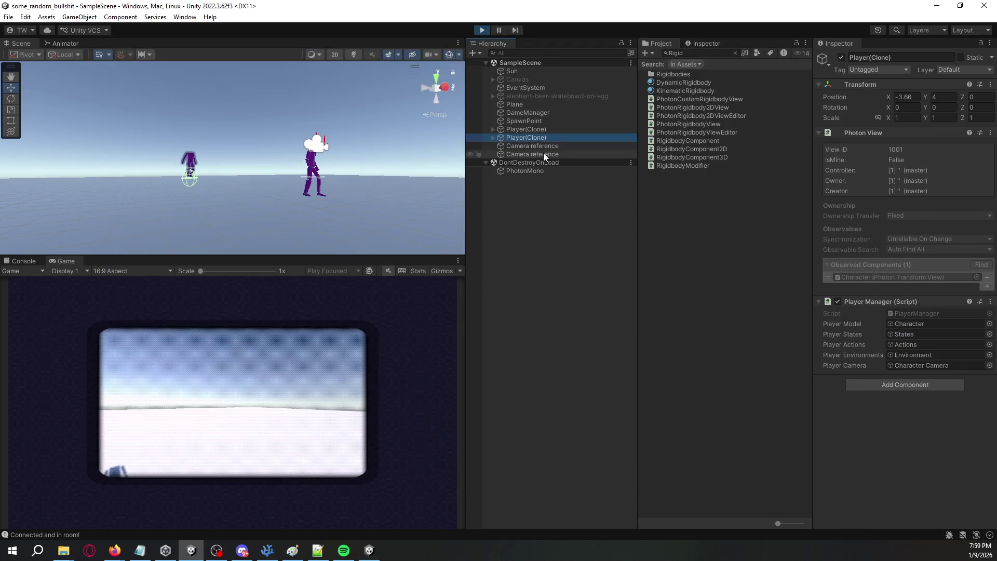
click(493, 137)
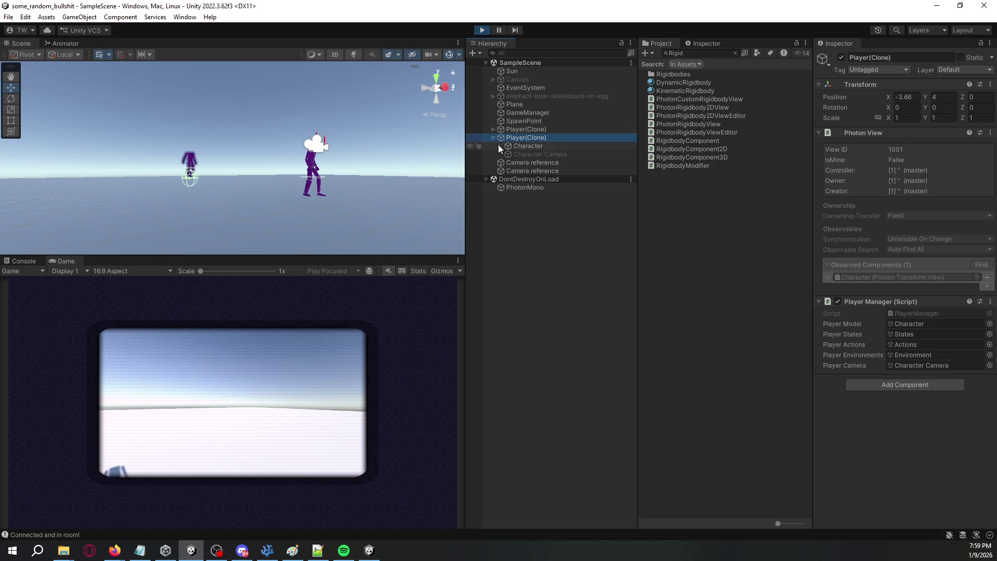
click(501, 146)
click(522, 147)
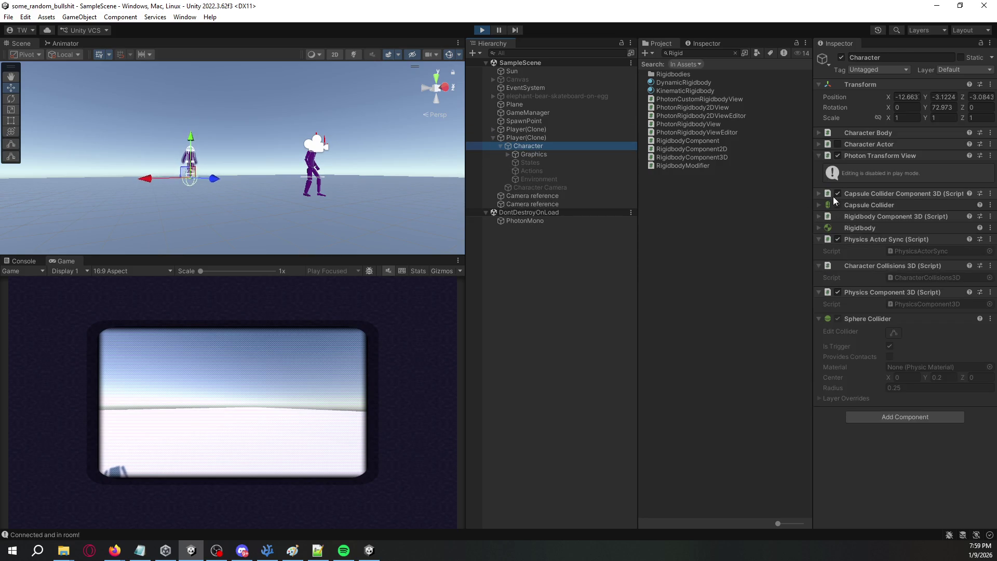
Step: Collapse the Sphere Collider and open the Physics Component 3D script via Edit Script
right_click(868, 319)
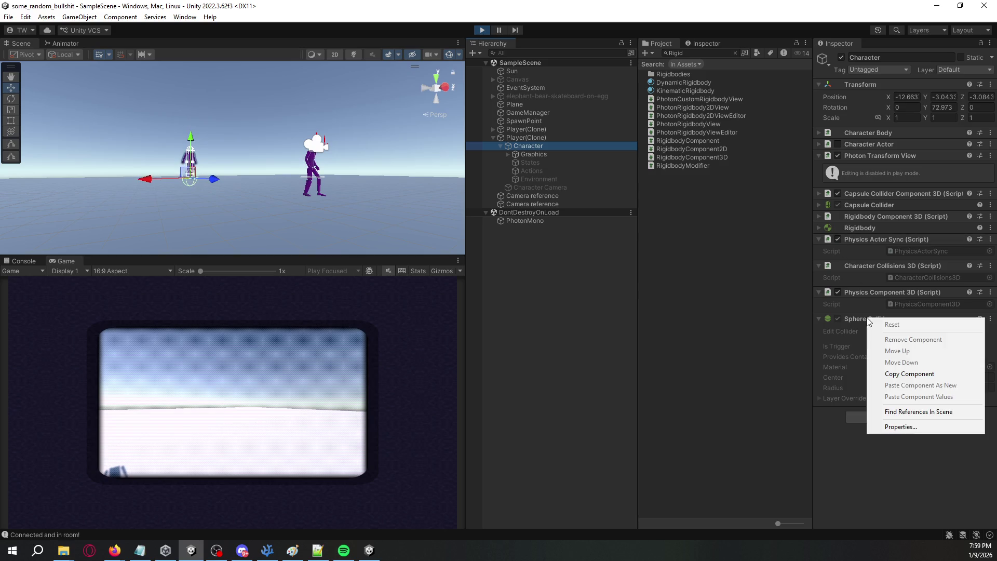
click(861, 320)
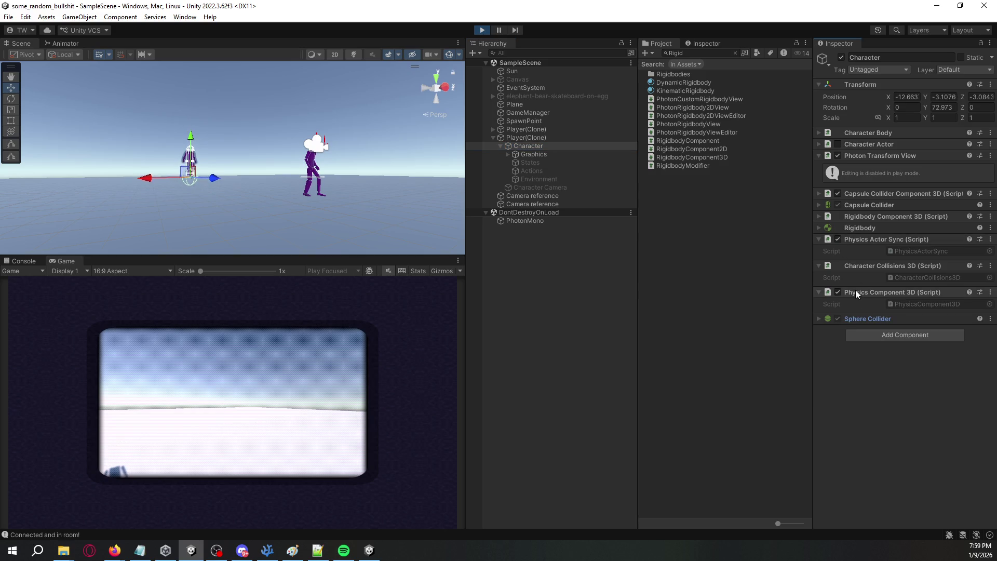
right_click(855, 290)
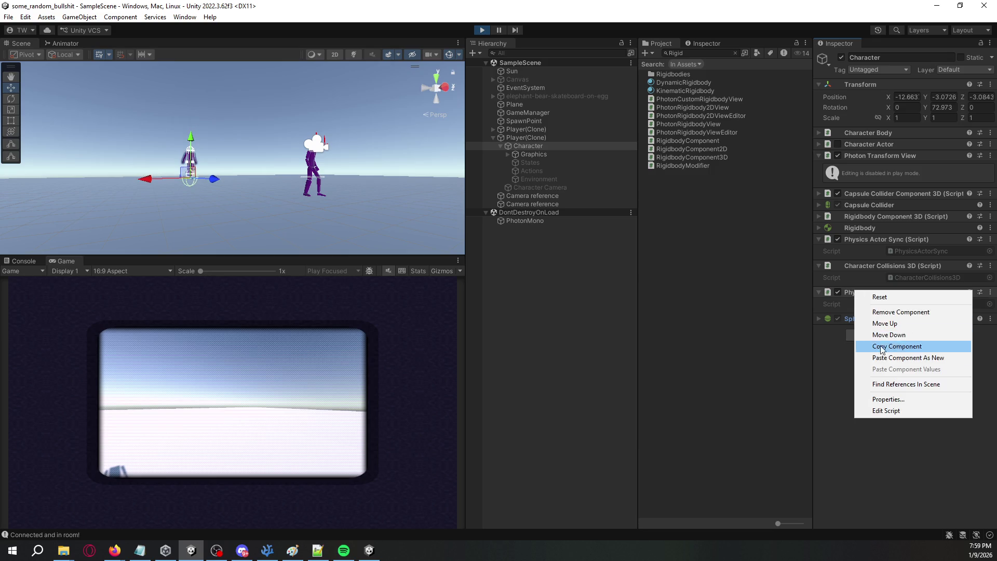
click(888, 410)
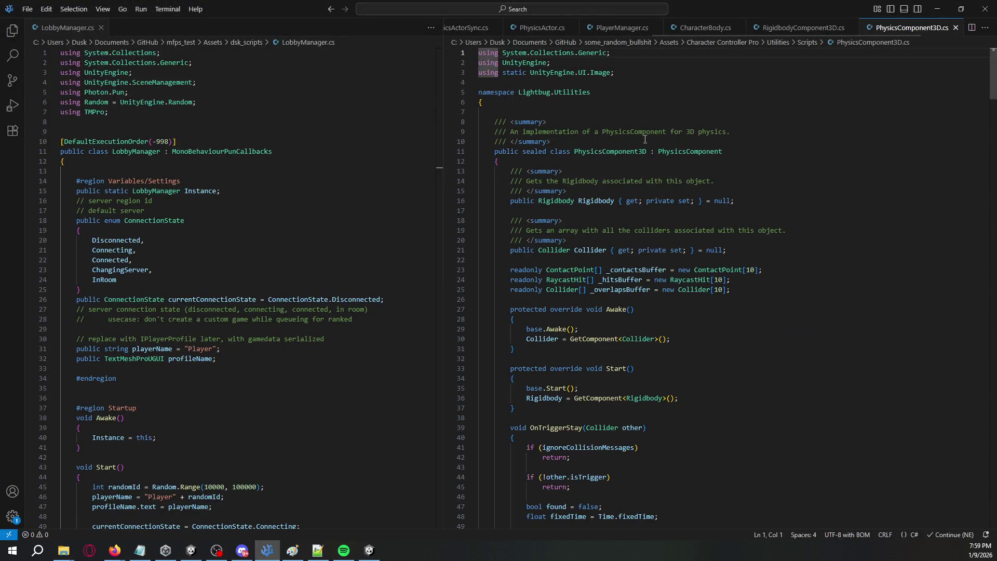
Step: Scroll through the PhysicsComponent3D.cs collision code, then switch back to Unity
scroll(616, 155, down, 5)
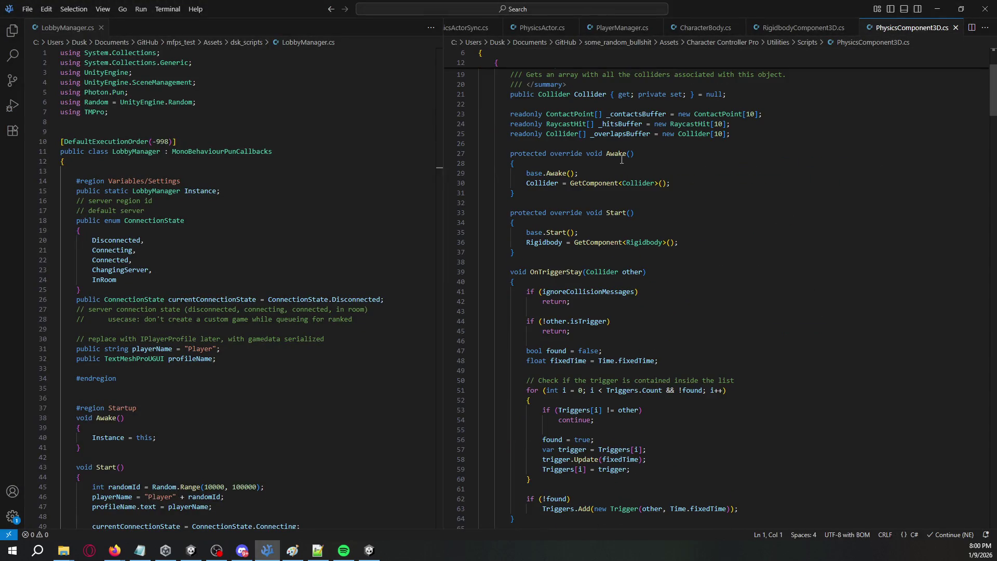
scroll(629, 160, down, 8)
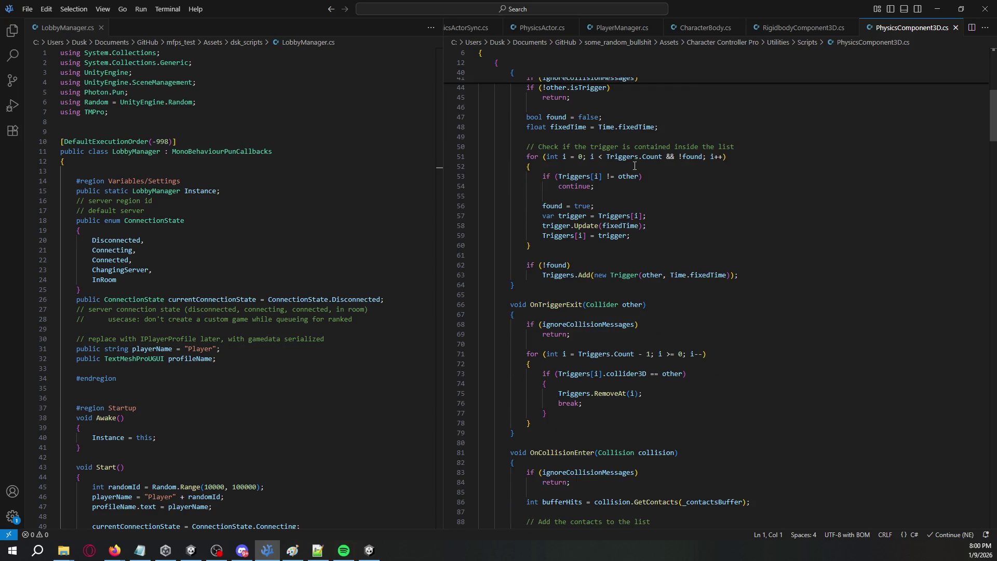
scroll(635, 166, down, 15)
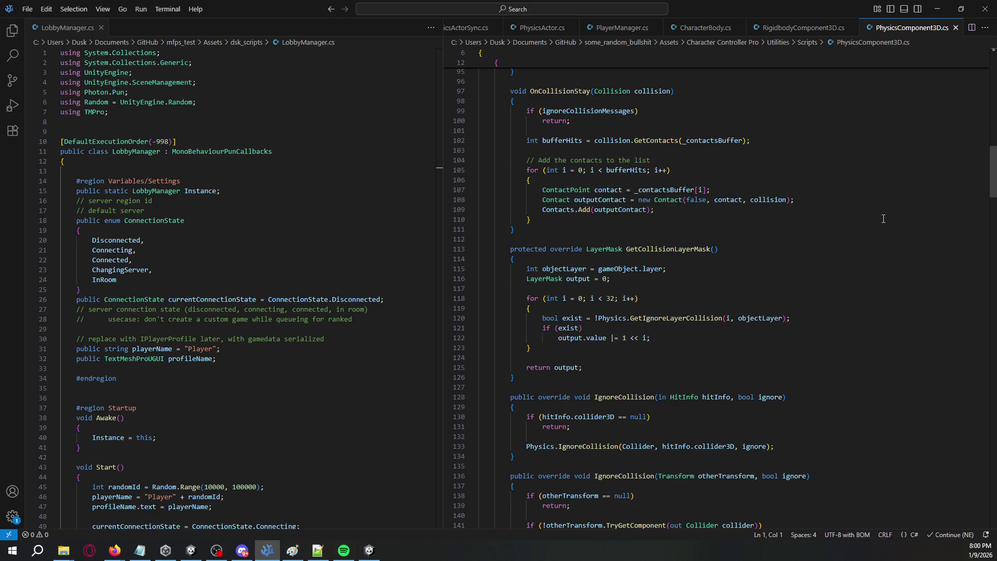
mouse_move(992, 171)
mouse_down()
mouse_move(989, 453)
mouse_move(987, 65)
mouse_up()
key(alt+Tab)
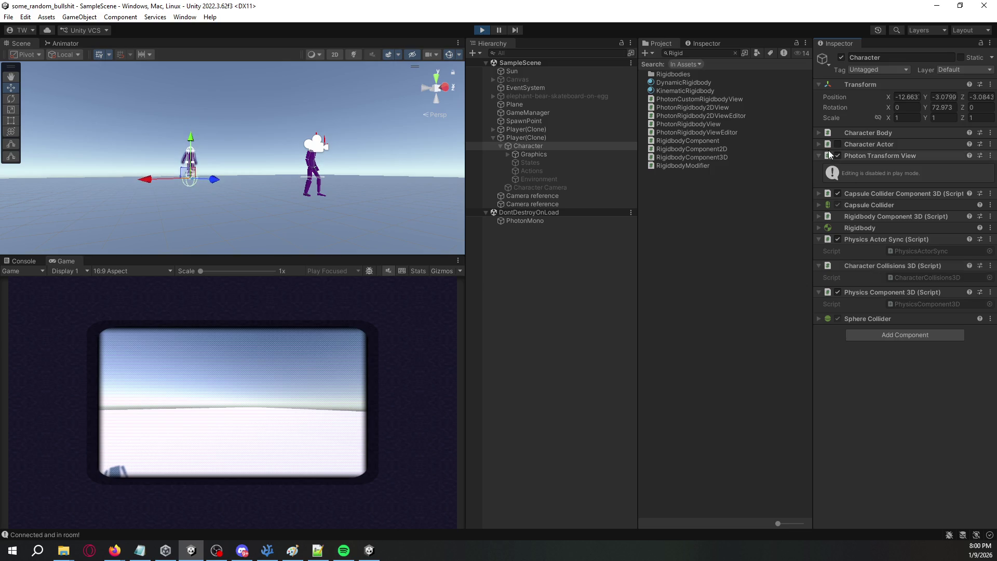
Step: Check the Character Body, Character Actor, Capsule Collider Component 3D, Rigidbody Component 3D and Capsule Collider settings
click(819, 133)
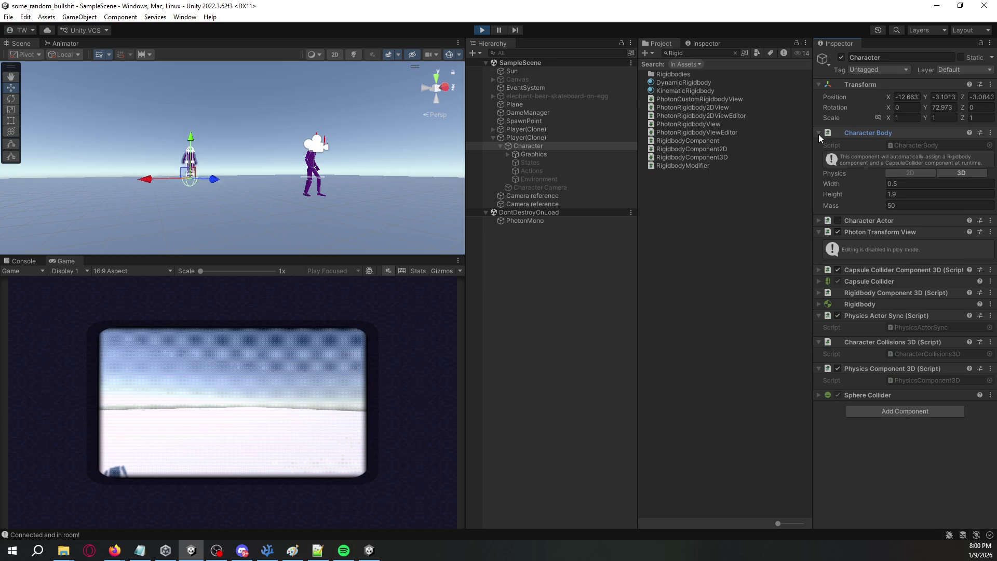
click(818, 134)
click(818, 143)
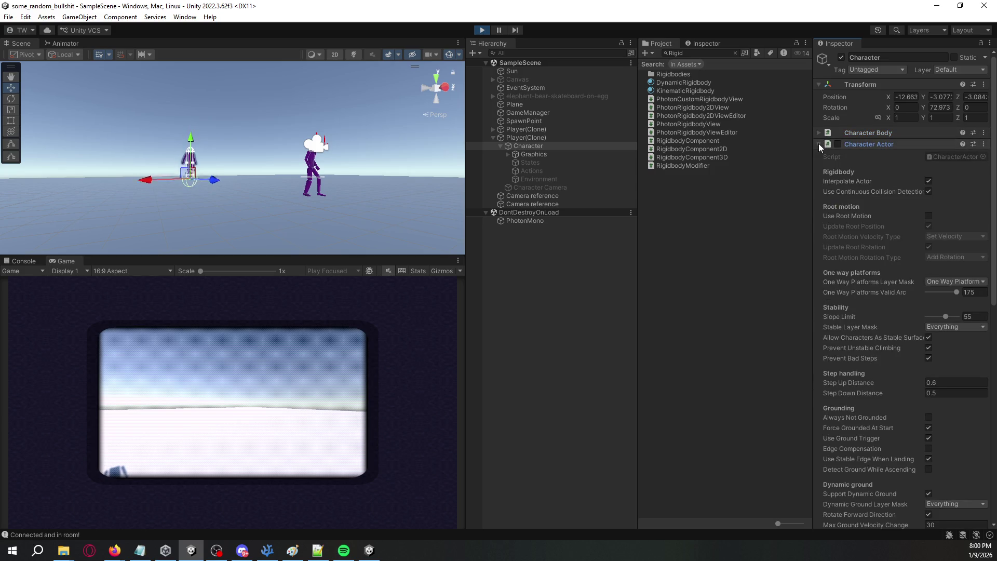
click(819, 144)
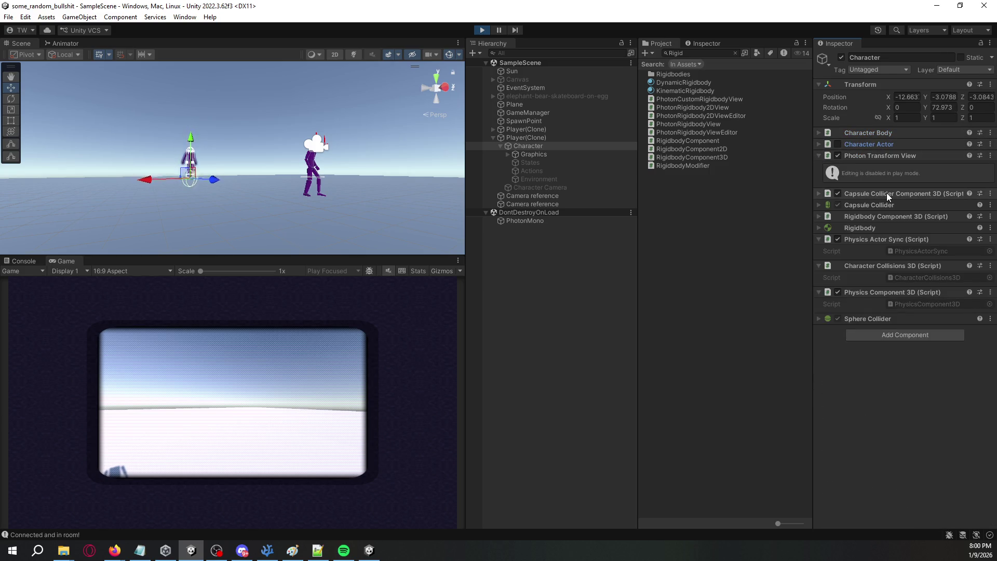
click(818, 193)
click(818, 193)
click(819, 216)
click(819, 217)
click(839, 204)
click(840, 205)
Step: Fold Physics Actor Sync, inspect Sphere Collider and Physics Component 3D, and disable Photon Transform View
click(856, 240)
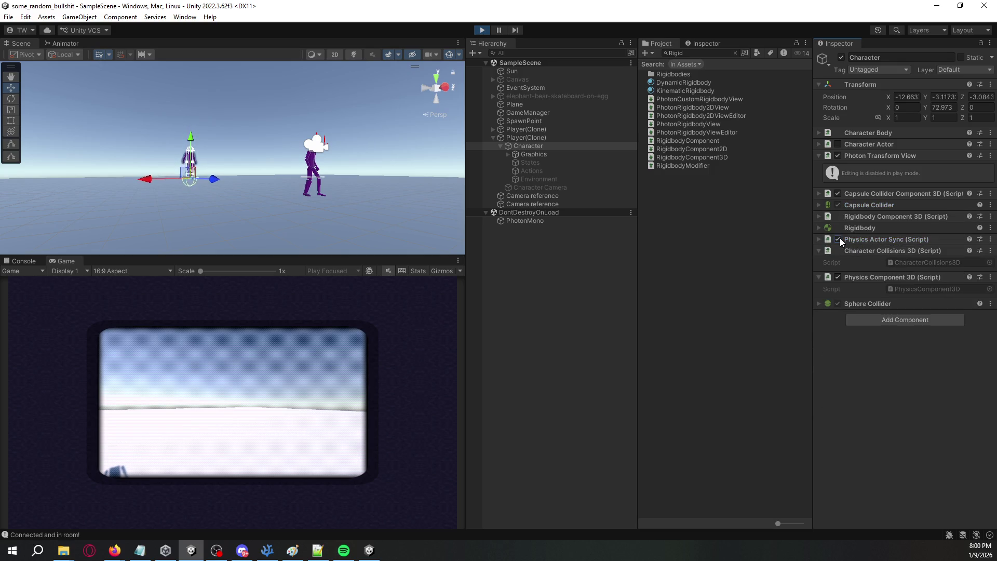
click(859, 304)
right_click(859, 304)
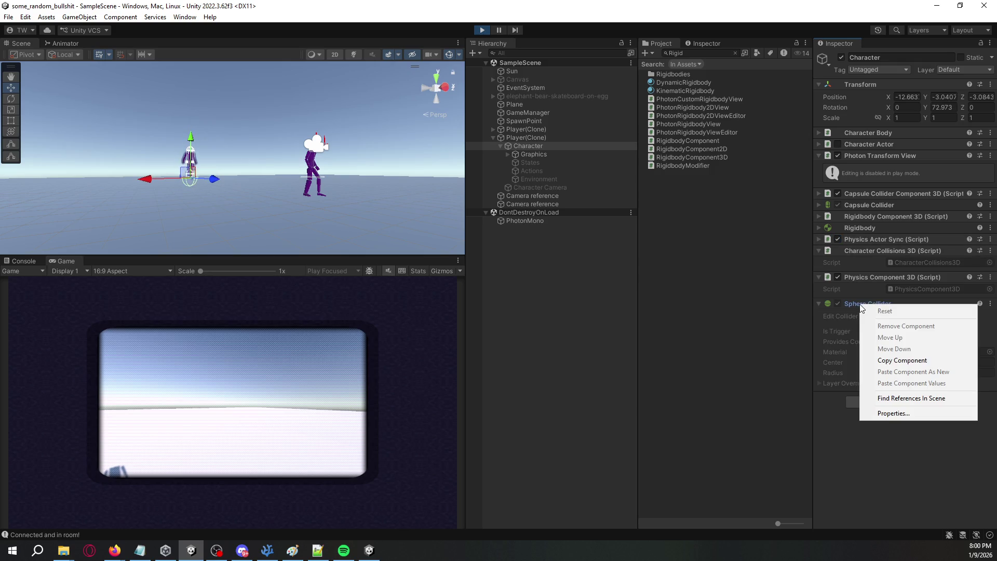
click(858, 466)
click(875, 277)
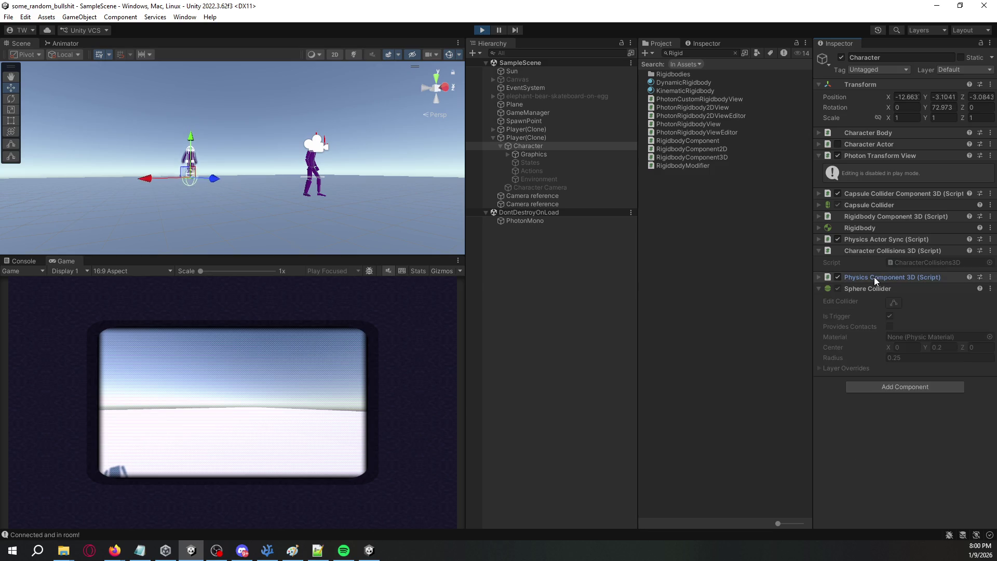
click(874, 277)
click(838, 156)
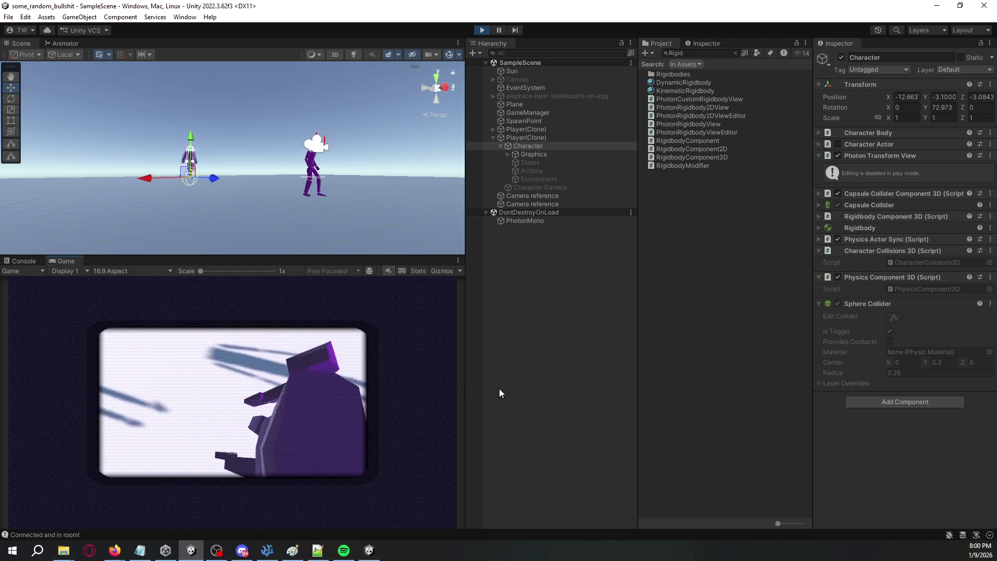
Step: Reselect the clone's Character and open the Physics Component 3D script again
click(699, 239)
click(534, 138)
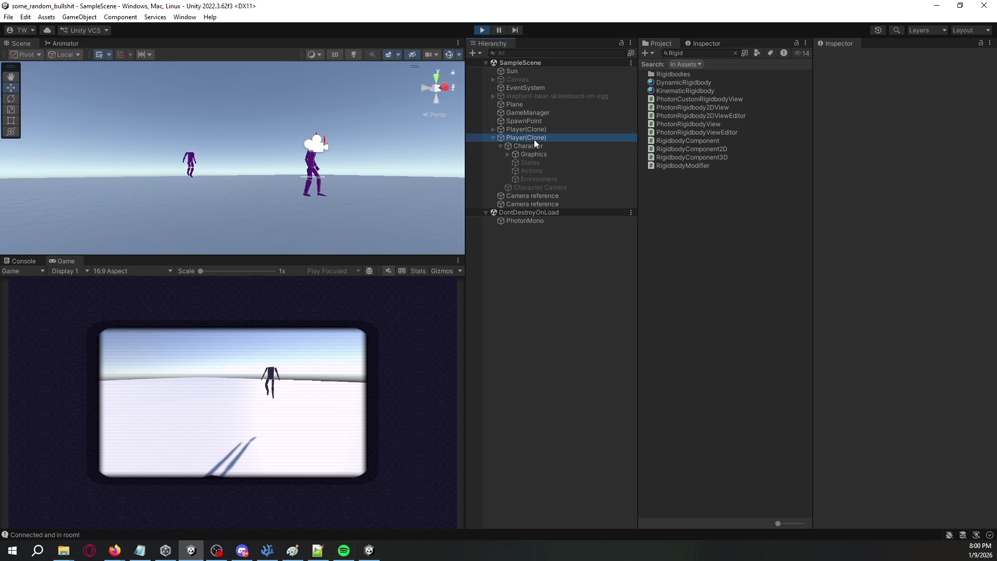
click(534, 145)
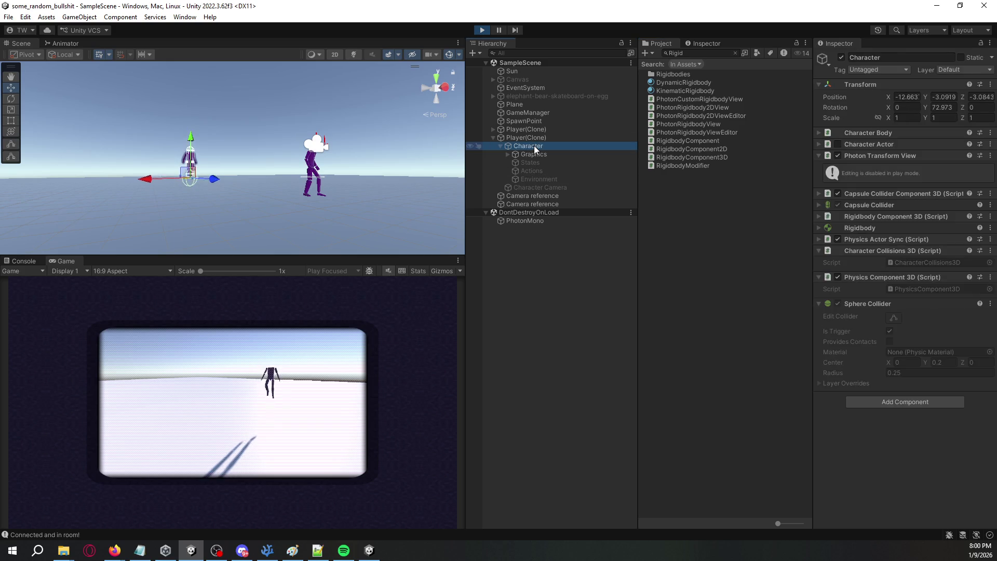
click(886, 132)
click(886, 132)
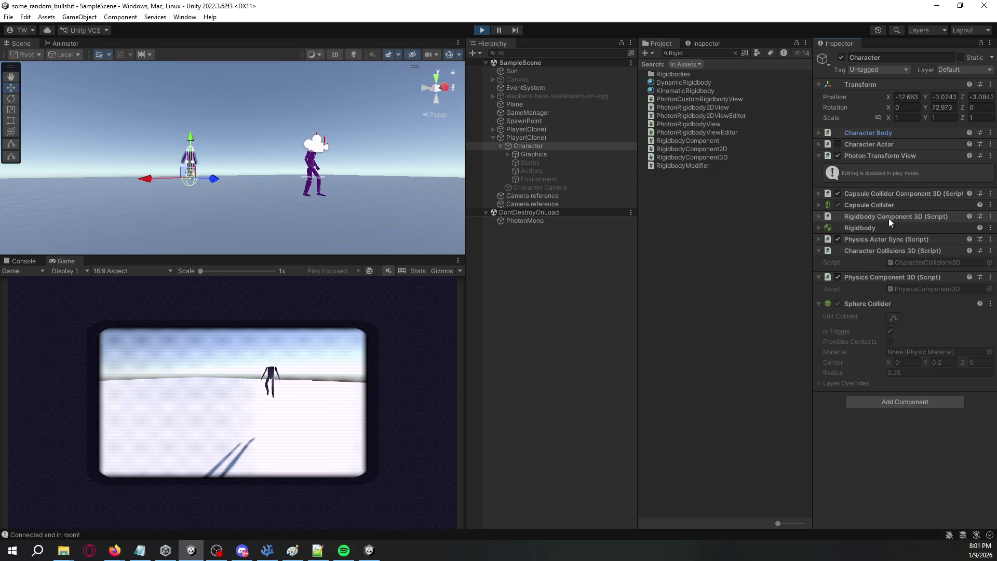
right_click(889, 277)
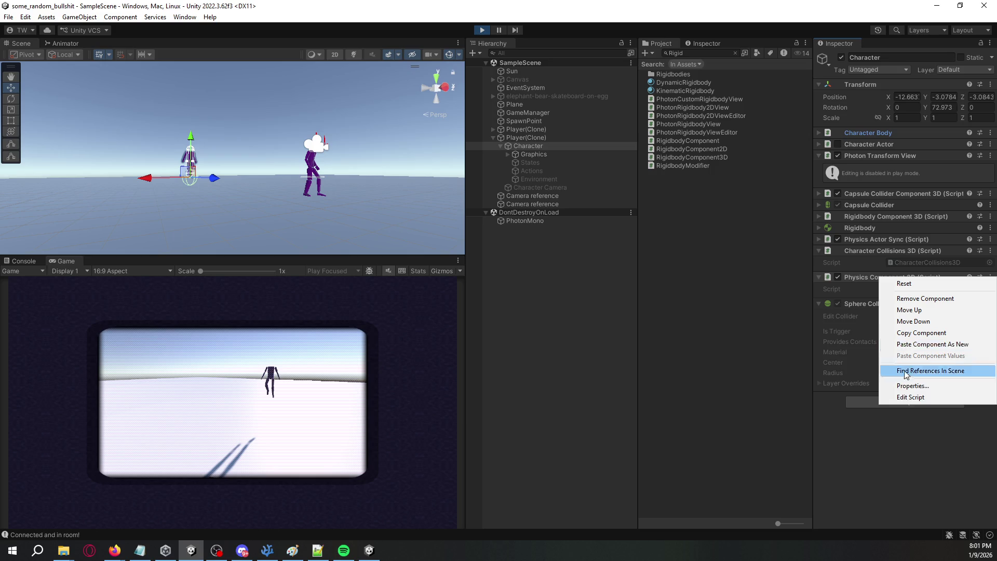
click(913, 398)
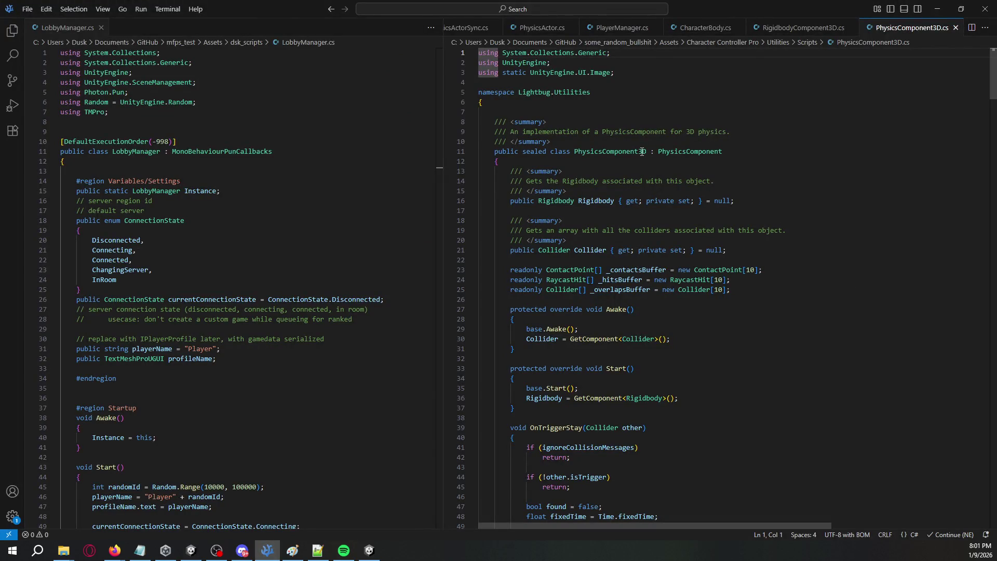
Step: Open the Character Collisions 3D script from Unity, then close CharacterCollisions3D.cs
scroll(643, 151, down, 20)
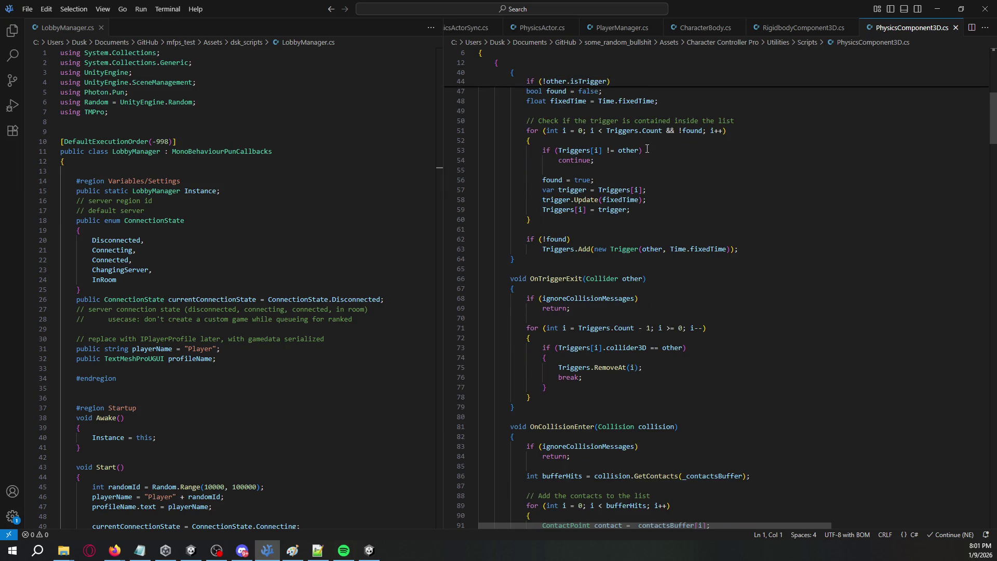
scroll(656, 155, down, 5)
key(alt+Tab)
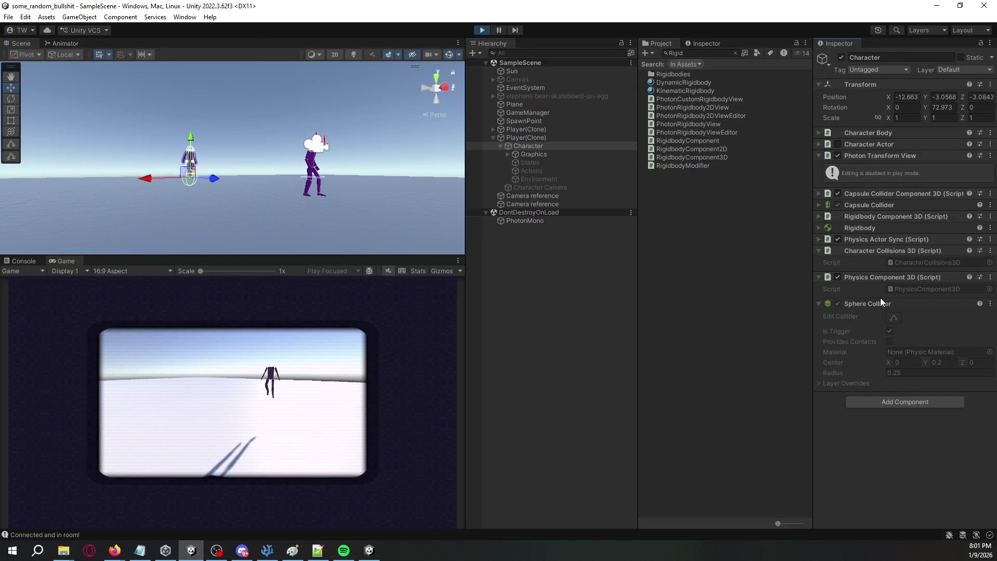
right_click(878, 251)
click(914, 371)
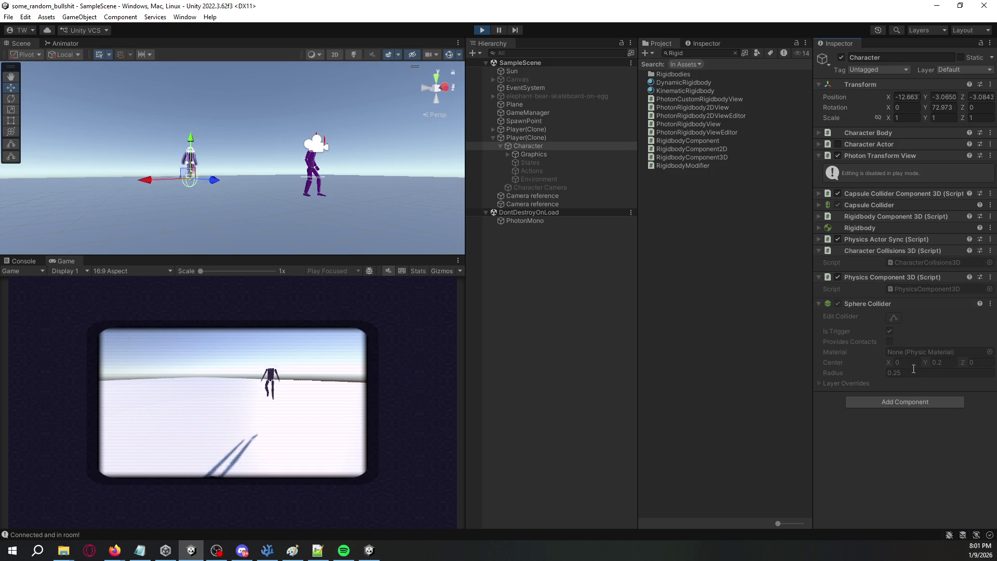
click(787, 138)
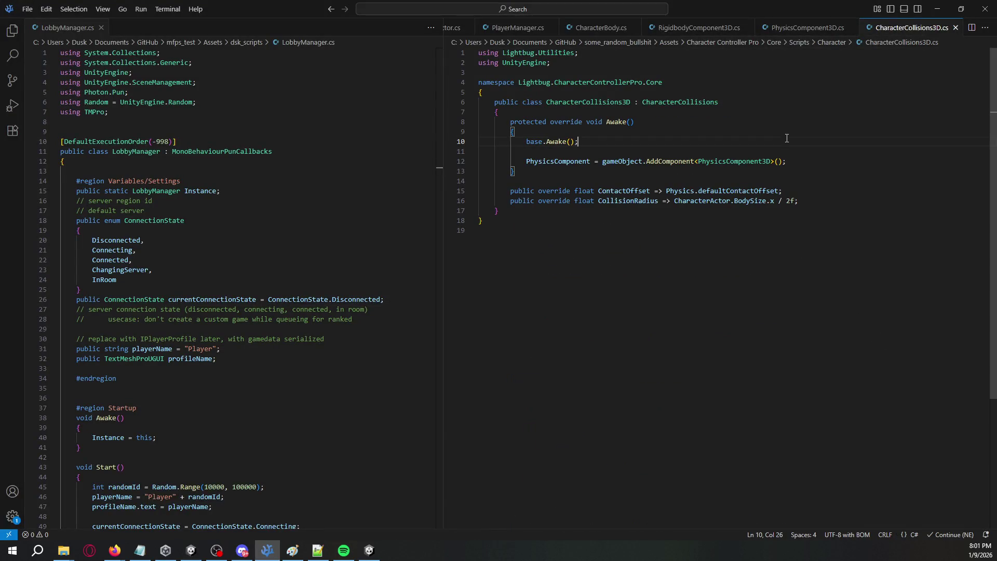
key(ctrl+w)
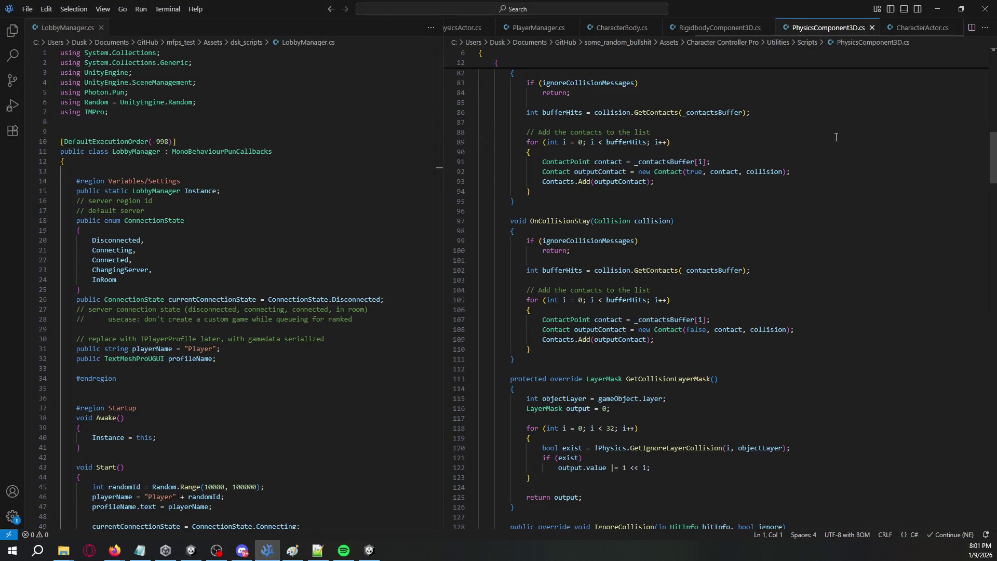
Step: Search PhysicsComponent3D.cs for 'Collider', scroll the matches, and return to Unity
key(ctrl+f)
text(SphereCollider)
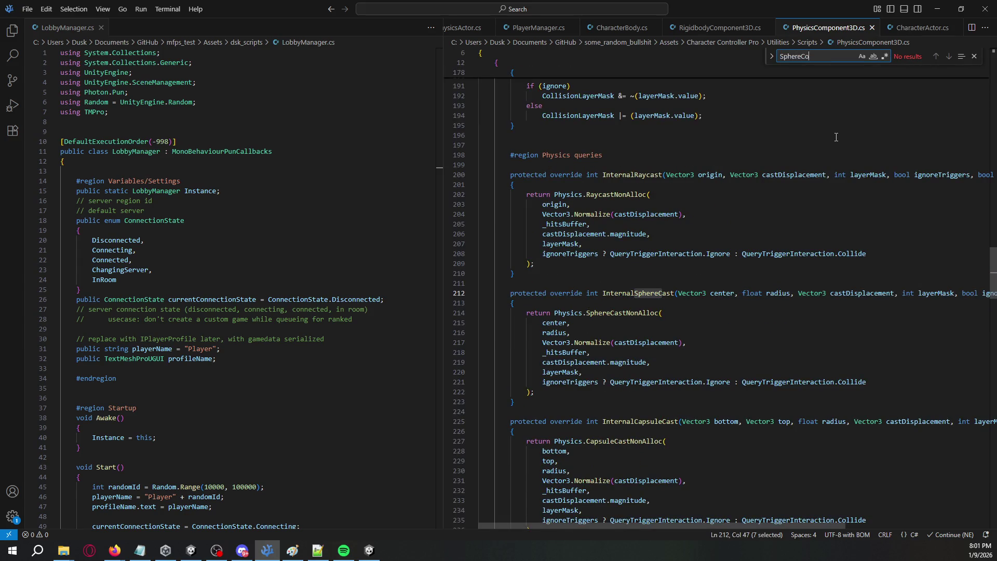
key(ctrl+BackSpace)
text(Collider)
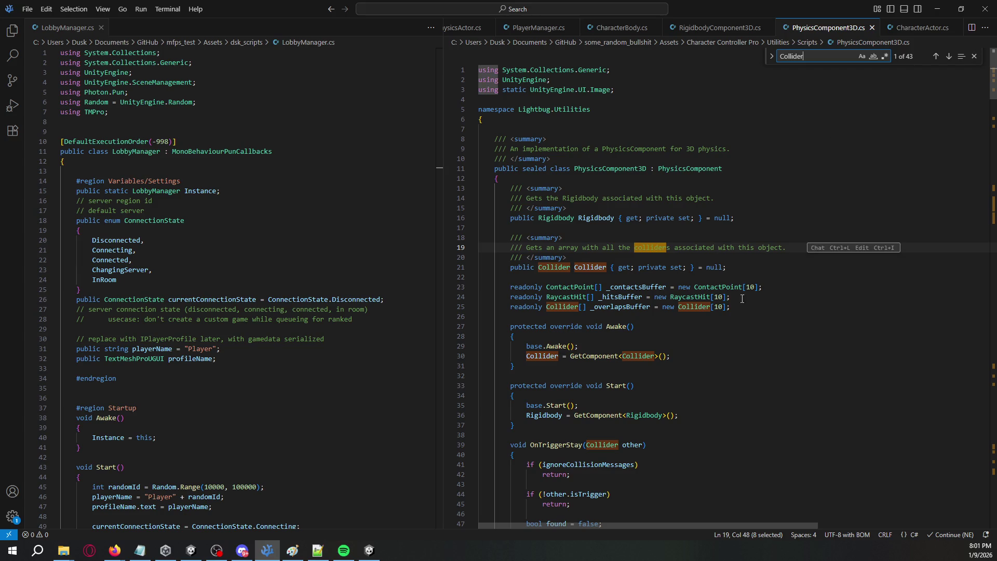
scroll(756, 307, down, 5)
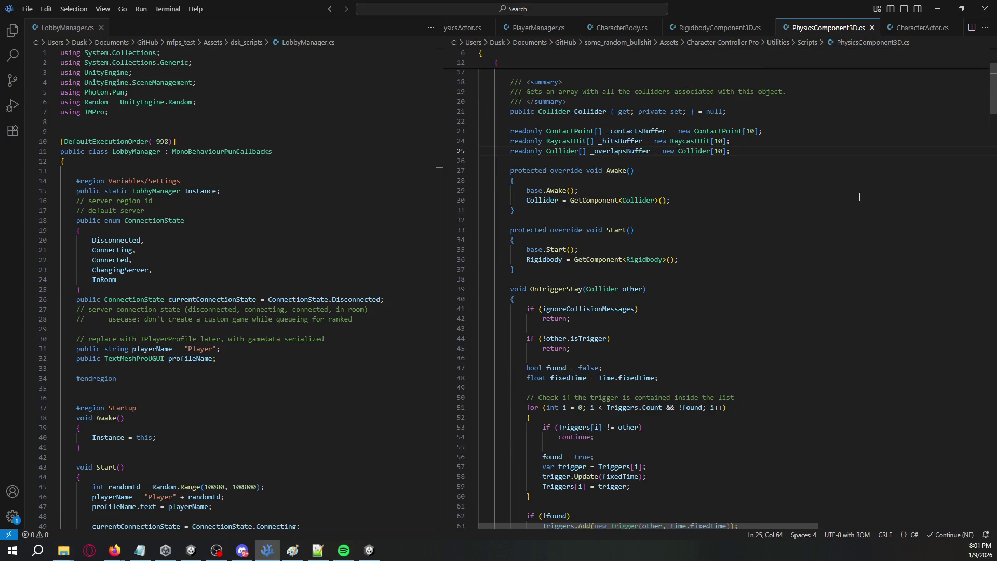
key(alt+Tab)
right_click(877, 306)
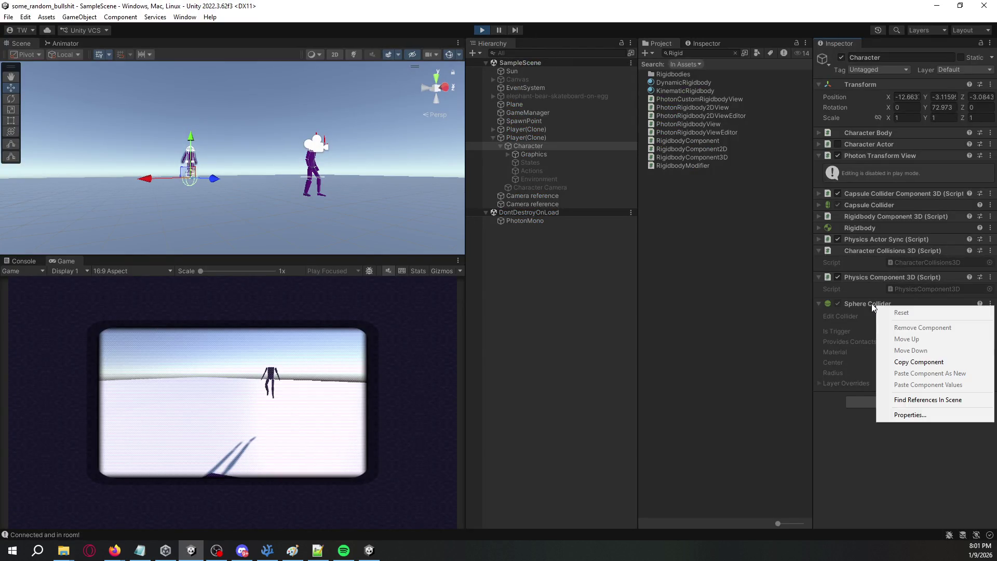
Step: Clear the Project asset search and widen the Inspector panel
click(873, 304)
click(735, 53)
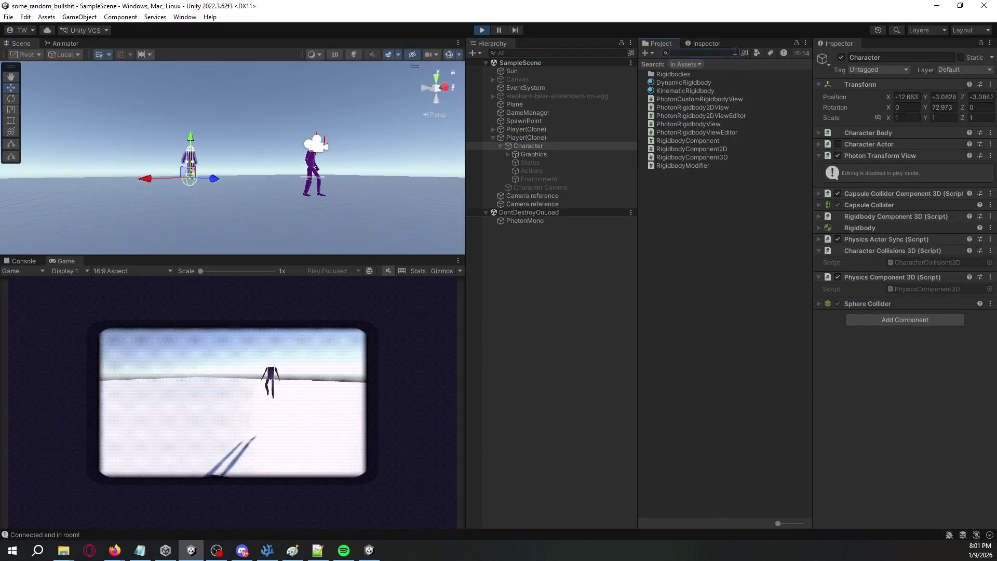
mouse_move(811, 360)
mouse_down()
mouse_move(805, 504)
mouse_move(819, 498)
mouse_up()
Step: Open the Player prefab, inspect Graphics (headless, third_person) and Character, then return to the scene
double_click(687, 432)
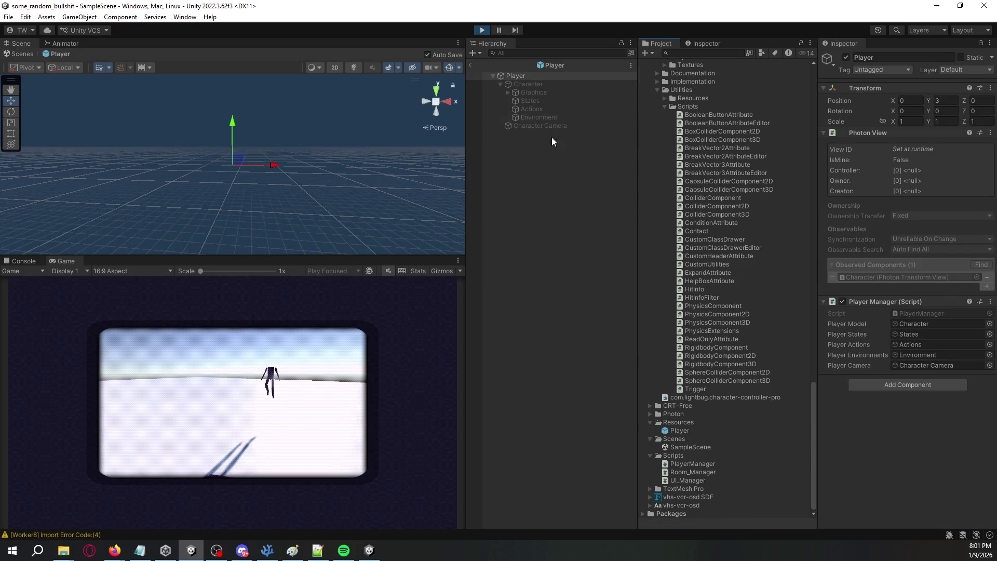
click(542, 93)
click(507, 92)
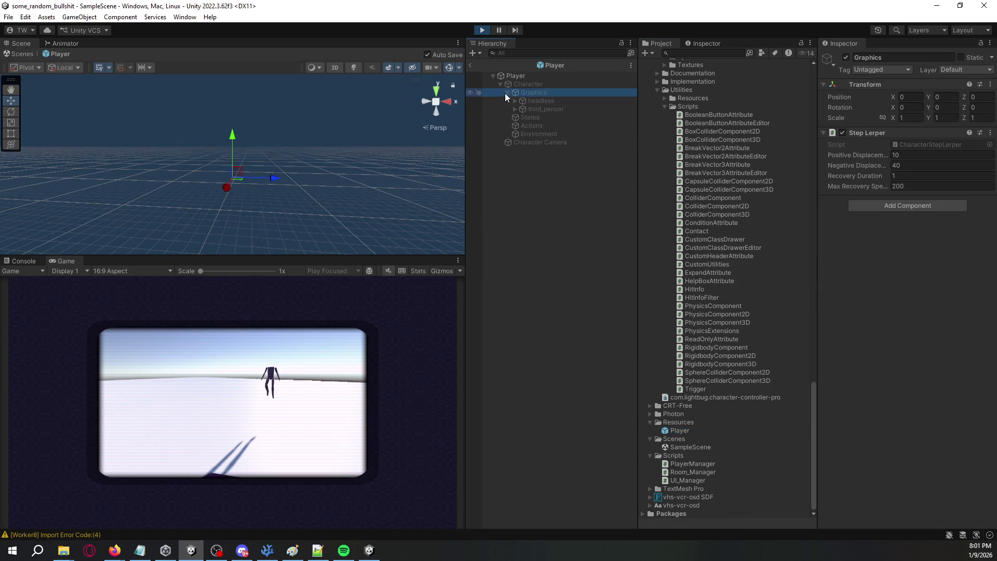
click(509, 92)
click(518, 86)
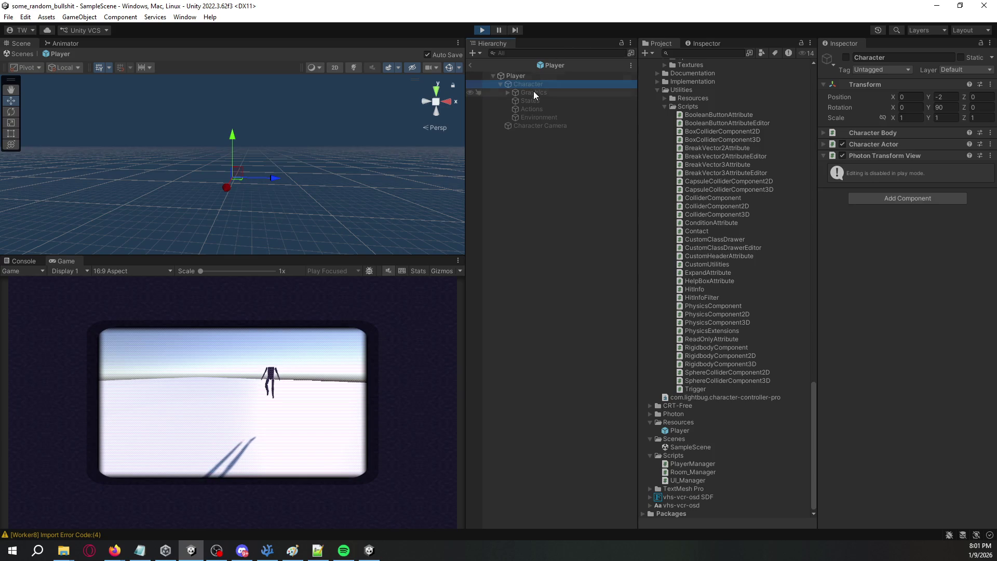
click(471, 66)
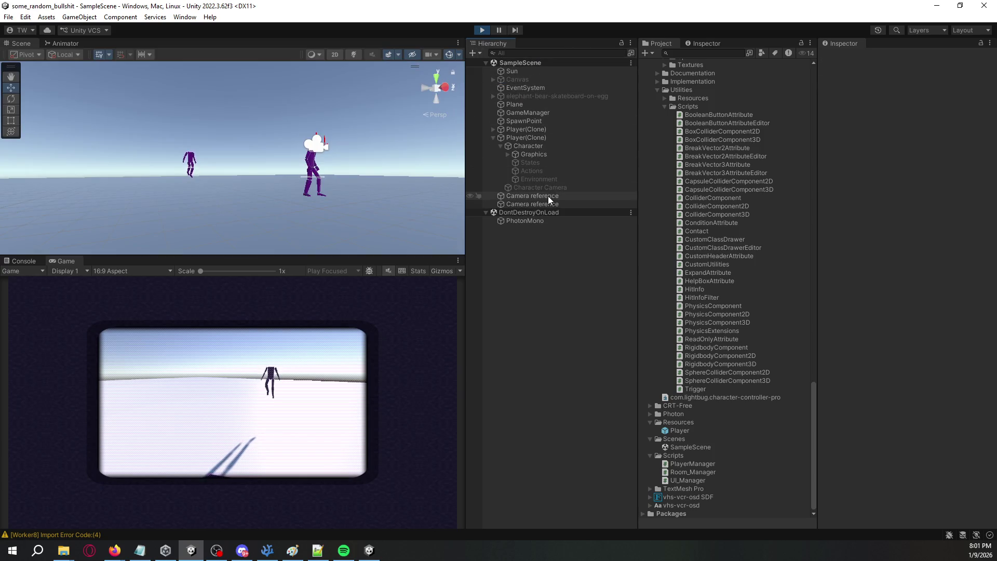
Step: Remove Character Body, Physics Actor Sync and Character Actor from the spawned Character
click(544, 147)
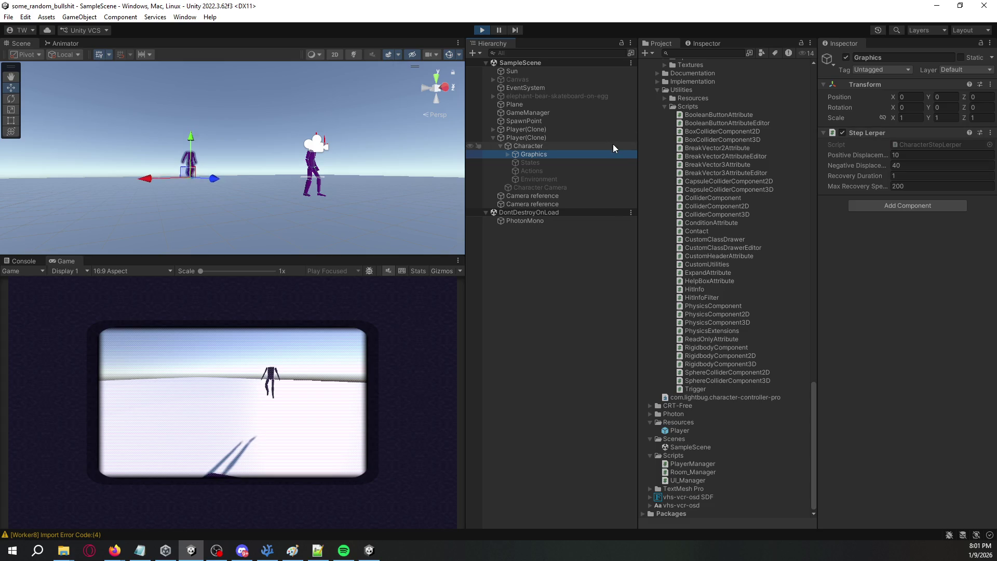
right_click(888, 135)
click(906, 151)
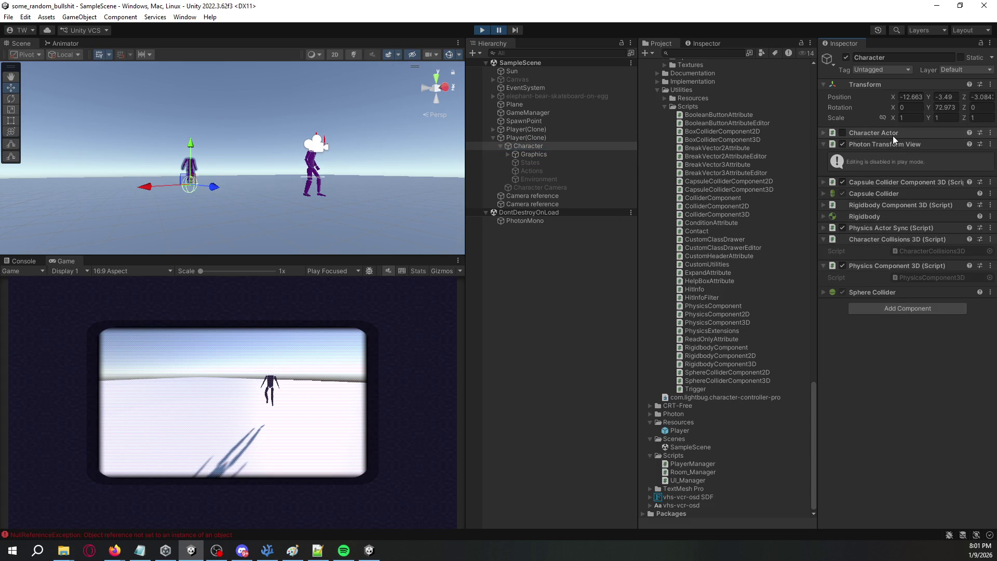
right_click(894, 135)
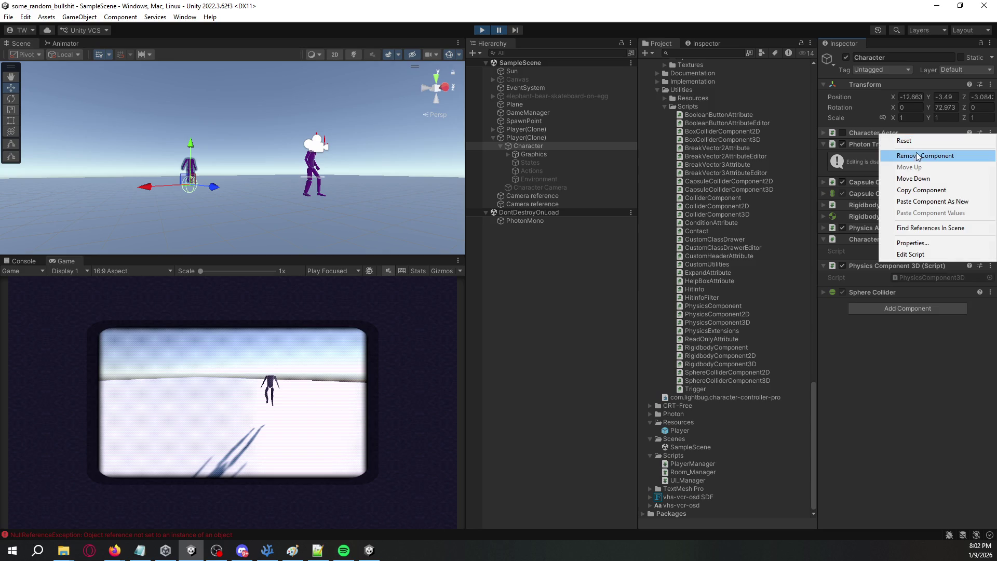
click(917, 154)
click(572, 294)
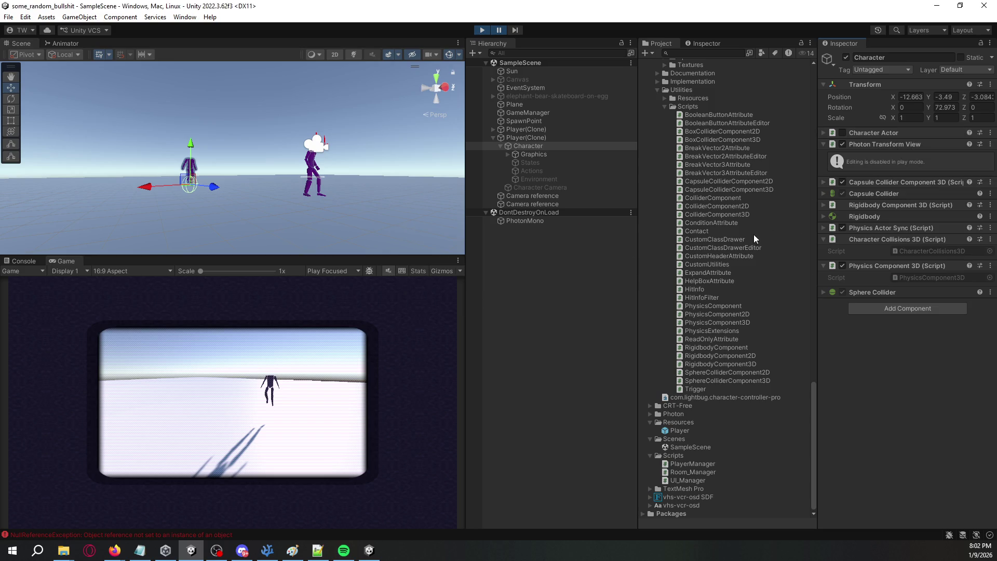
right_click(882, 229)
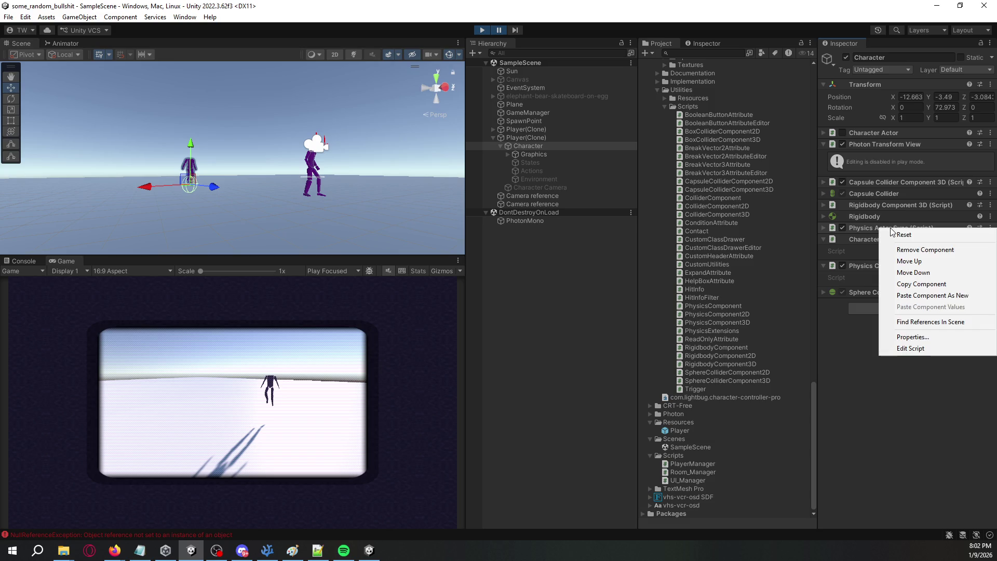
click(910, 249)
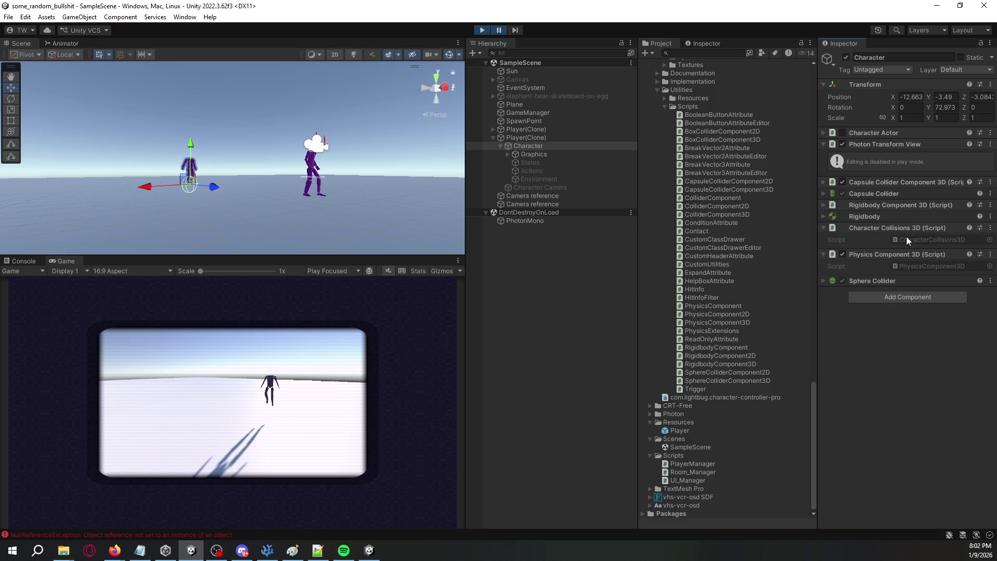
right_click(881, 133)
click(891, 156)
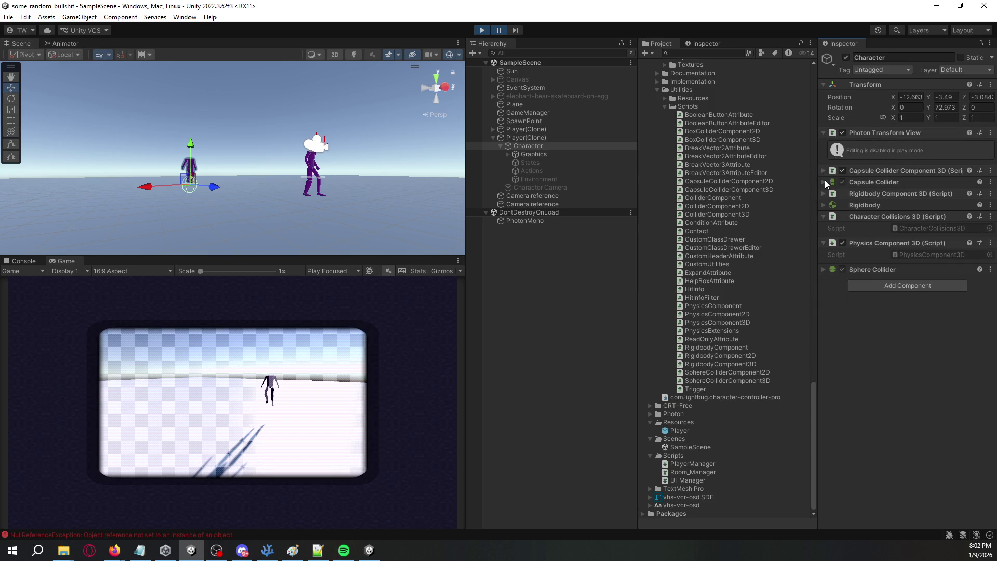
Step: Remove the Rigidbody Component 3D, Physics Component 3D and Character Collisions 3D scripts
right_click(864, 194)
click(894, 214)
right_click(871, 195)
right_click(862, 236)
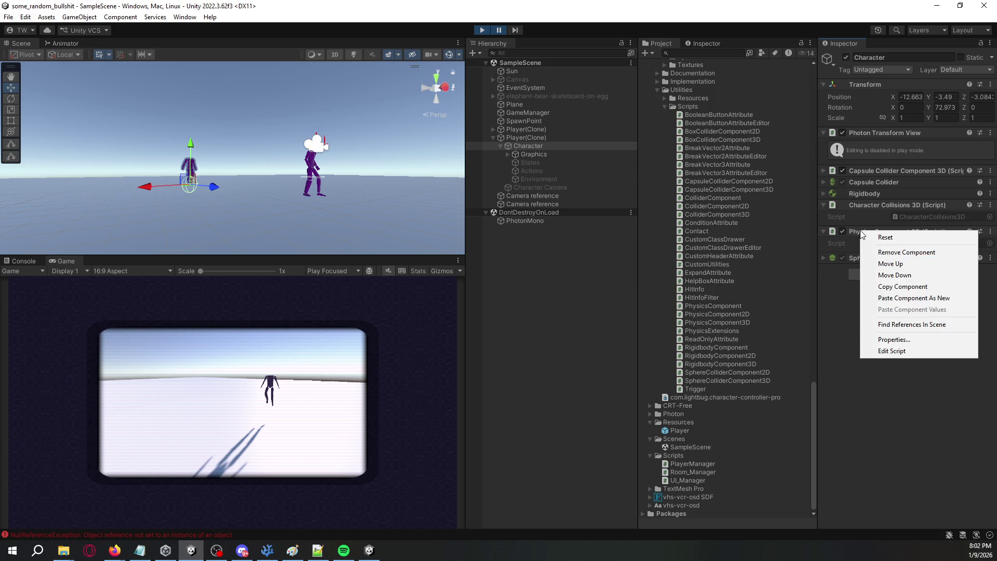
click(855, 229)
right_click(864, 232)
click(894, 254)
right_click(873, 231)
right_click(878, 210)
click(889, 229)
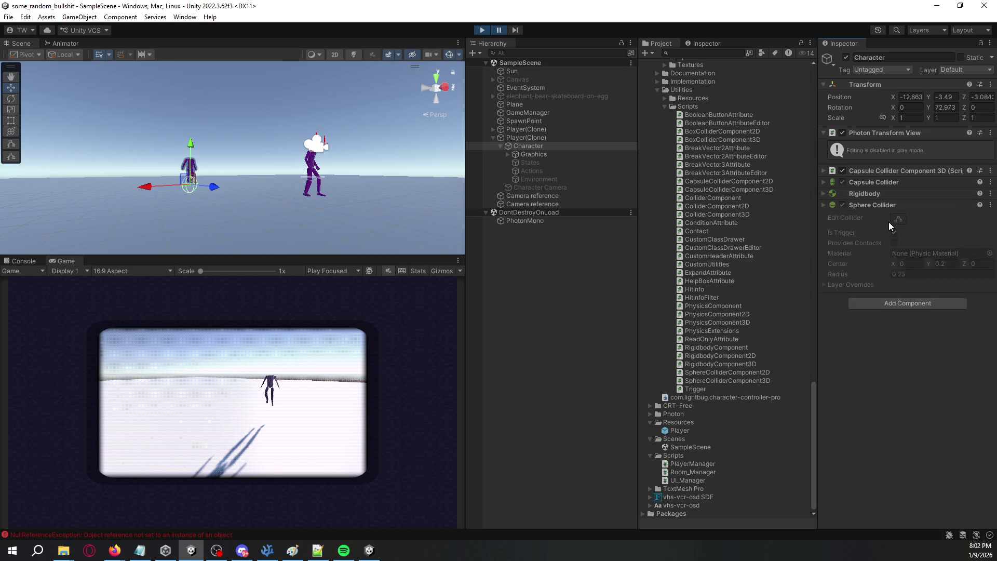
Step: Remove Capsule Collider Component 3D and expand the Sphere Collider settings
right_click(877, 208)
click(843, 248)
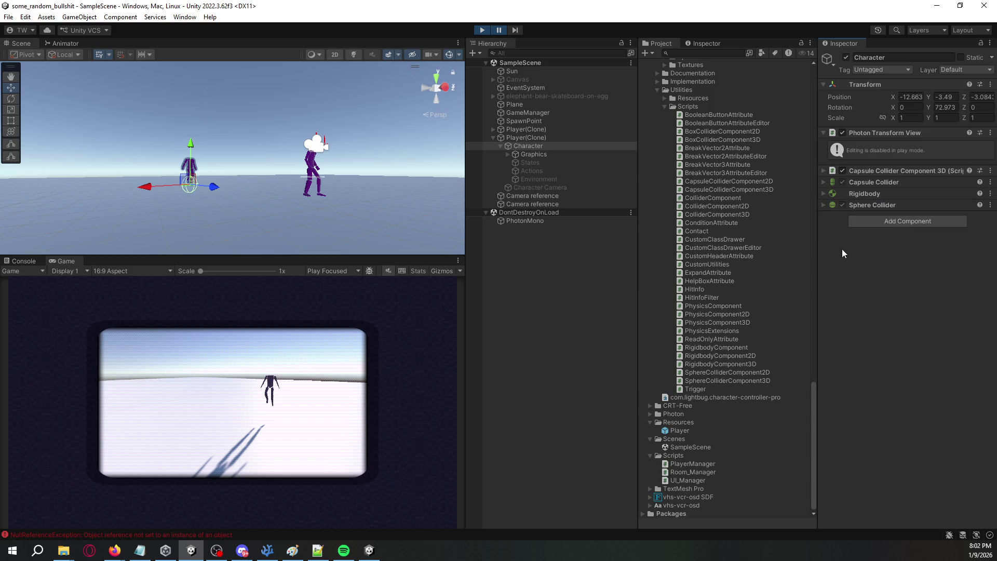
click(825, 171)
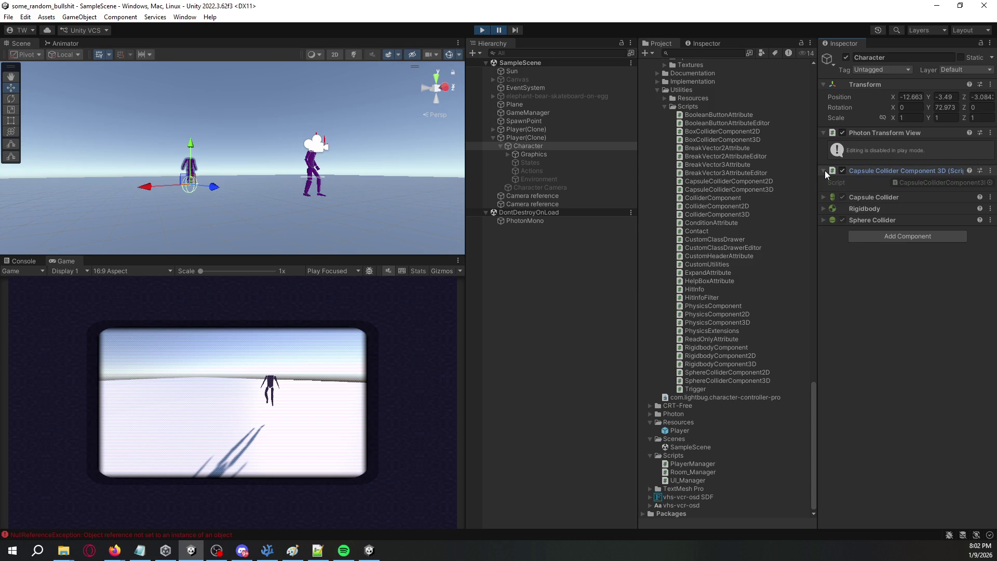
right_click(860, 172)
click(884, 195)
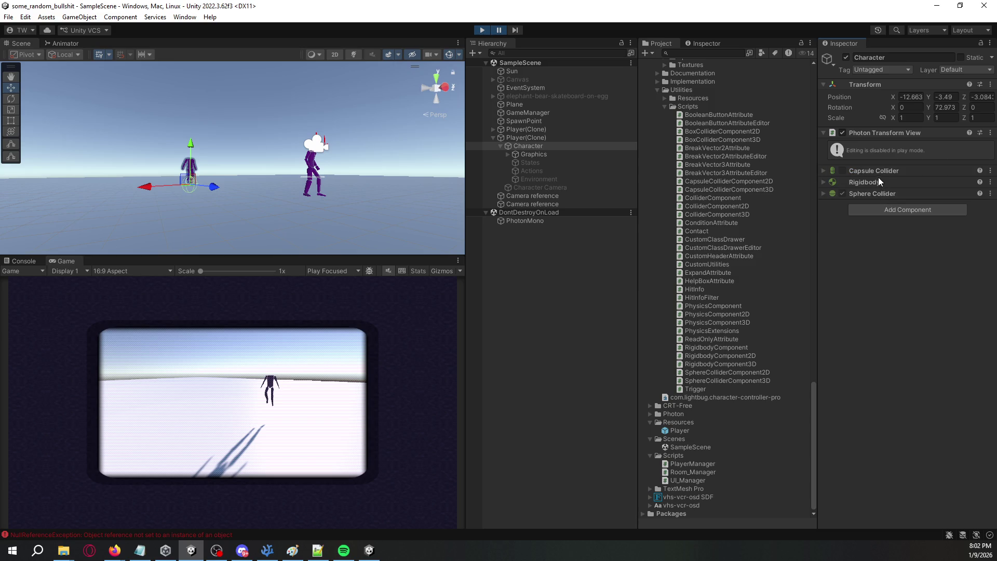
right_click(878, 171)
click(840, 186)
click(991, 182)
click(843, 248)
click(846, 194)
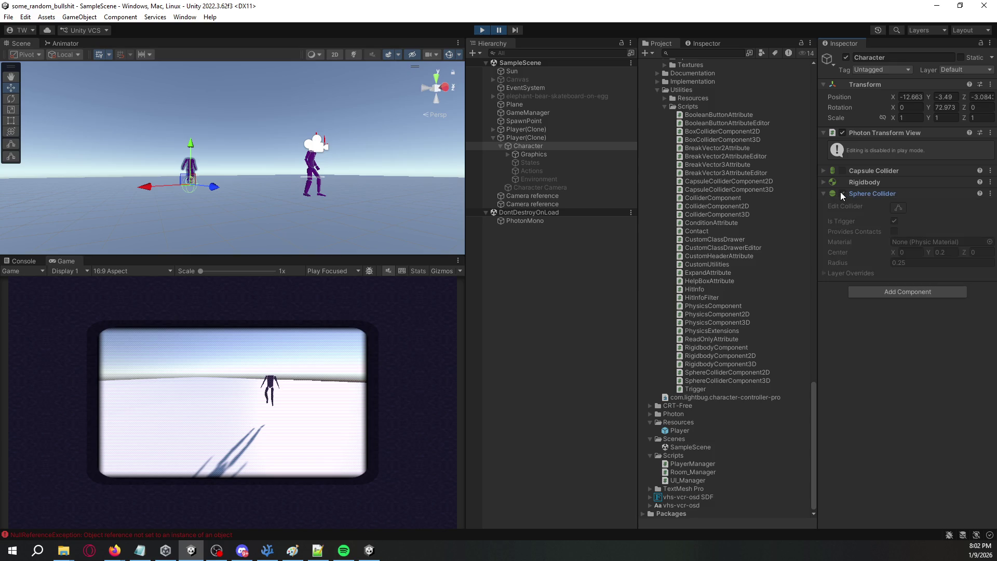
Step: Frame the Character in the Scene view and expand the first Player(Clone)
key(f)
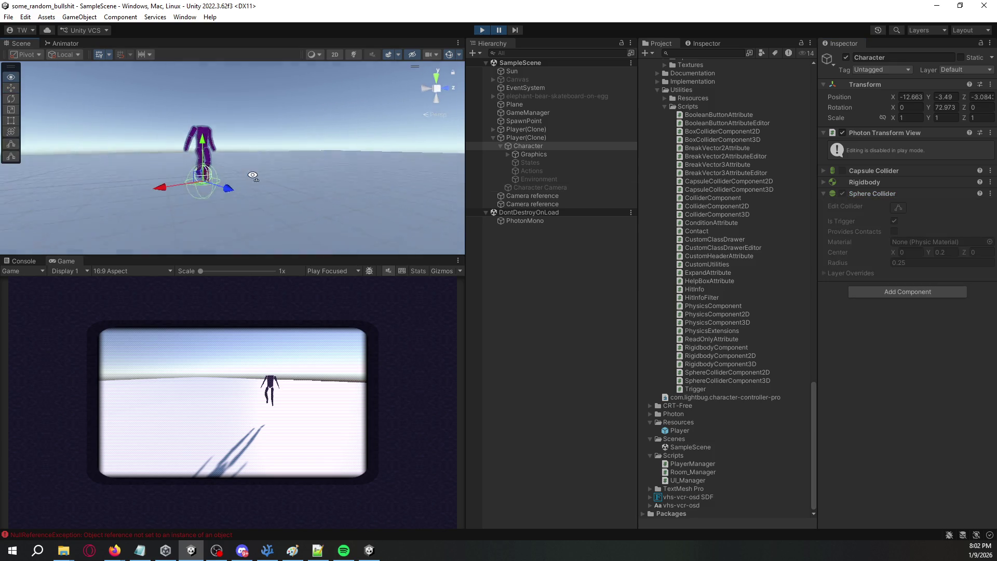
mouse_move(294, 178)
mouse_down()
mouse_move(340, 205)
mouse_move(403, 201)
mouse_up()
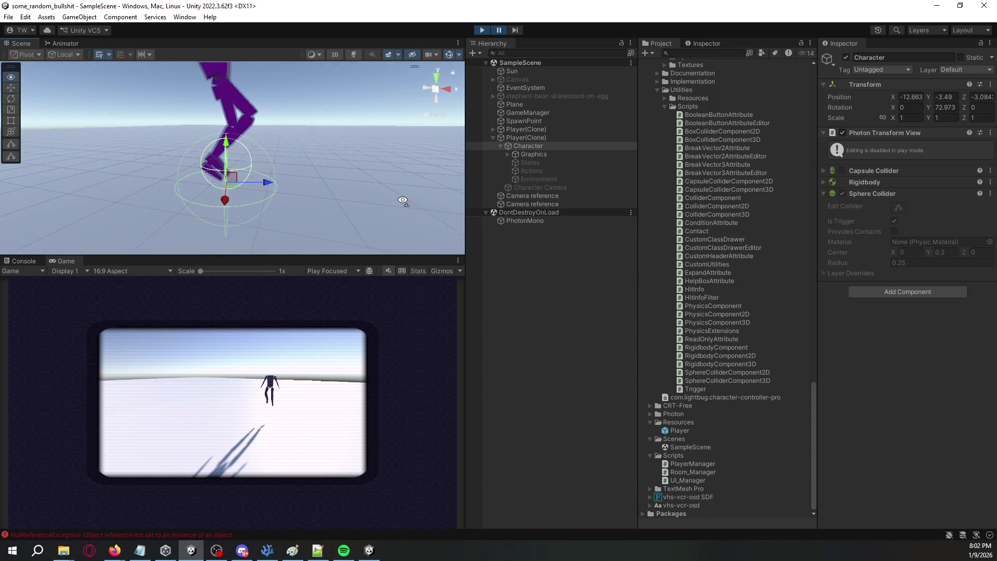
click(498, 130)
click(493, 129)
mouse_move(400, 130)
mouse_down()
mouse_move(382, 127)
mouse_move(410, 130)
mouse_move(383, 134)
mouse_up()
Step: Inspect the first clone's Character and its children, then reselect that Player(Clone)
click(557, 139)
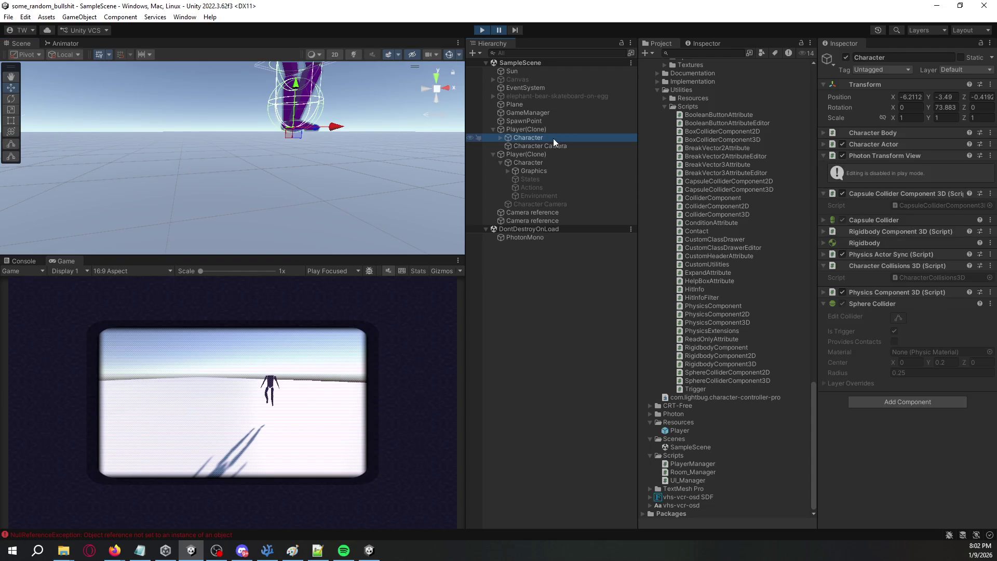
click(501, 138)
mouse_move(385, 130)
mouse_down()
mouse_move(367, 98)
mouse_move(478, 115)
mouse_move(393, 114)
mouse_up()
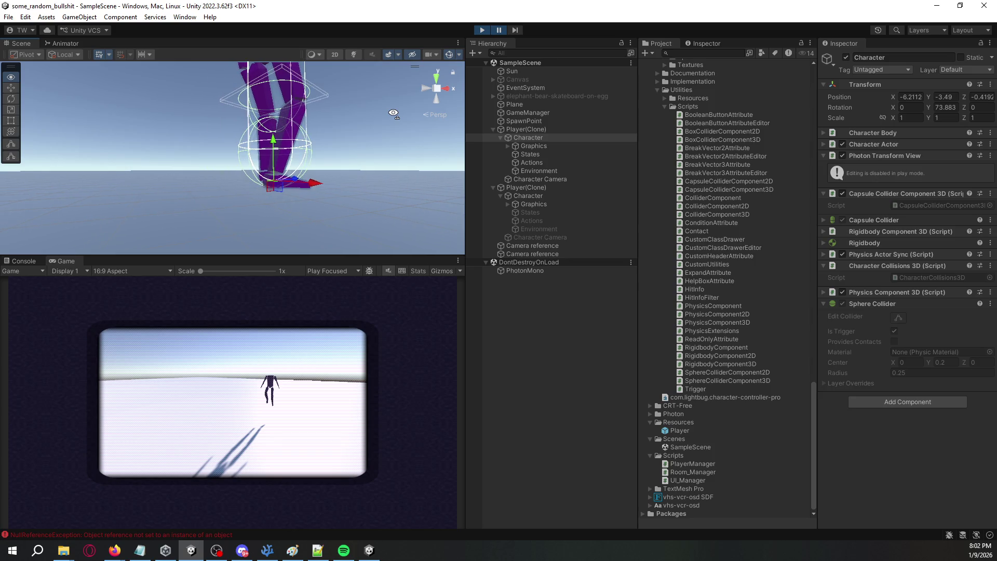
mouse_move(393, 113)
mouse_down()
mouse_move(386, 81)
mouse_move(394, 93)
mouse_up()
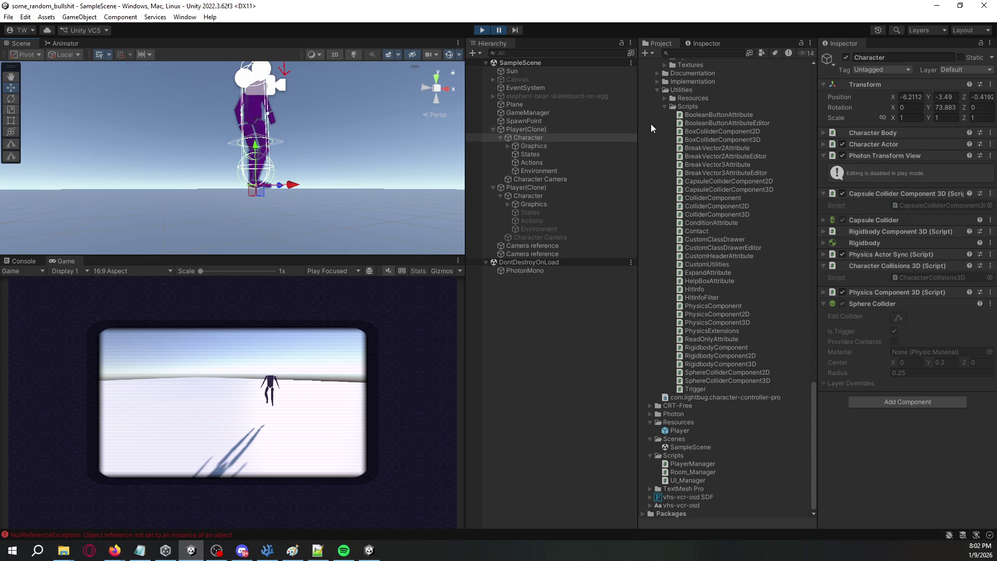
click(540, 130)
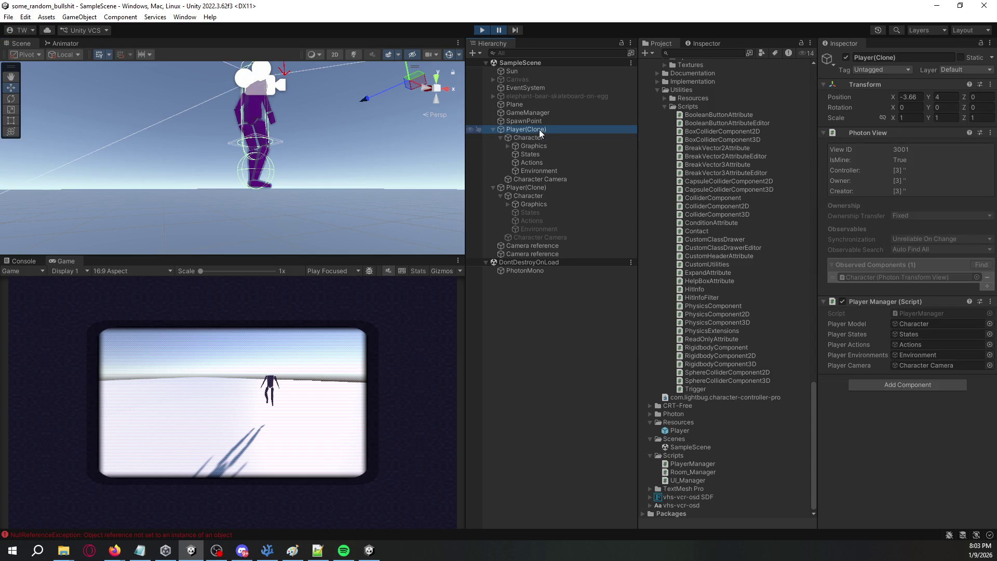
mouse_move(388, 168)
mouse_down()
mouse_move(369, 142)
mouse_move(299, 151)
mouse_move(297, 180)
mouse_move(295, 123)
mouse_move(294, 137)
mouse_up()
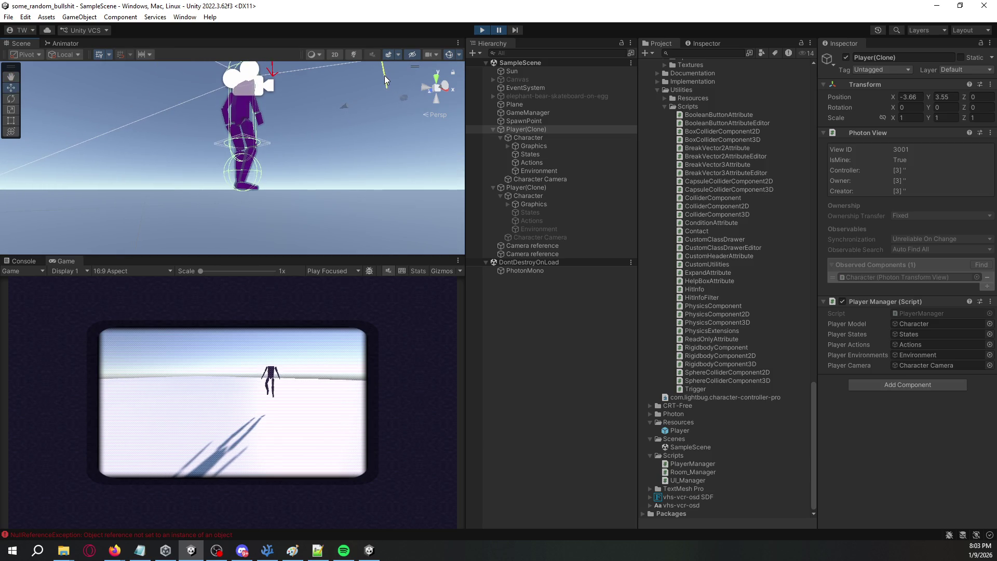
mouse_move(311, 130)
mouse_down()
mouse_move(160, 145)
mouse_move(313, 142)
mouse_up()
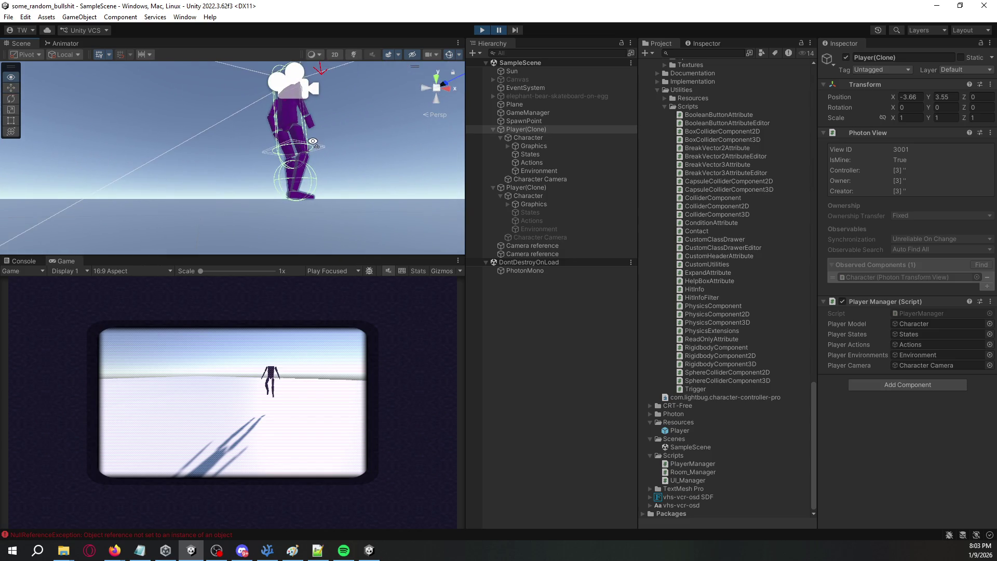
Step: Stop play mode, close the standalone game build, and start play mode again
click(481, 30)
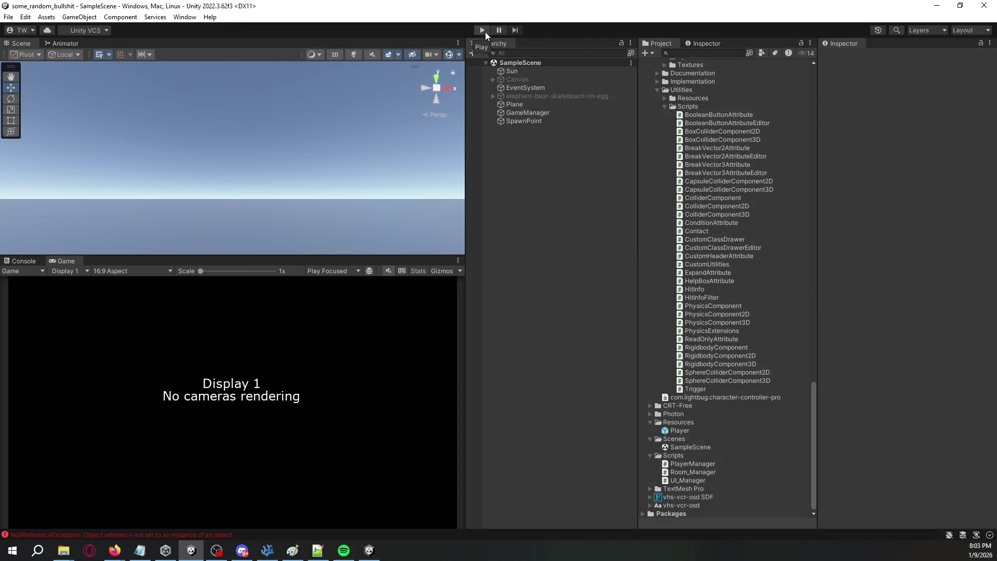
click(370, 551)
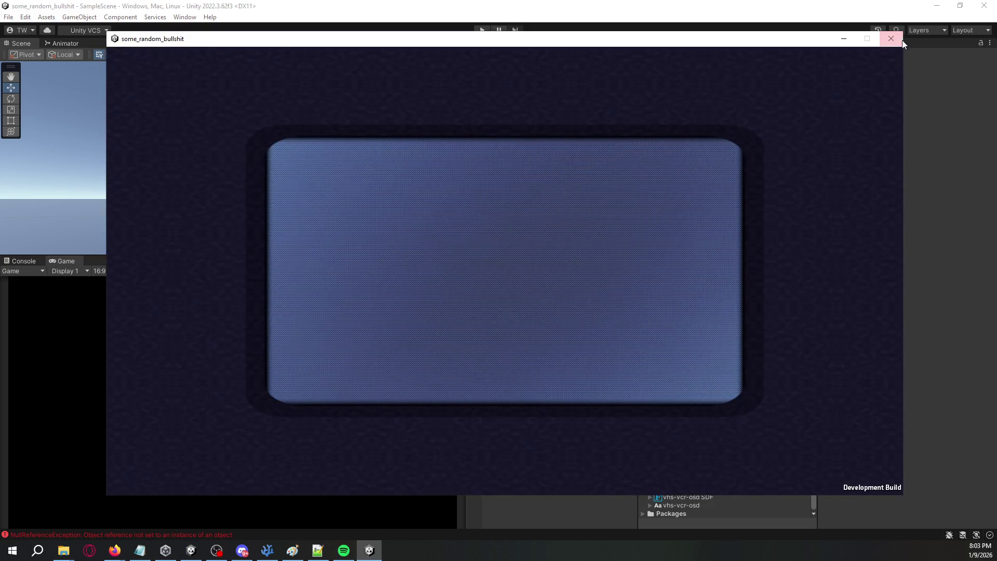
click(894, 37)
click(481, 32)
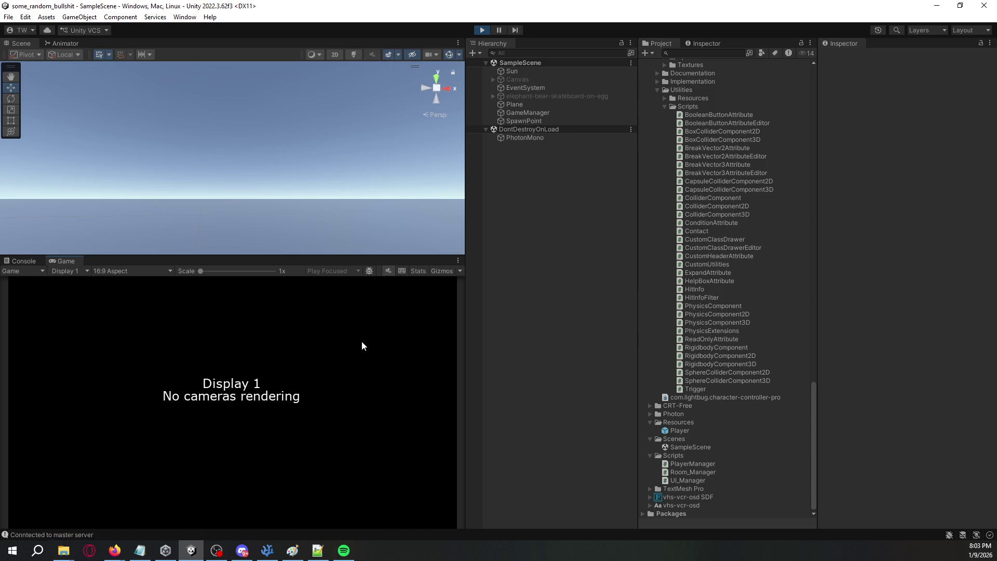
Step: Inspect the single Player(Clone)'s Character and its children, then select the ground Plane
mouse_move(342, 163)
mouse_down()
mouse_move(119, 198)
mouse_move(275, 130)
mouse_move(250, 140)
mouse_move(36, 149)
mouse_move(246, 165)
mouse_move(437, 141)
mouse_move(366, 144)
mouse_up()
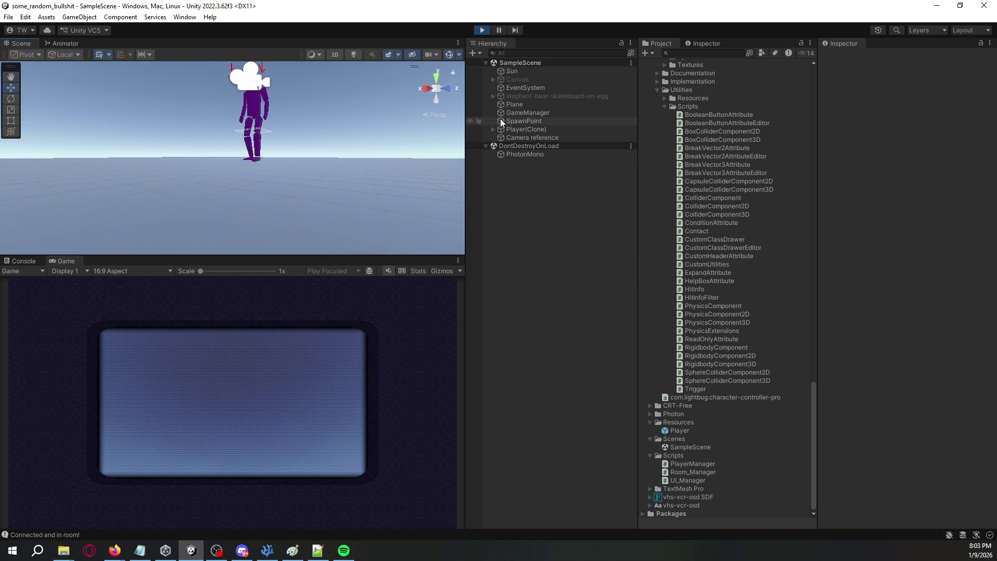
click(494, 129)
click(534, 137)
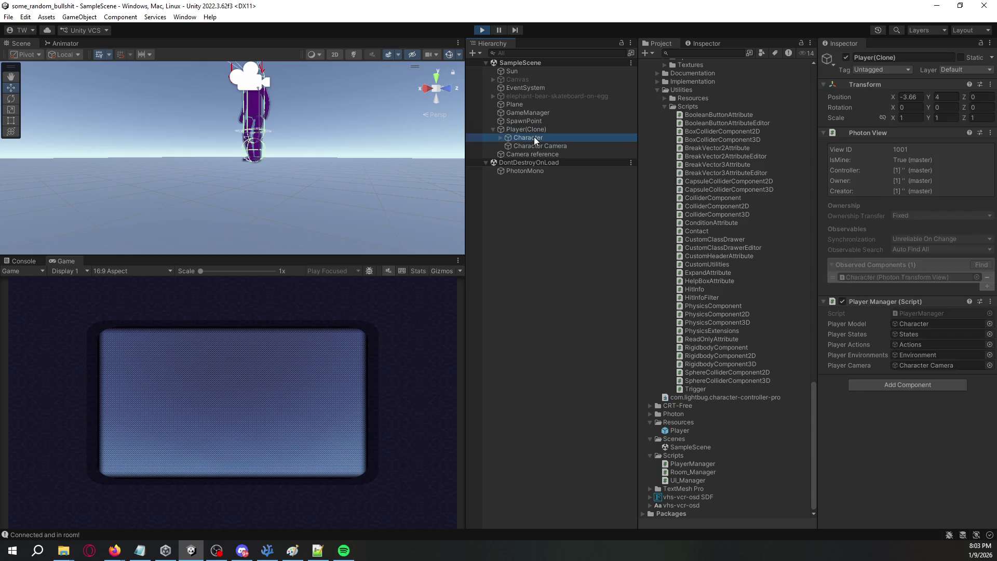
click(501, 138)
scroll(287, 143, up, 5)
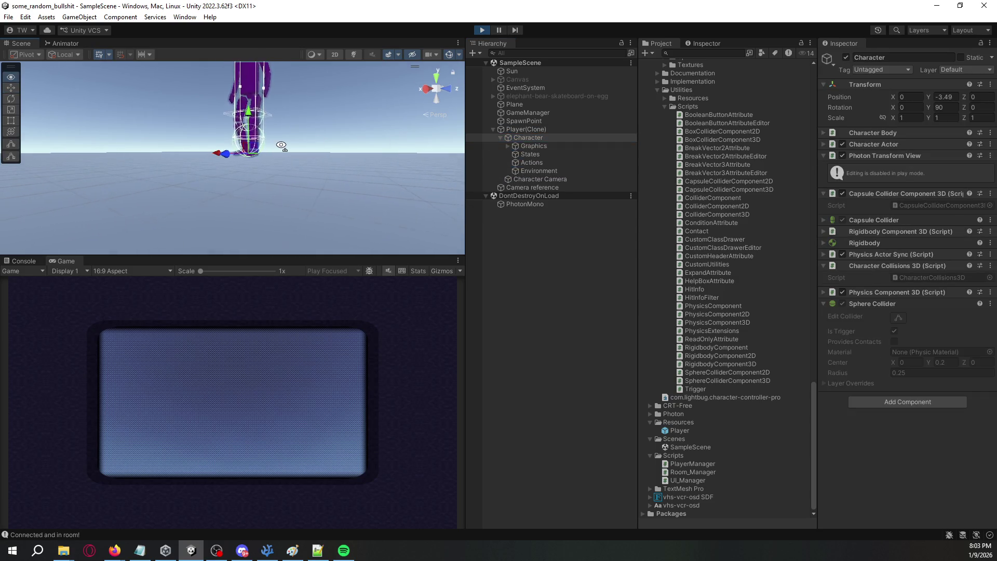
mouse_move(287, 144)
mouse_down()
mouse_move(314, 184)
mouse_move(314, 169)
mouse_move(297, 179)
mouse_move(307, 78)
mouse_move(304, 116)
mouse_up()
click(296, 174)
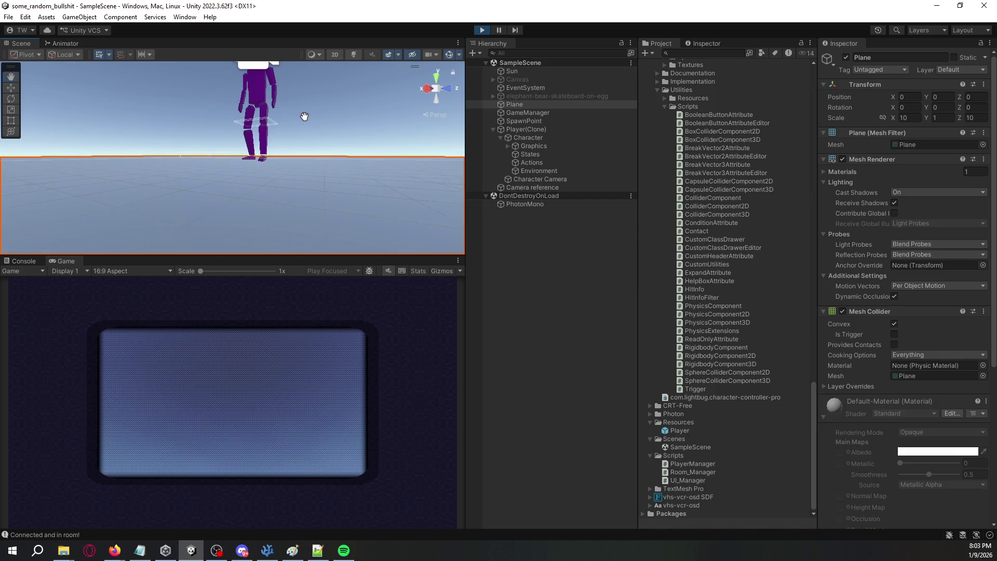
Step: Turn off the Plane's Mesh Collider and untick its Convex option, then restart play mode
click(842, 312)
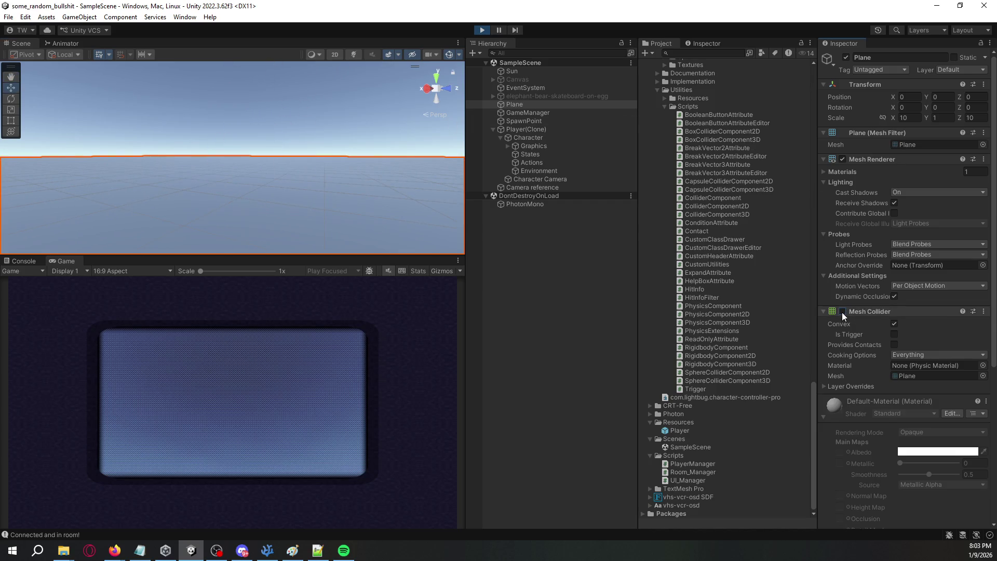
click(482, 30)
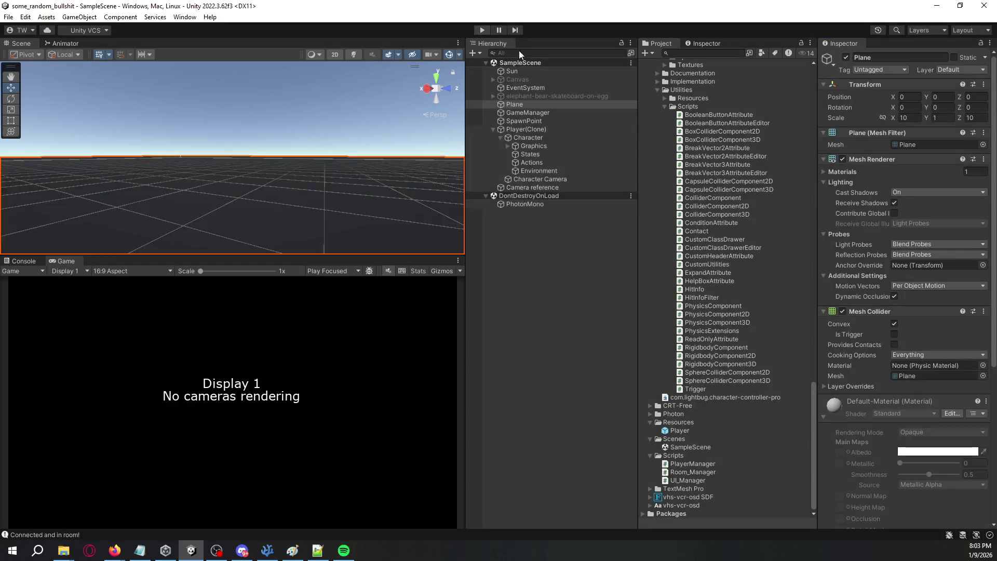
click(894, 324)
click(481, 30)
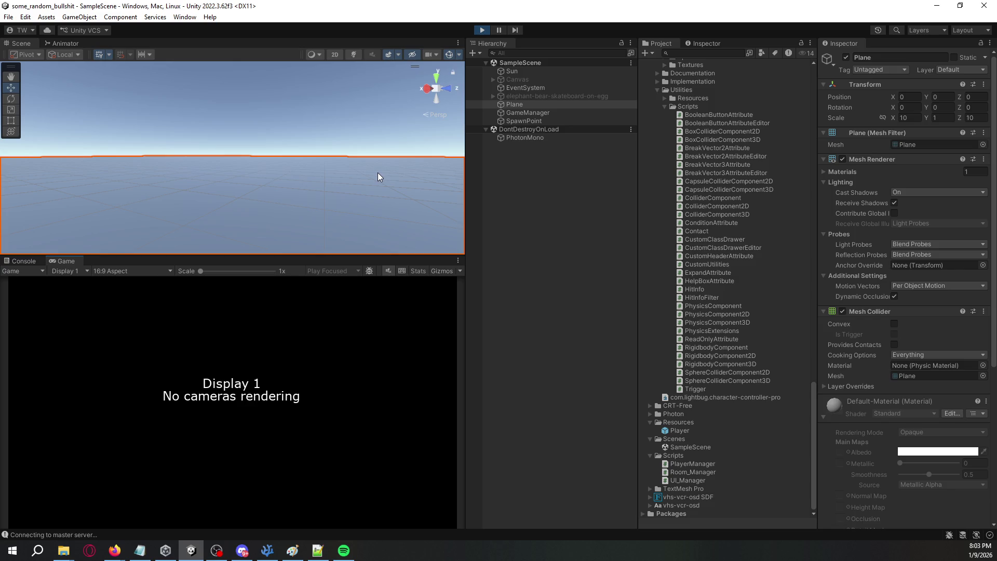
Step: Check the player in play mode, then try the development build and quit it
mouse_move(372, 194)
mouse_down()
mouse_move(343, 79)
mouse_move(378, 157)
mouse_move(431, 102)
mouse_up()
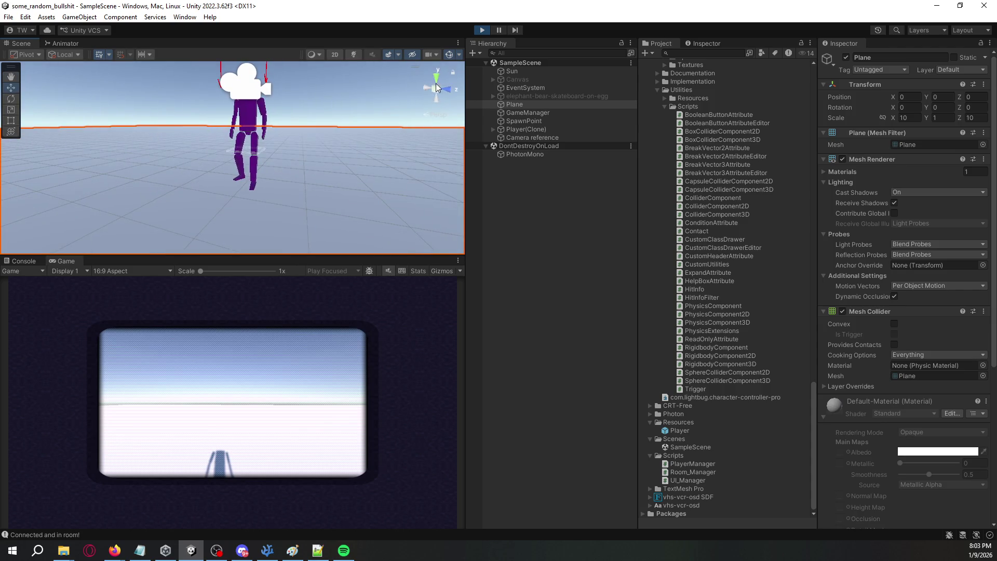
click(481, 30)
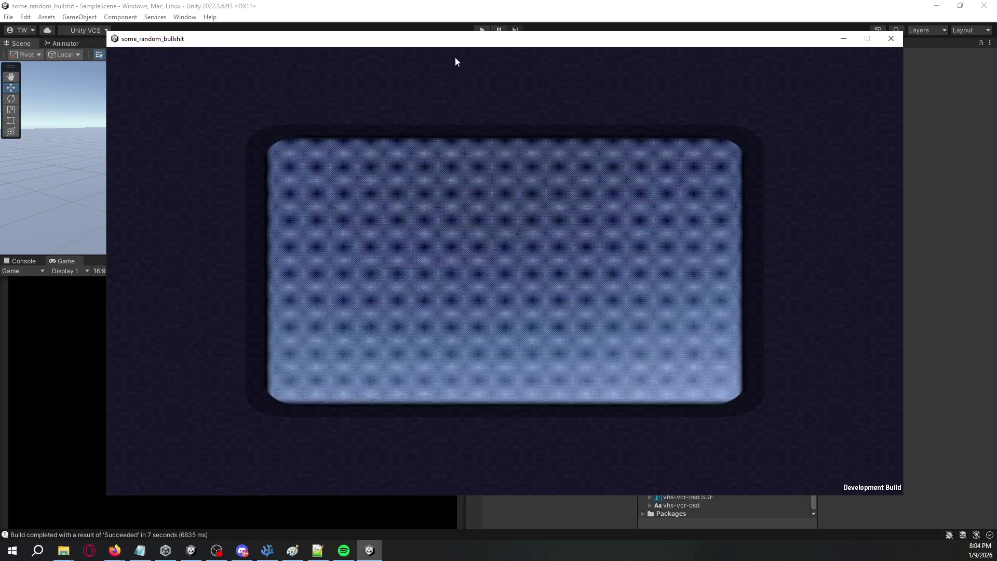
key(w)
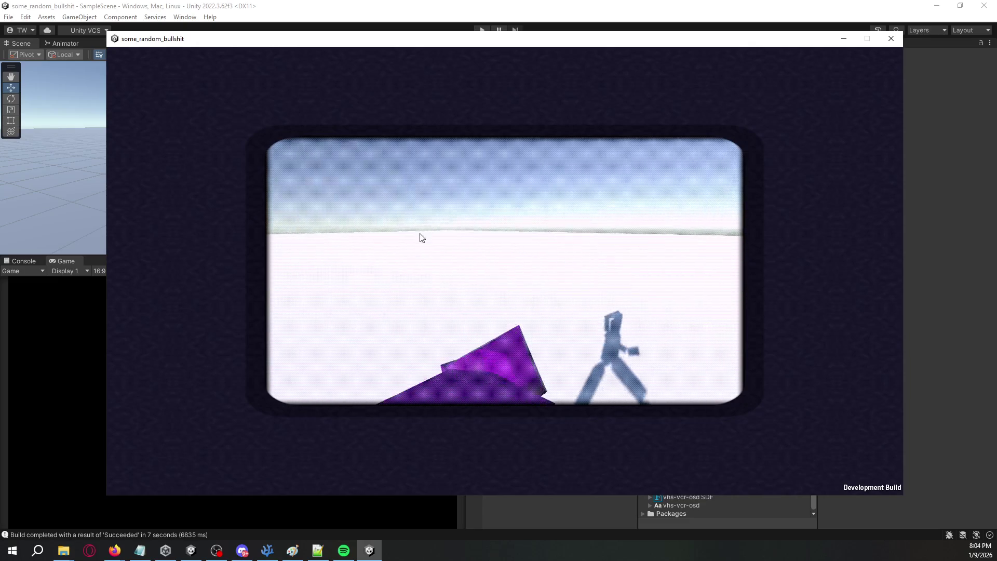
key(alt+F4)
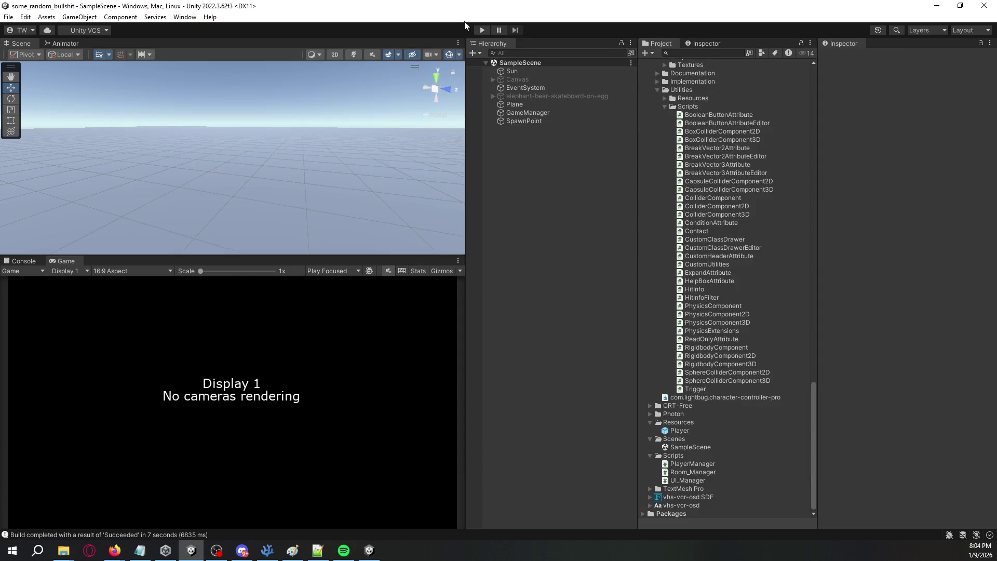
Step: Run the scene in play mode and check the SpawnPoint's Transform position
click(481, 30)
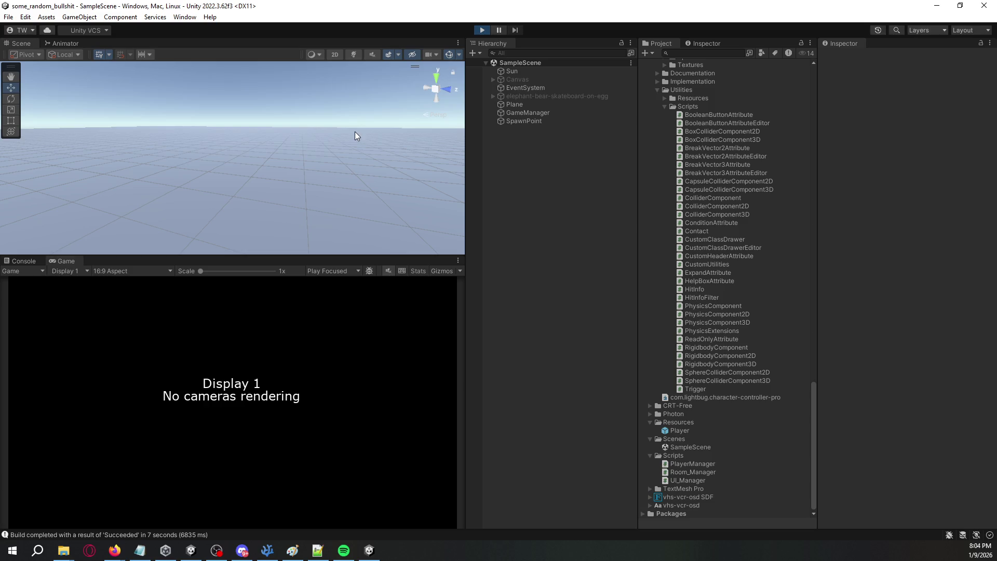
mouse_move(267, 185)
mouse_down()
mouse_move(368, 138)
mouse_move(338, 152)
mouse_move(341, 123)
mouse_up()
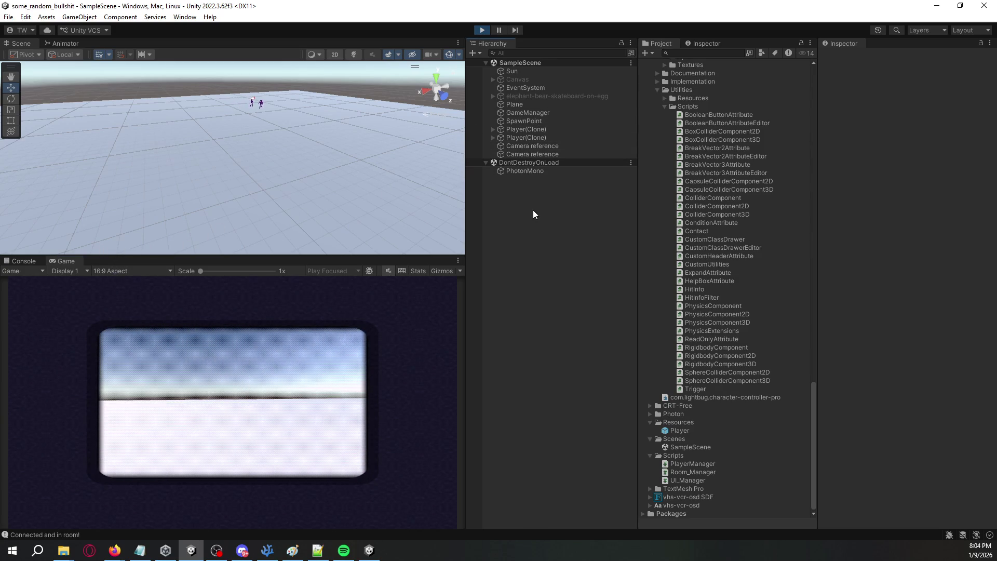
click(532, 119)
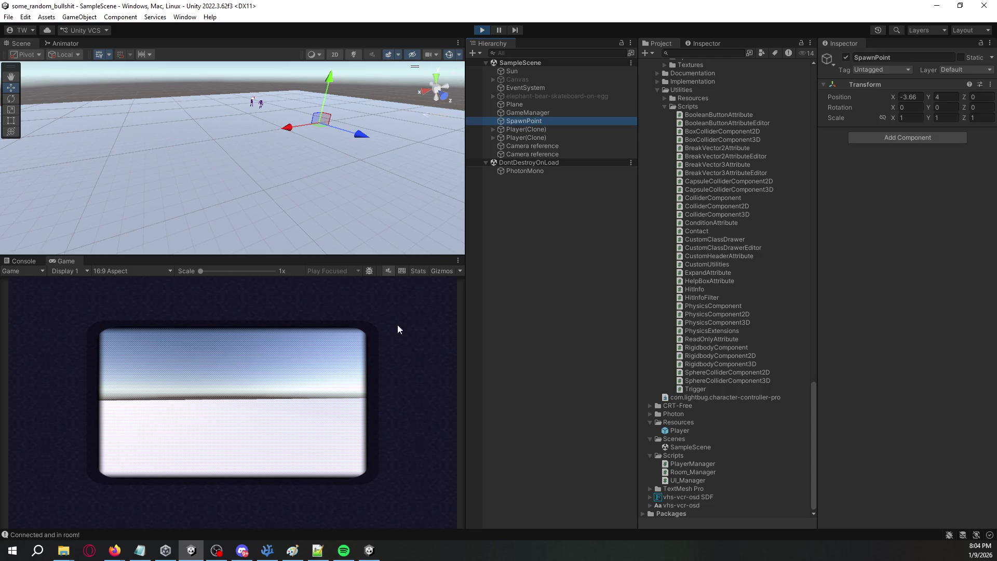
drag(327, 189, 350, 165)
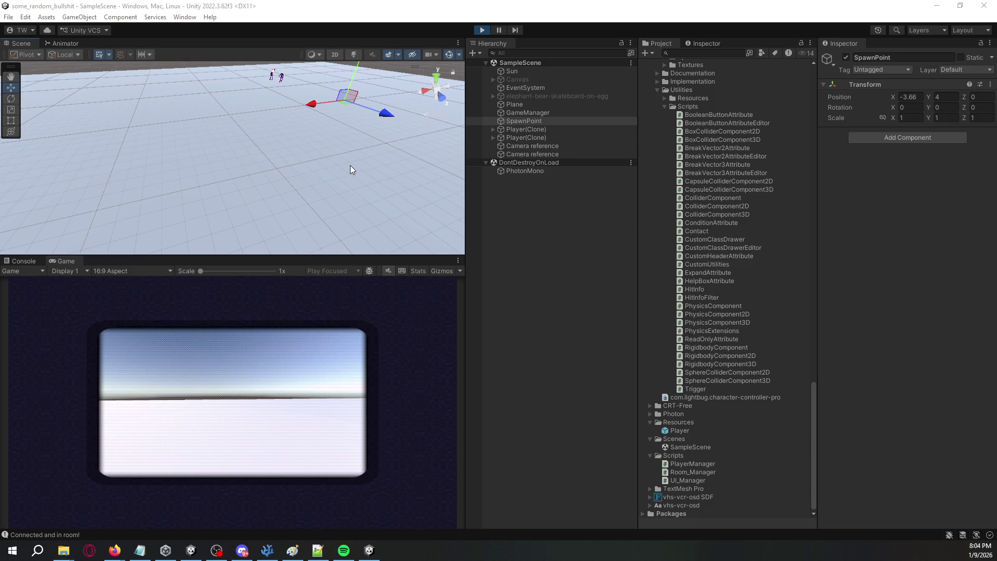
Step: In VS Code, look over the PlayerManager.cs and CharacterStateController.cs scripts
key(alt+Tab)
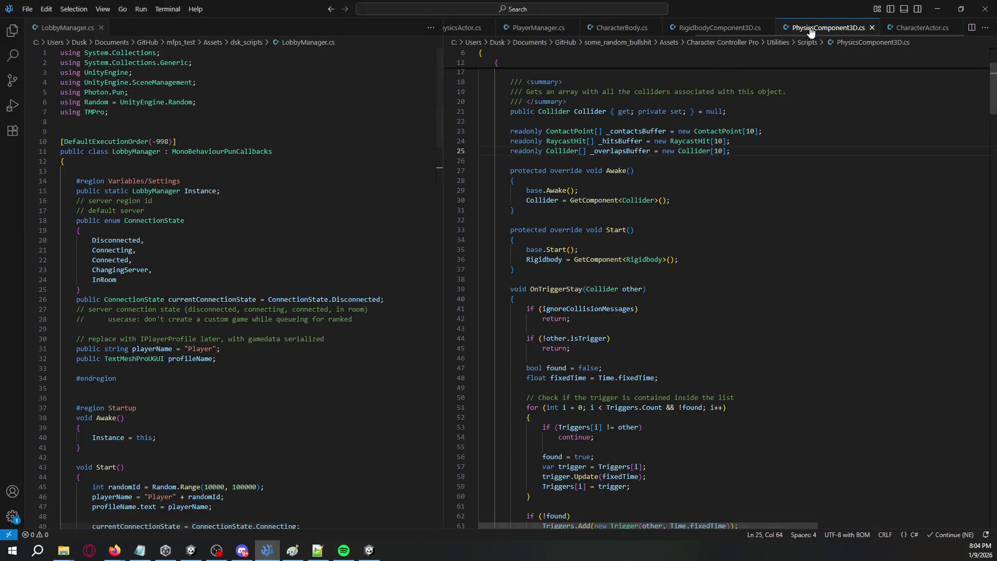
scroll(560, 31, up, 2)
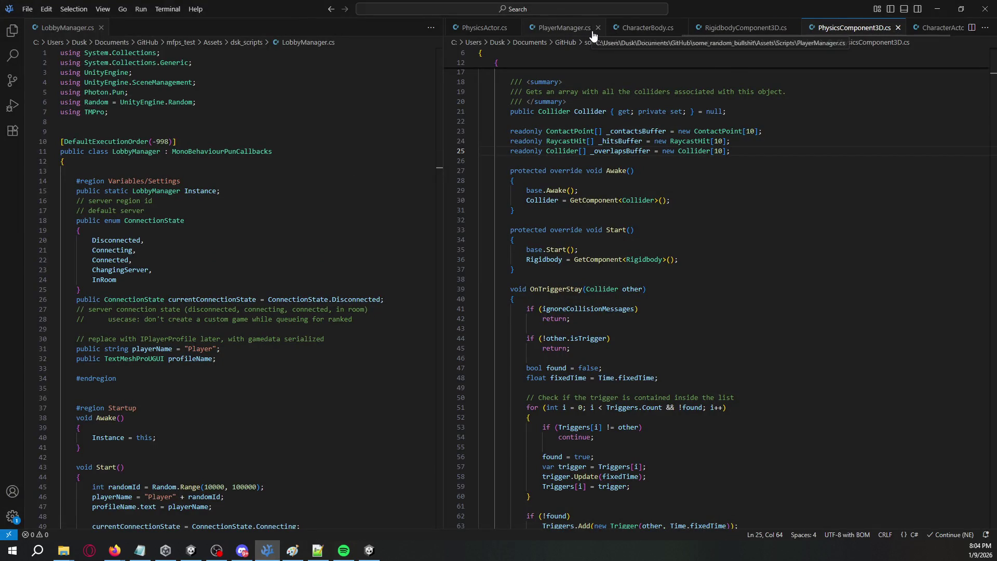
click(606, 32)
scroll(606, 32, up, 2)
click(596, 32)
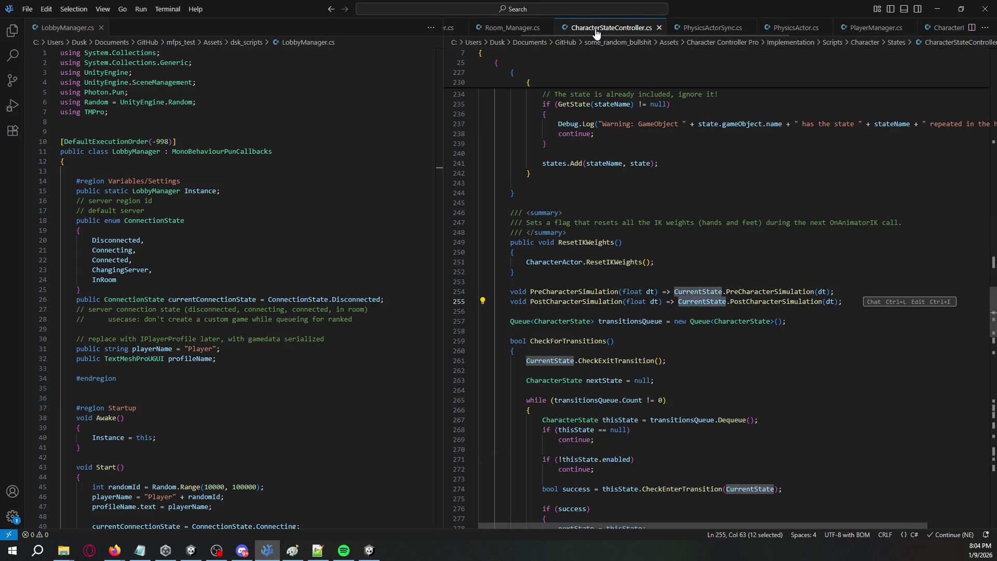
Step: In Room_Manager.cs, highlight player.name in the PhotonNetwork.Instantiate call, then return to Unity
click(517, 32)
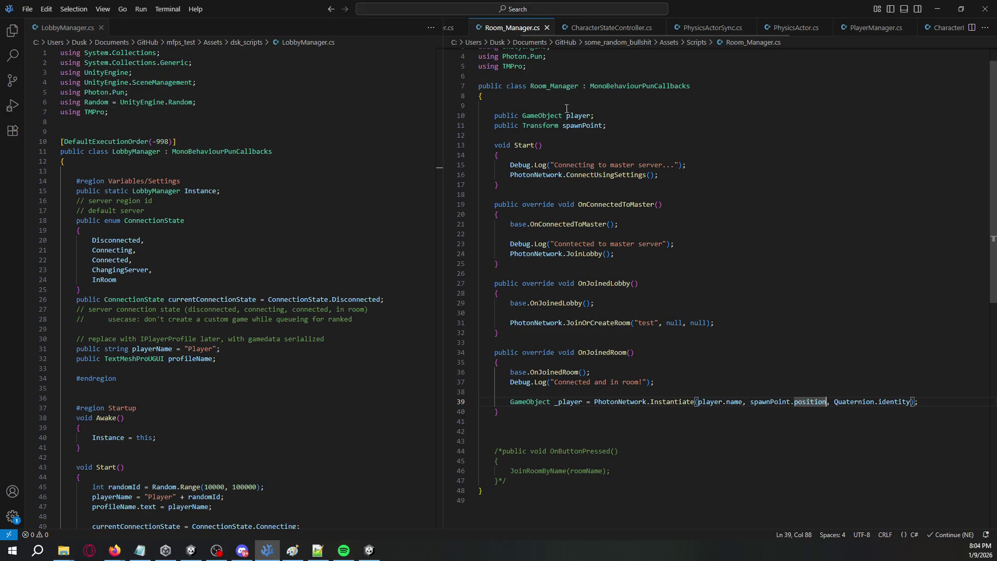
click(625, 403)
double_click(702, 401)
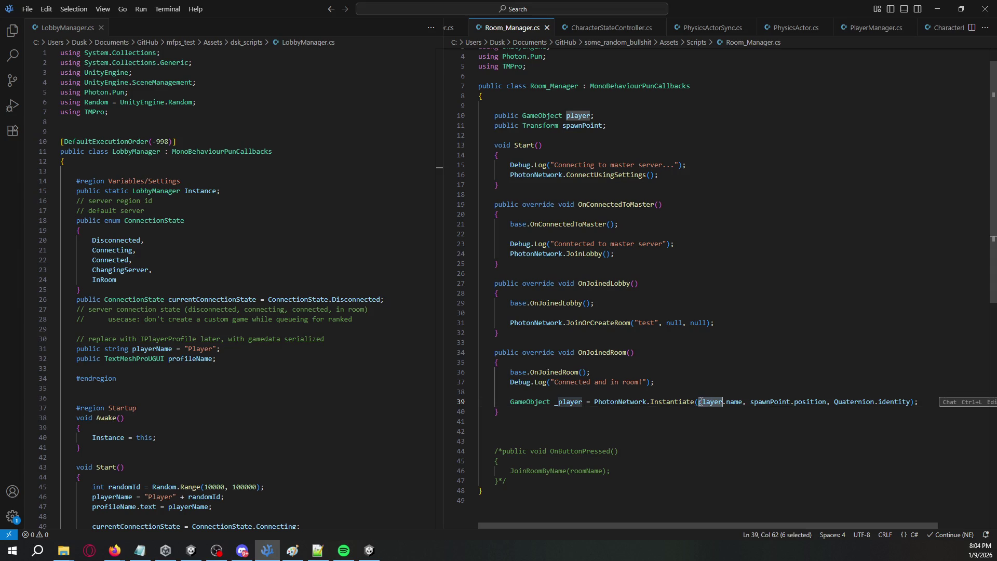
double_click(734, 401)
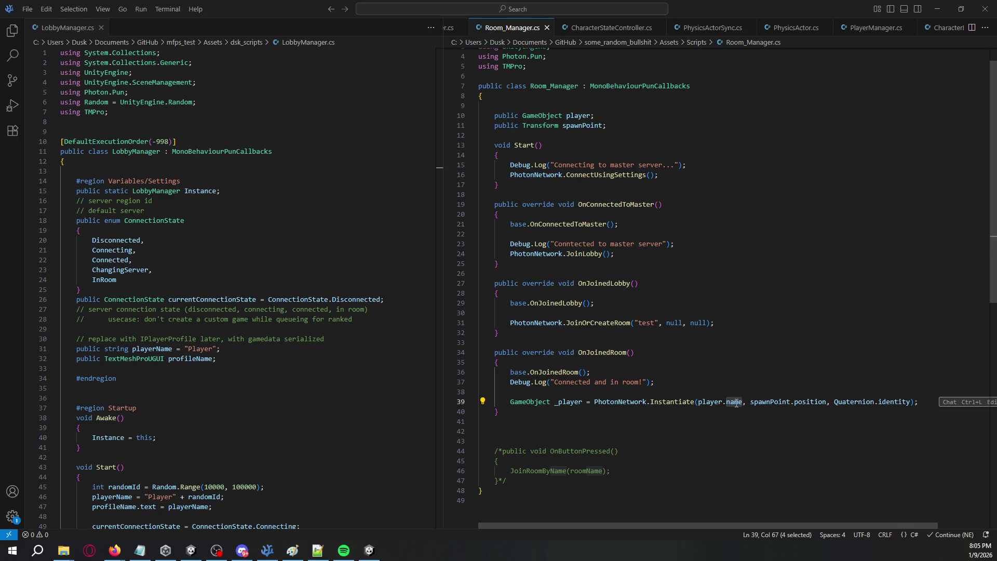
key(alt+Tab)
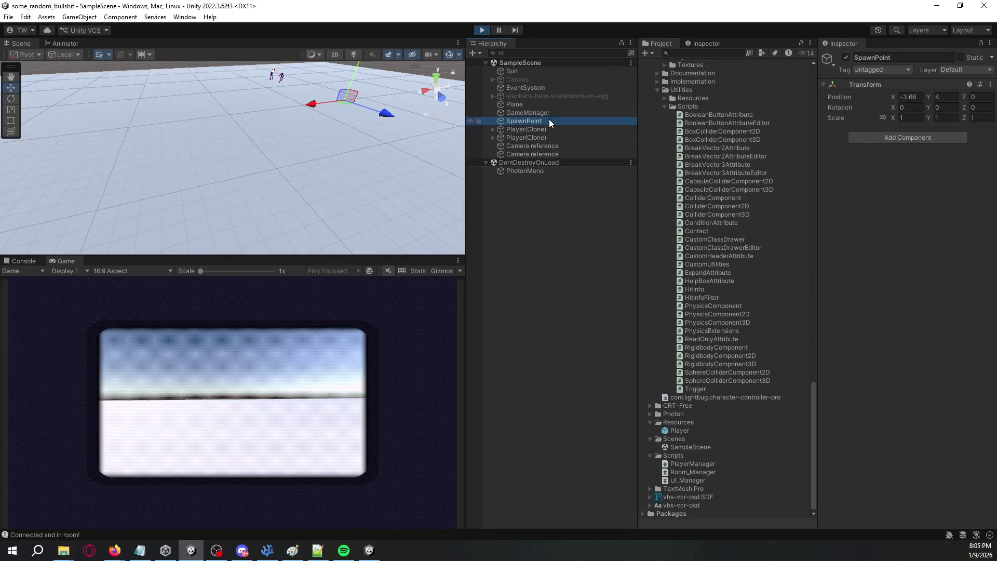
Step: Compare the two Player clones' Photon Views and frame the second clone in the scene
click(549, 130)
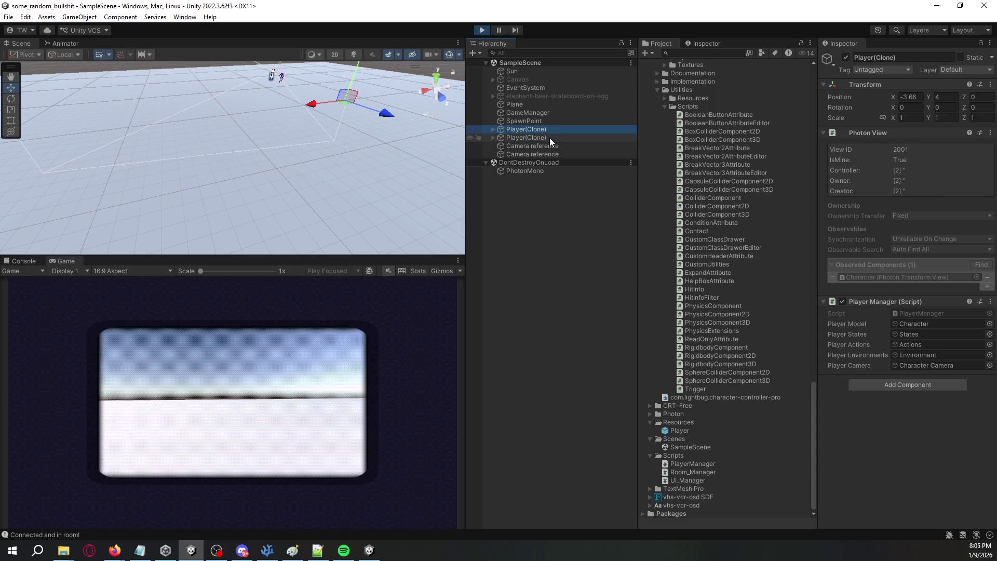
click(550, 139)
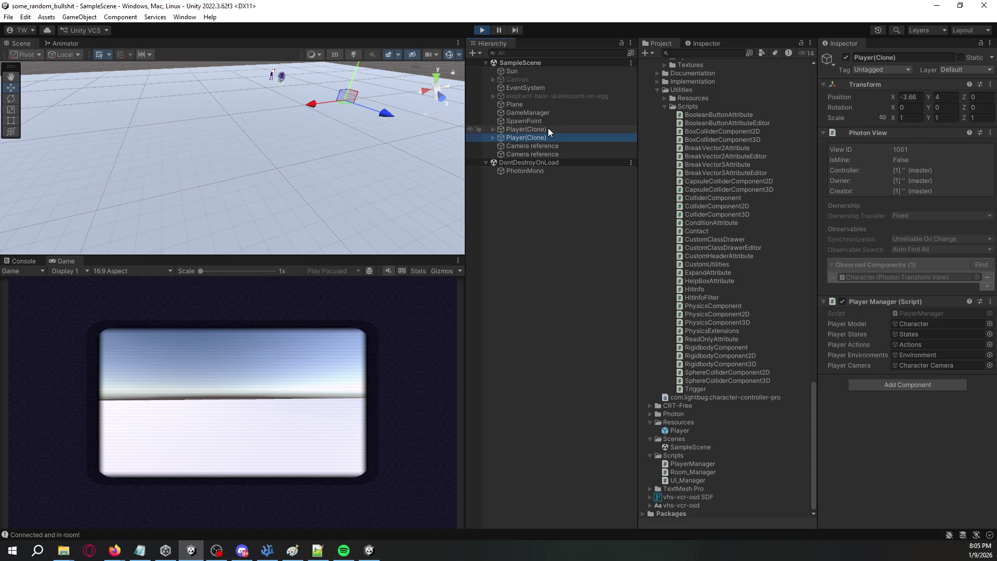
click(546, 129)
double_click(547, 134)
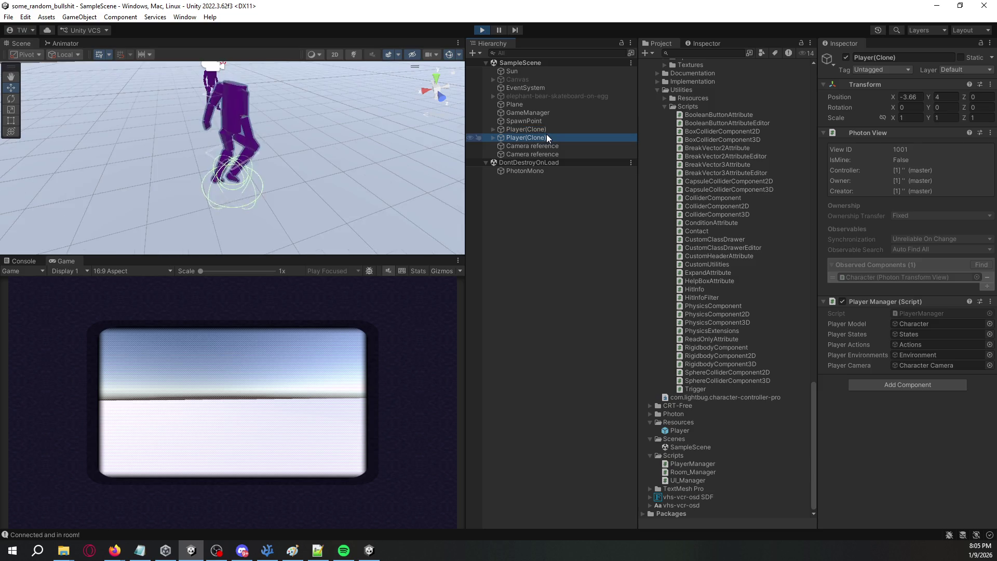
mouse_move(316, 185)
mouse_down()
mouse_move(348, 99)
mouse_move(360, 115)
mouse_up()
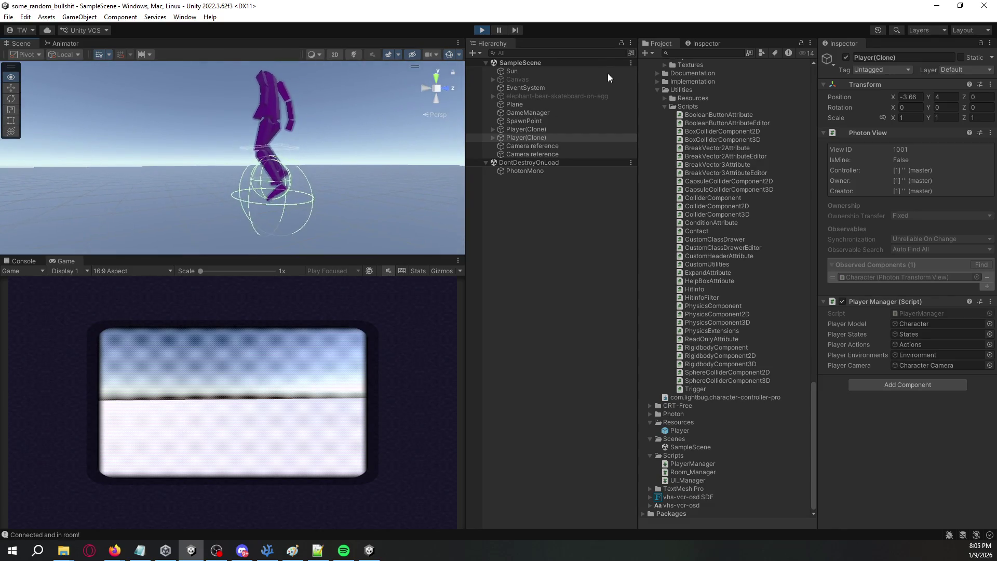
Step: Inspect the first clone's Character, Graphics and headless Animator, and enable Physics Component 3D on Character
click(494, 135)
click(494, 129)
click(502, 137)
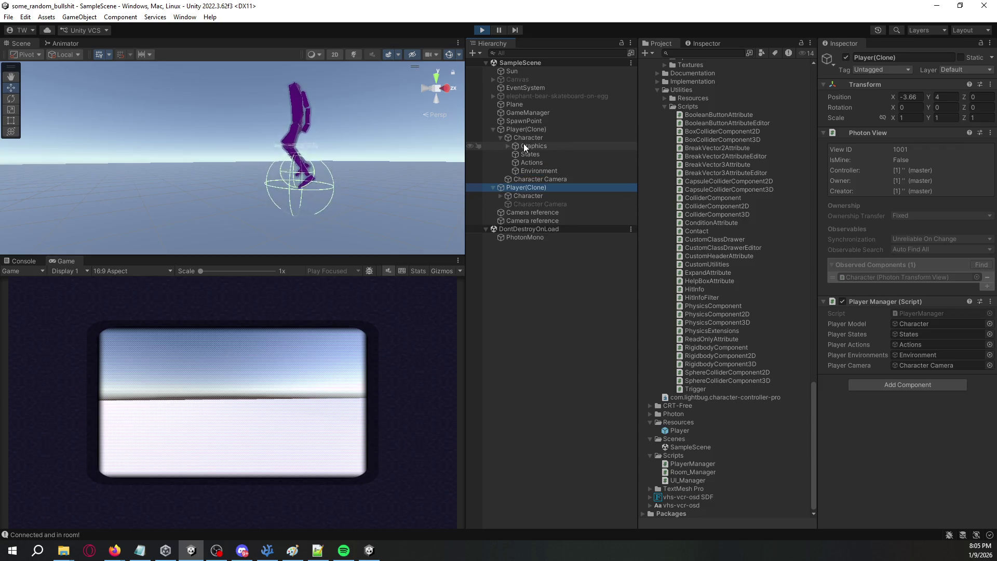
click(507, 146)
click(536, 154)
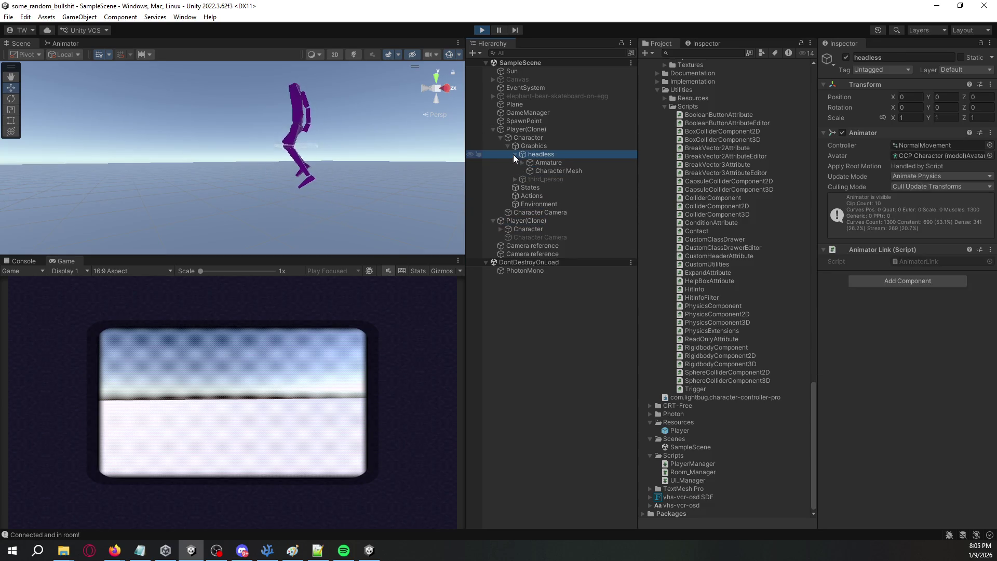
click(519, 147)
key(Left)
click(526, 139)
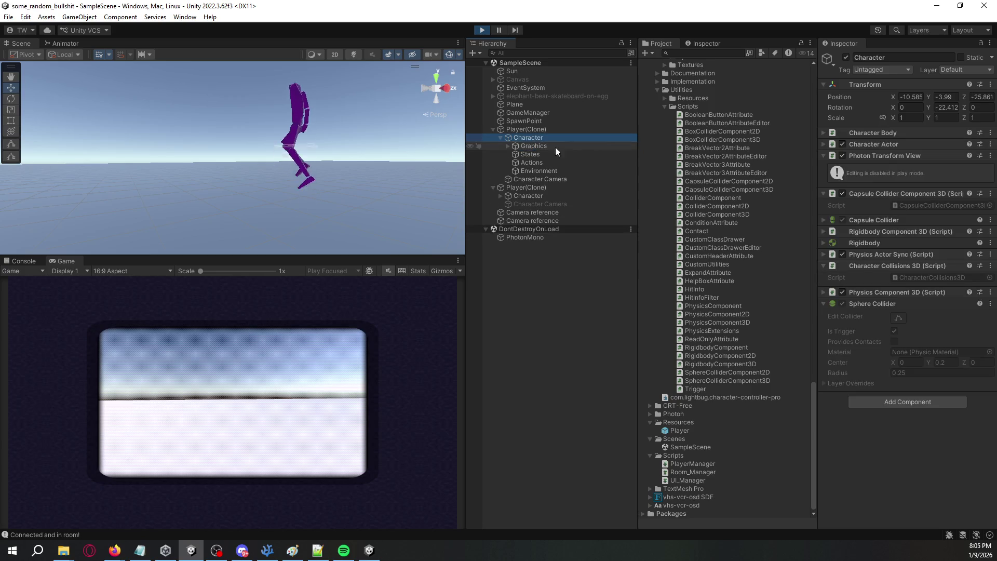
click(843, 294)
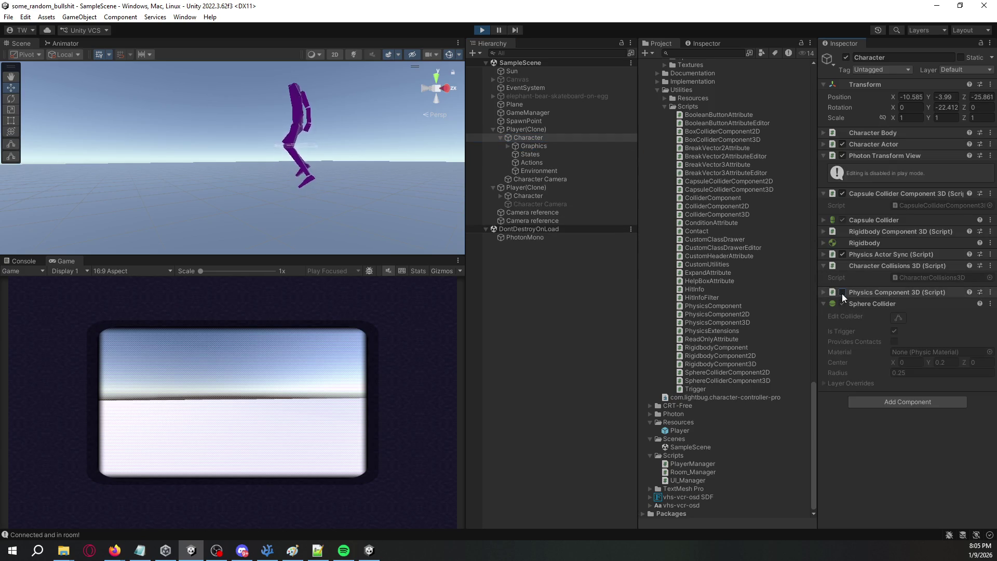
drag(184, 153, 423, 168)
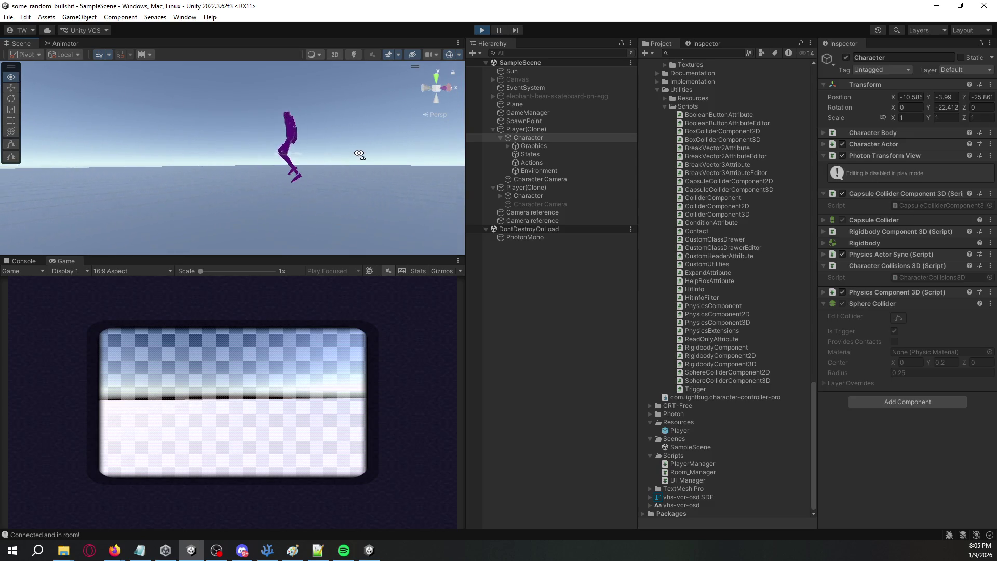
Step: Toggle the second clone's Character active state, leaving its Photon Transform View disabled
click(501, 196)
click(515, 196)
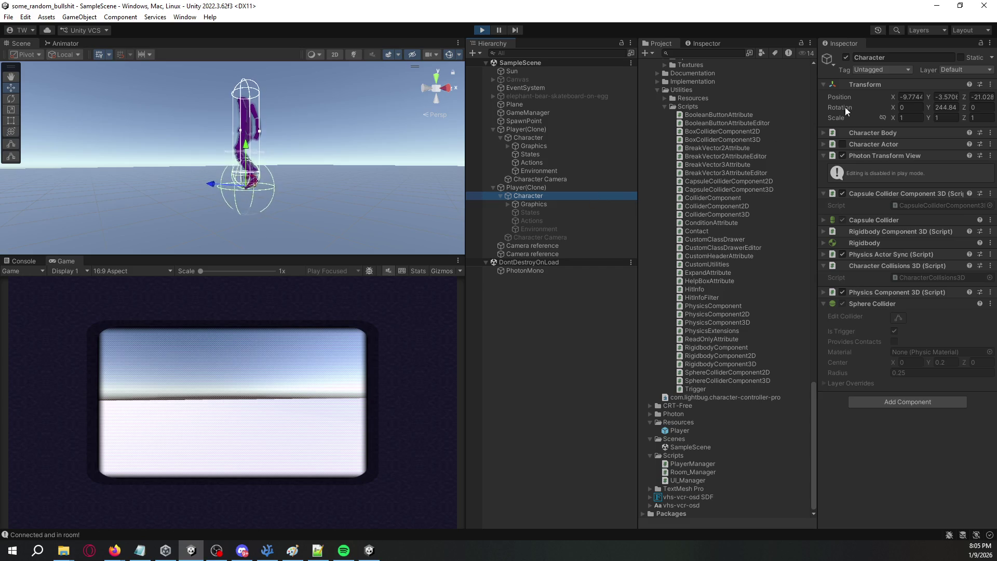
click(846, 58)
click(846, 59)
click(843, 155)
click(843, 155)
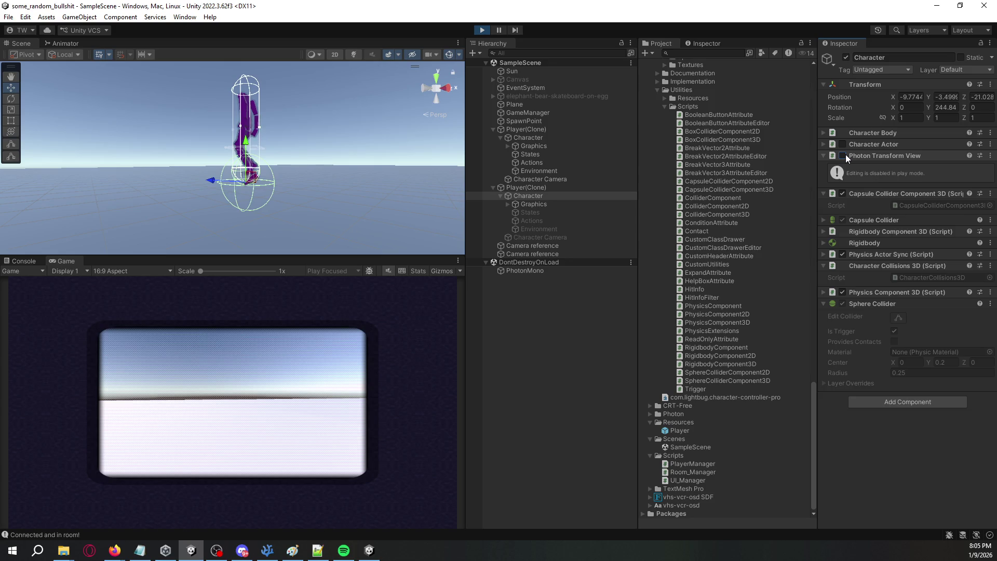
click(844, 155)
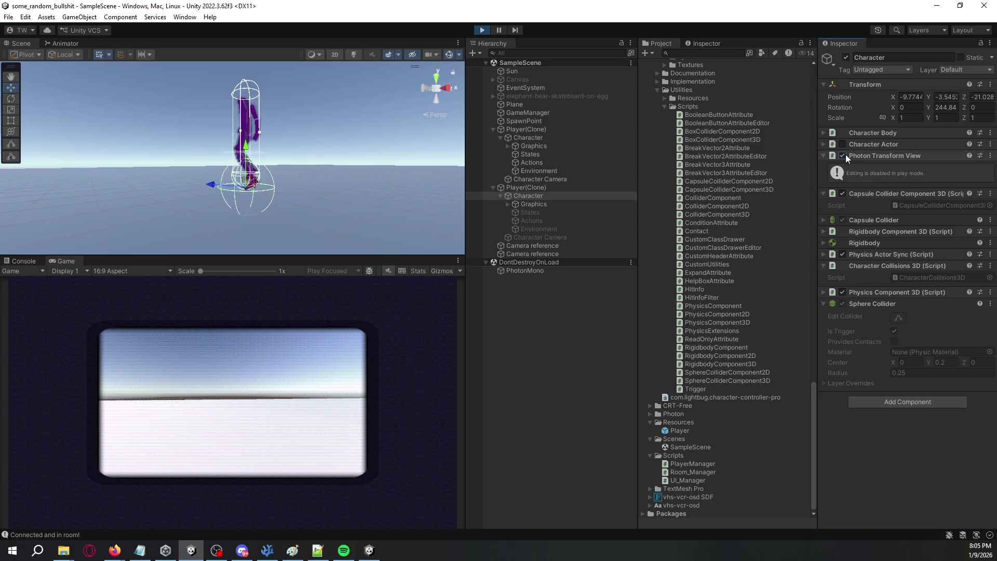
Step: Review the Rigidbody settings and the second clone's Graphics children, then stop play mode
right_click(858, 246)
click(853, 241)
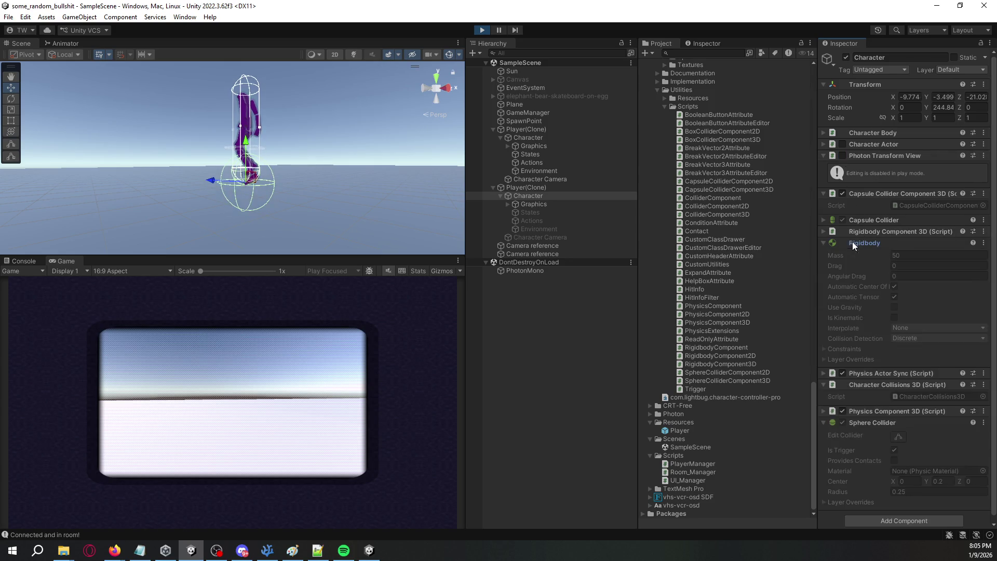
click(825, 243)
click(825, 243)
click(825, 244)
click(524, 205)
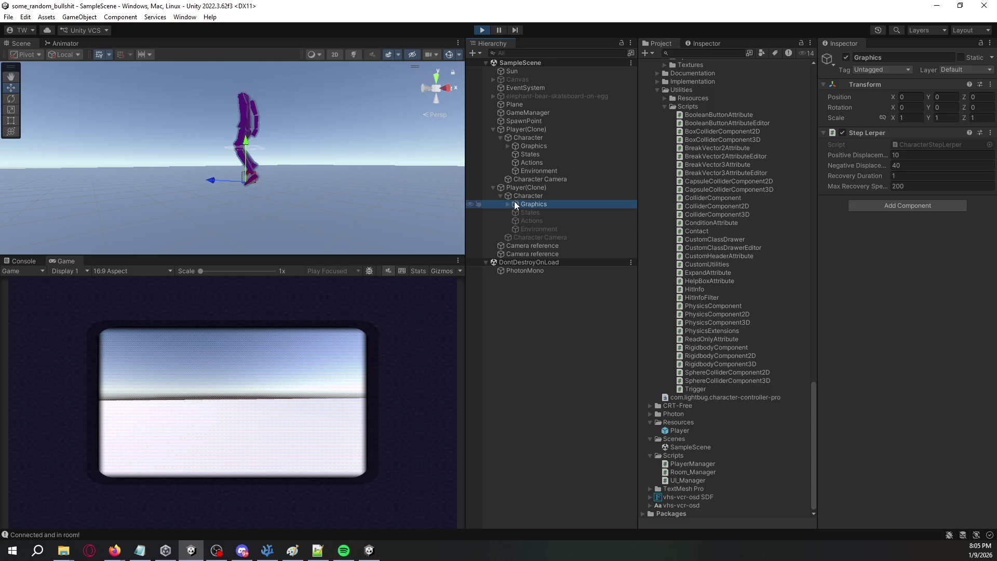
click(507, 204)
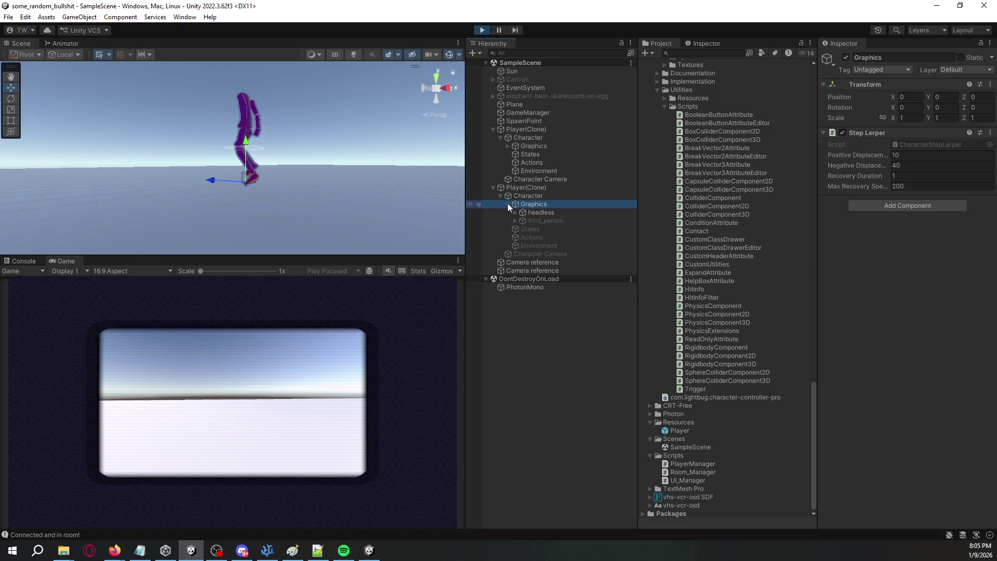
click(478, 29)
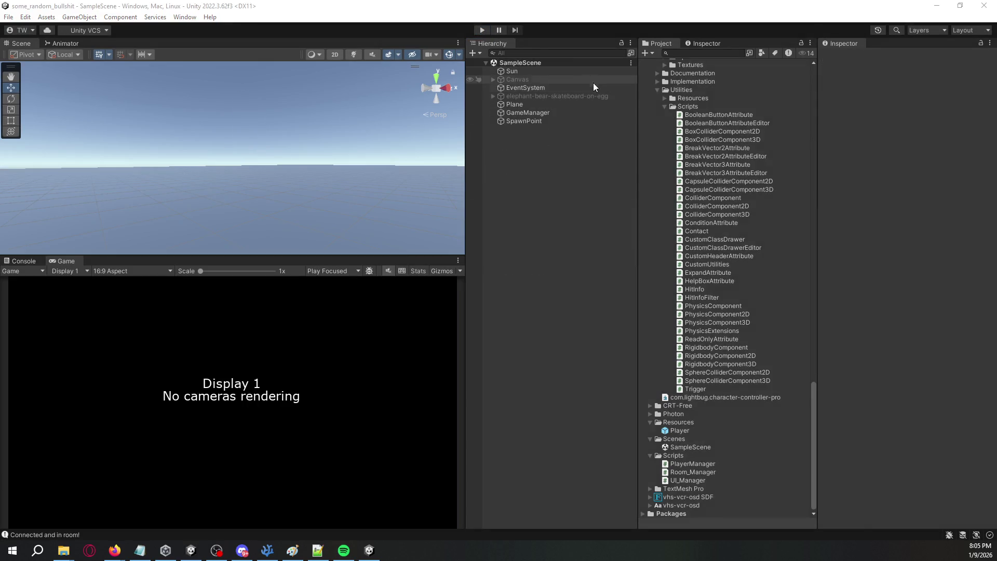
Step: Open the Player prefab and inspect its Graphics, States, Actions and Environment objects
key(alt+Tab)
key(alt+Tab)
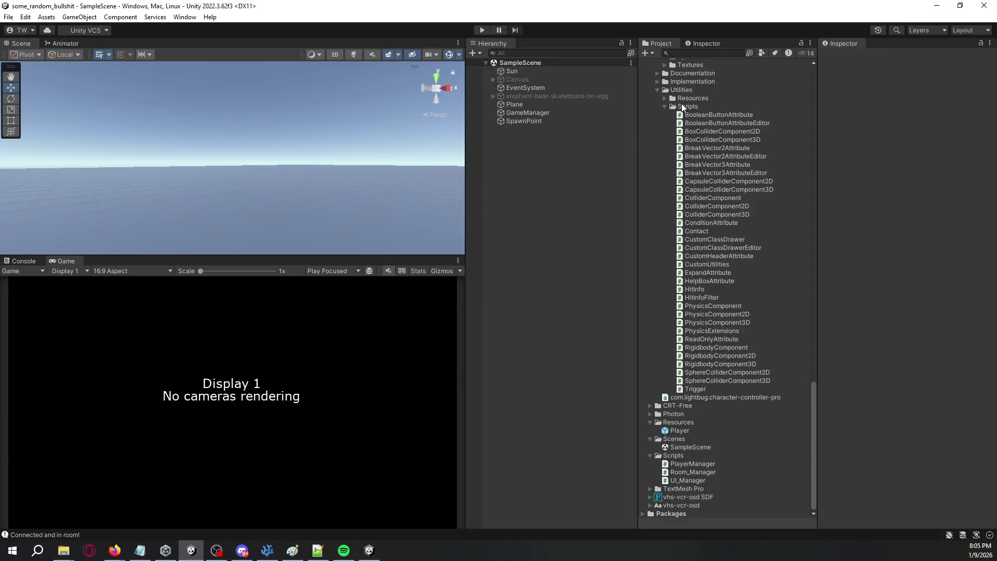
double_click(693, 430)
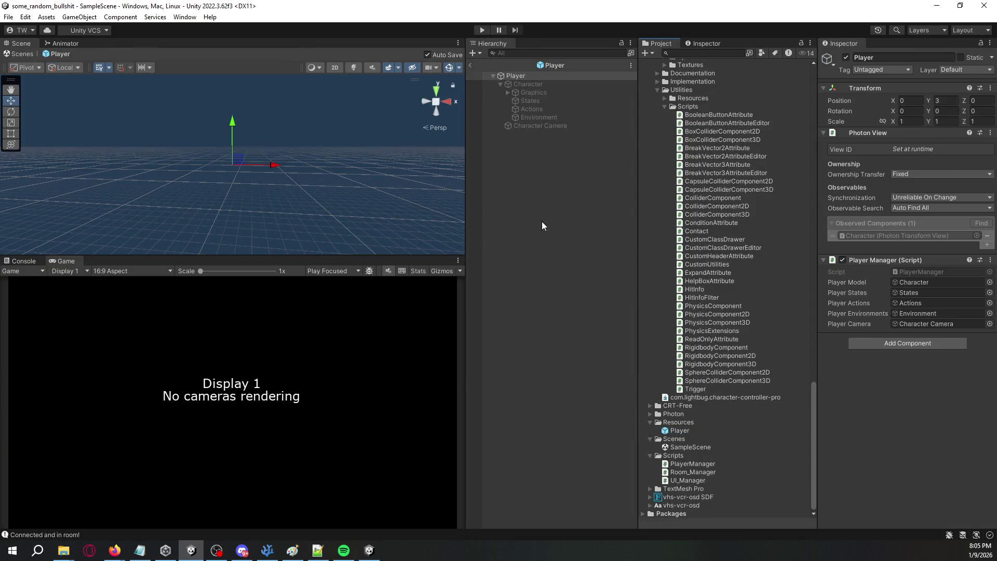
mouse_move(461, 137)
mouse_down()
mouse_move(260, 138)
mouse_move(396, 133)
mouse_move(49, 213)
mouse_move(147, 146)
mouse_move(171, 182)
mouse_up()
click(541, 92)
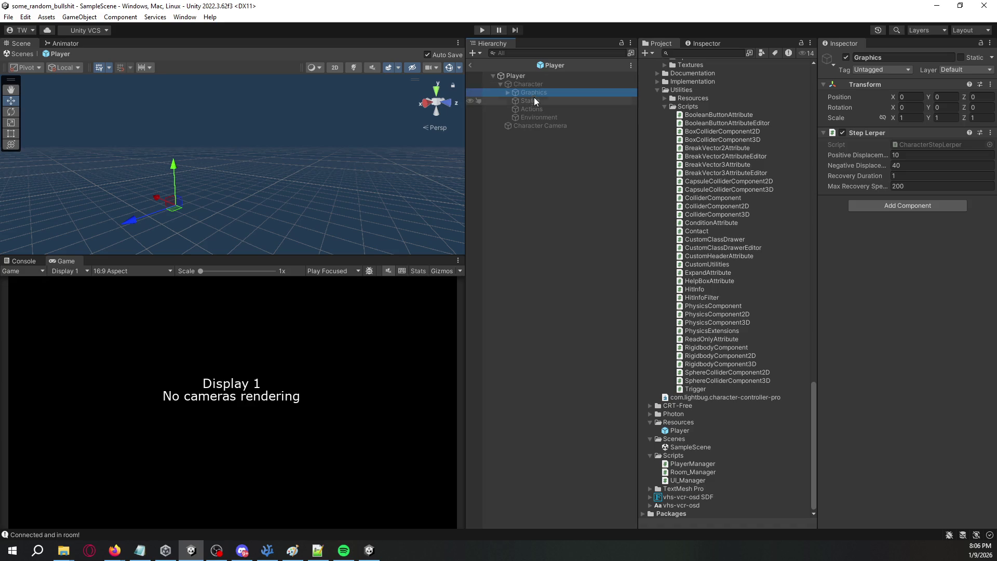
click(535, 100)
click(535, 108)
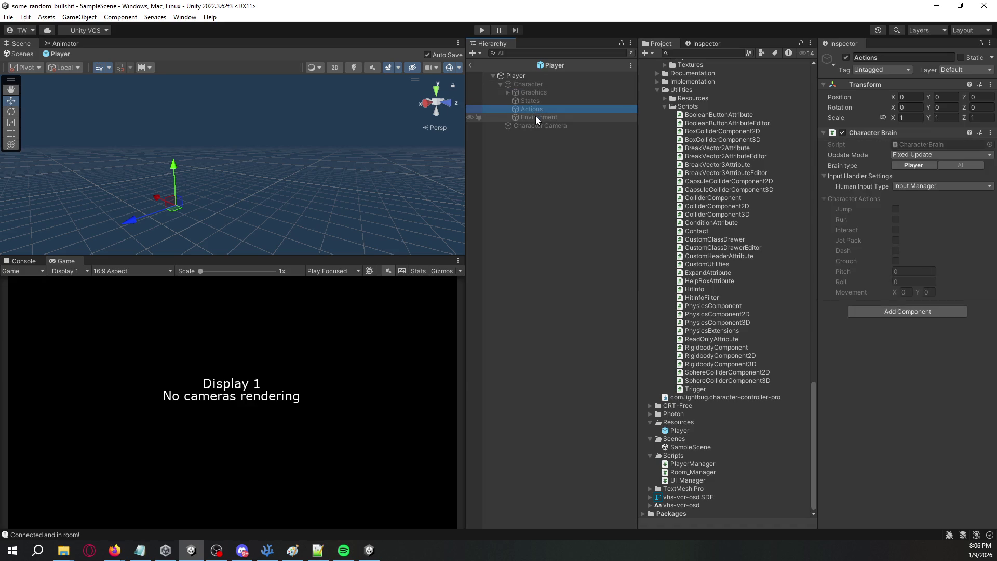
click(535, 117)
Step: Drag Graphics through Environment directly under Player, return to SampleScene and start play mode
click(532, 91)
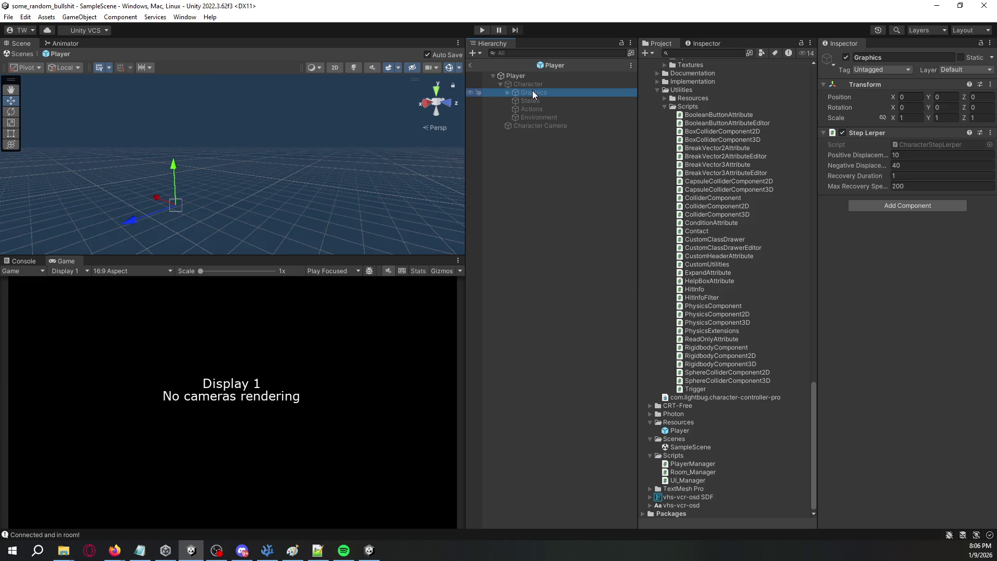
shift+click(532, 118)
mouse_move(531, 89)
mouse_down()
mouse_move(523, 76)
mouse_move(506, 89)
mouse_up()
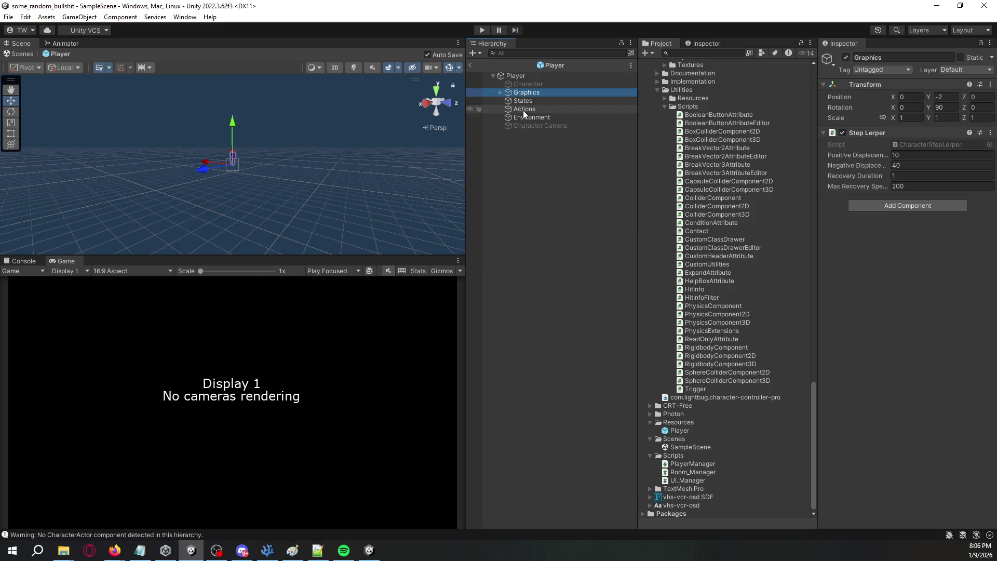
shift+click(530, 117)
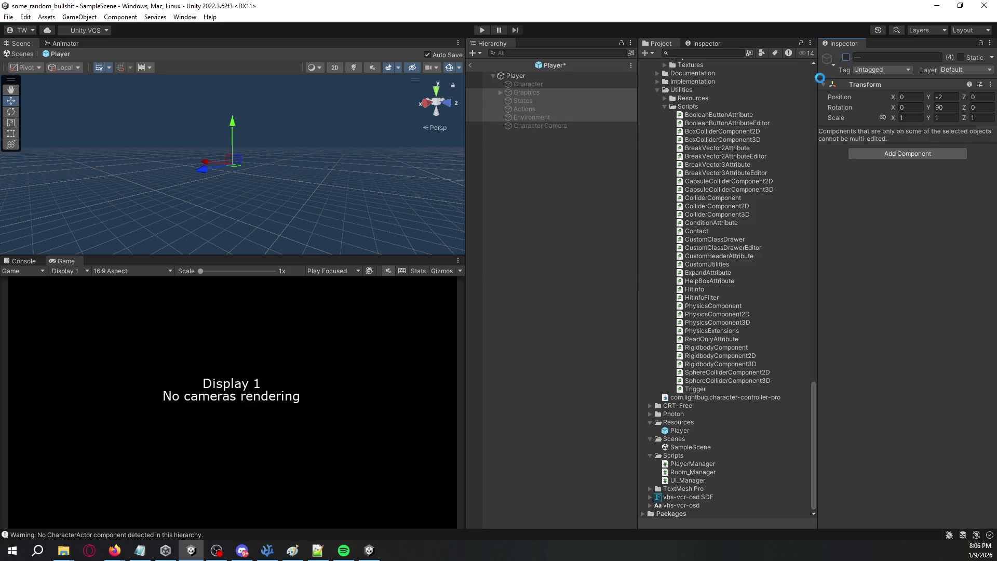
click(535, 98)
click(470, 66)
click(482, 30)
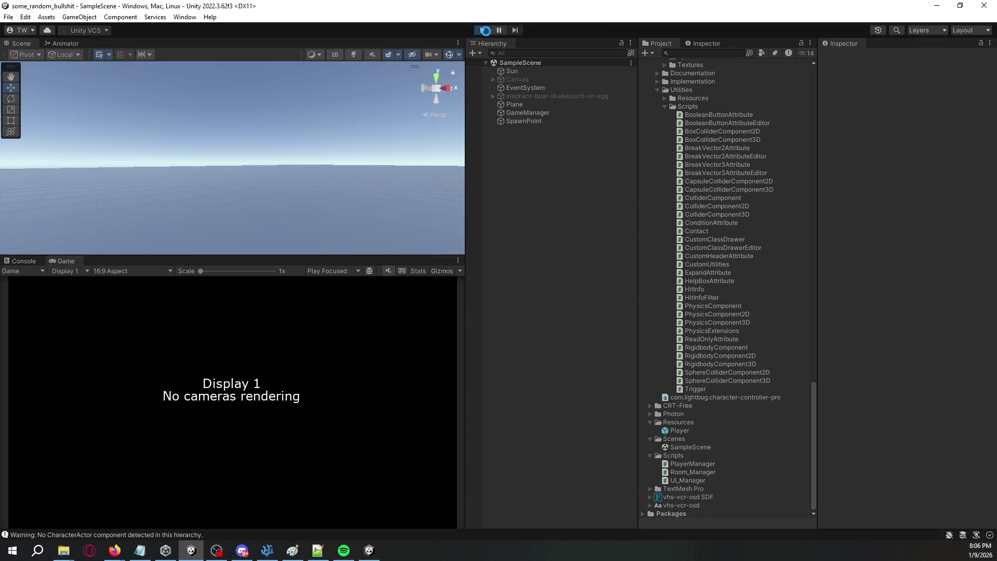
Step: Close the game build window, check the Camera3D.cs NullReferenceExceptions in the Console, and stop play mode
click(376, 548)
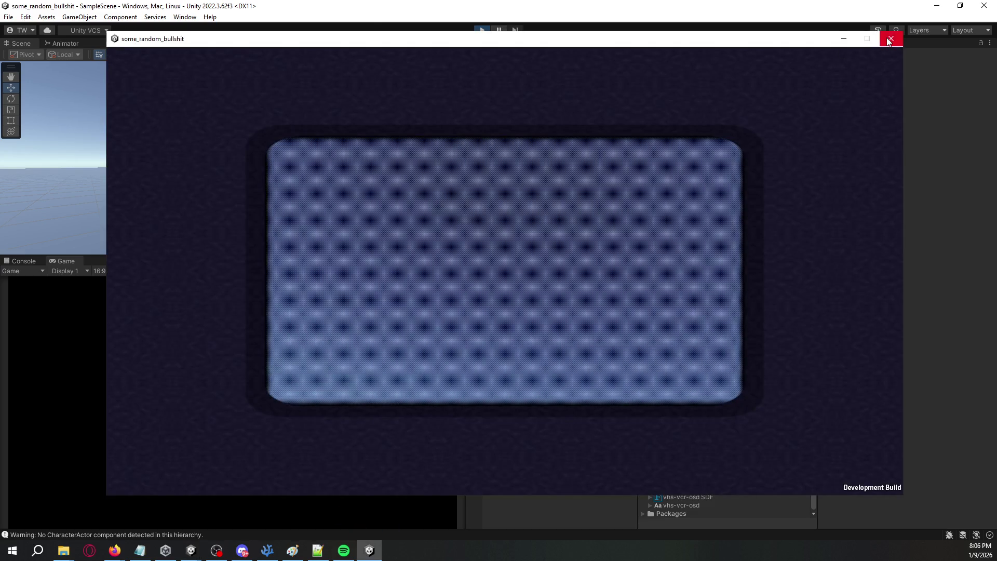
click(891, 36)
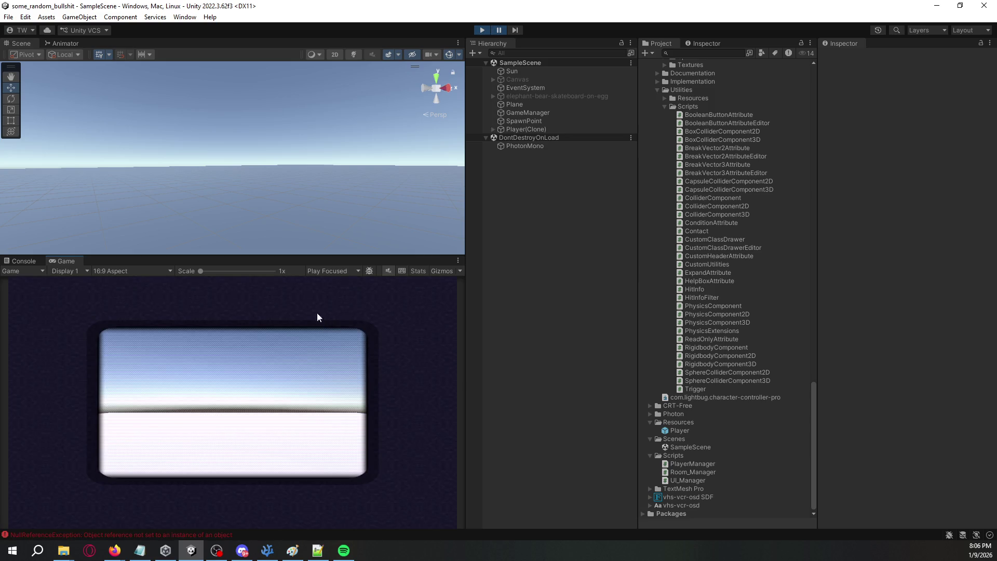
click(24, 260)
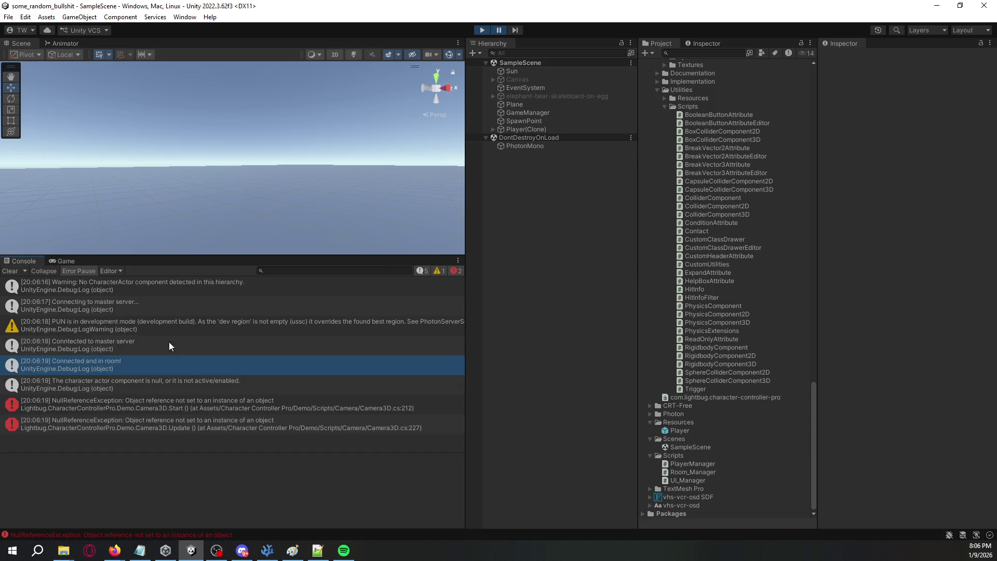
click(185, 400)
click(198, 418)
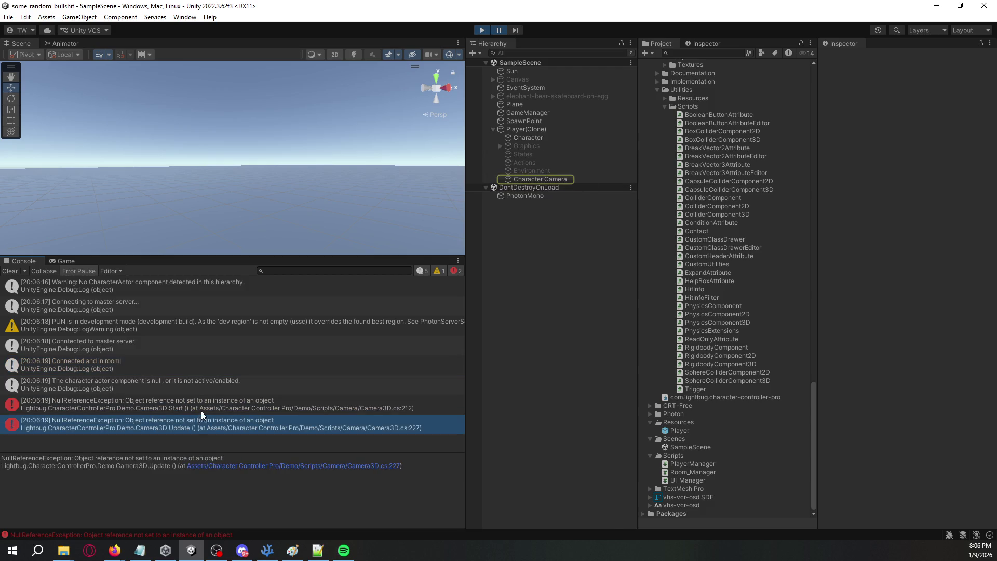
mouse_move(338, 252)
mouse_down()
mouse_move(104, 161)
mouse_move(278, 167)
mouse_up()
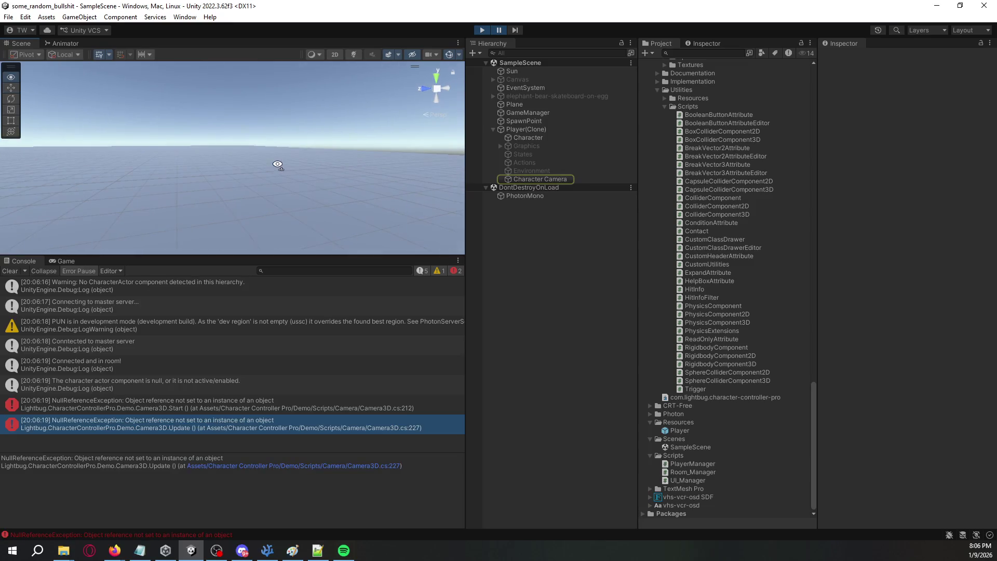
click(482, 30)
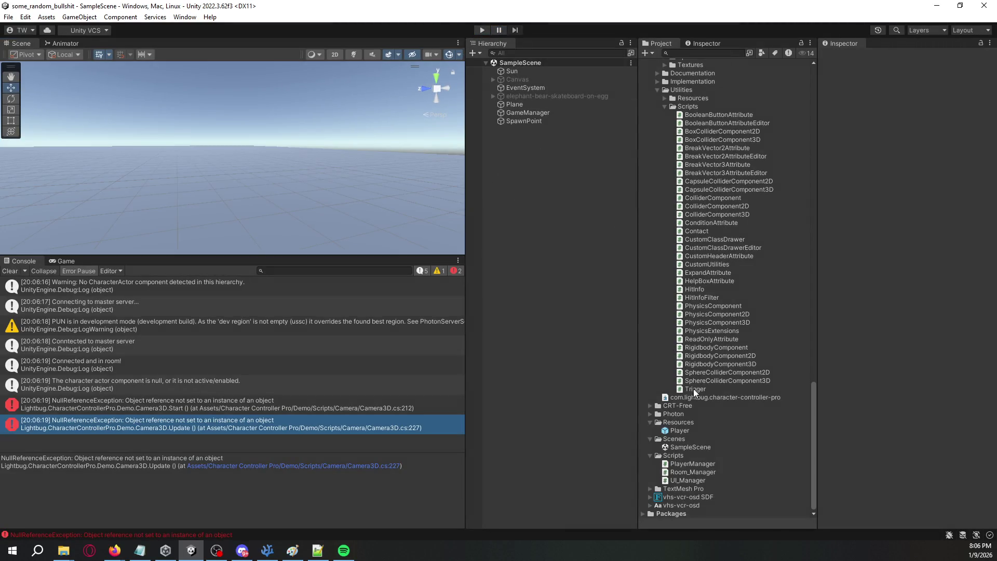
click(684, 436)
double_click(684, 431)
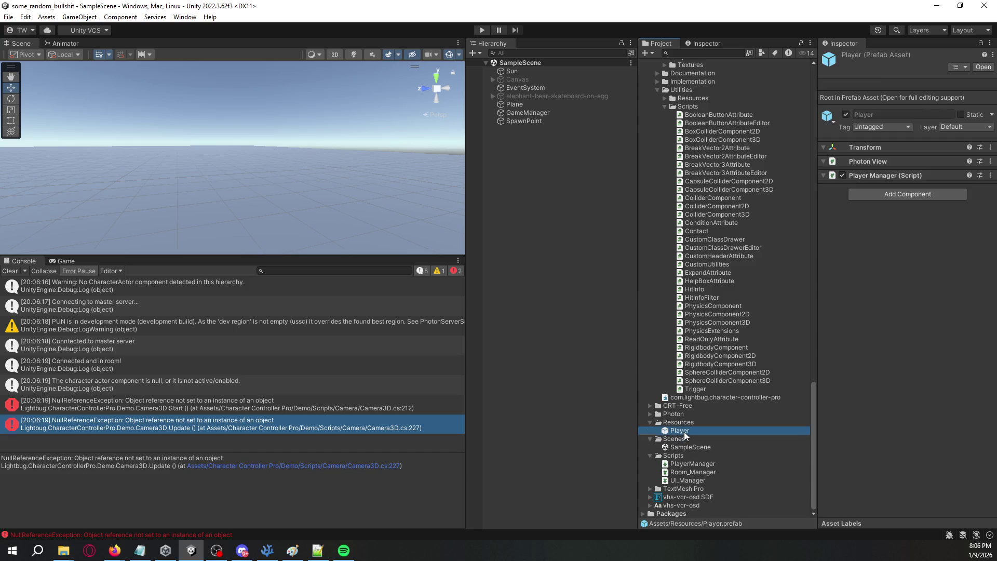
click(530, 126)
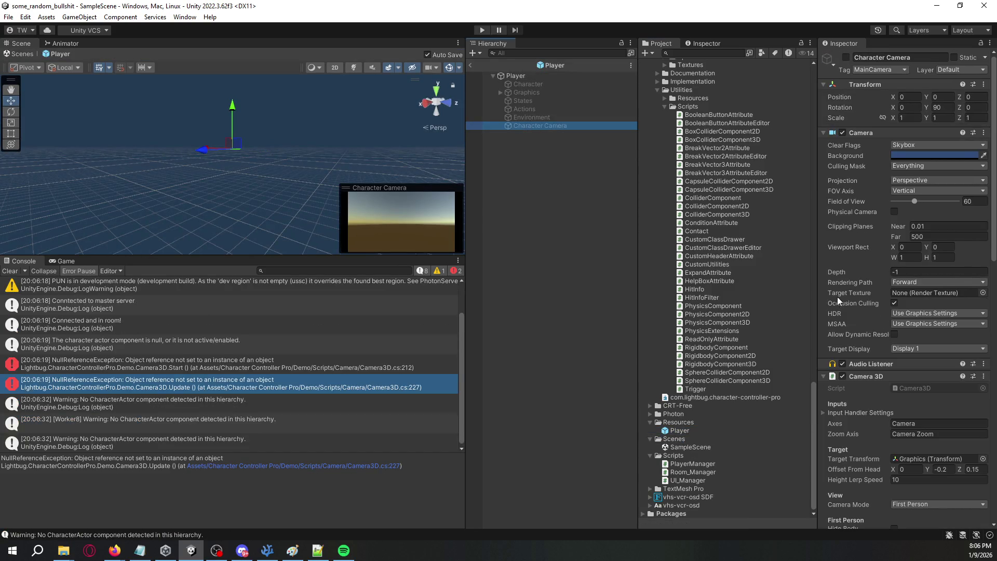
scroll(852, 312, down, 10)
scroll(865, 337, down, 5)
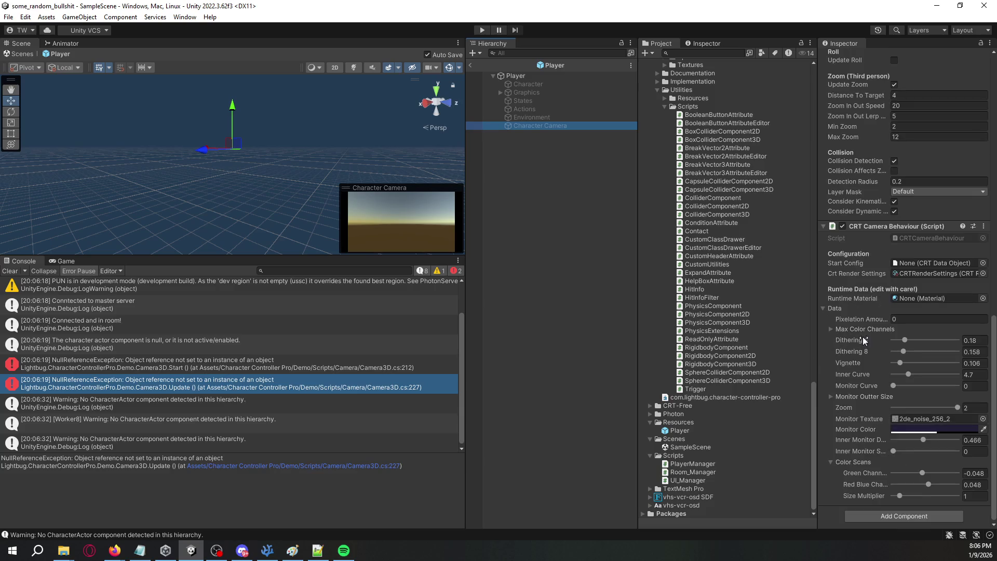
scroll(863, 337, up, 10)
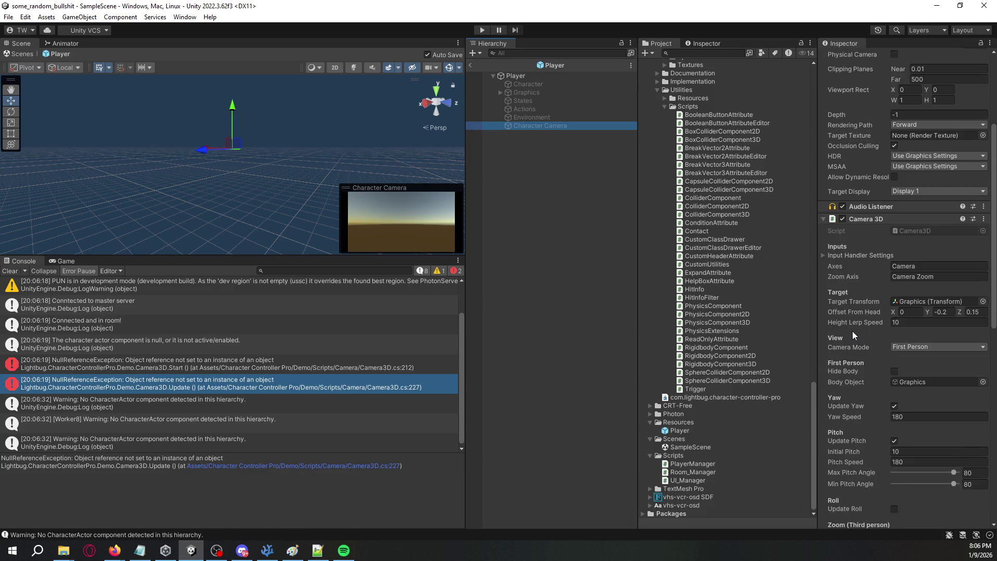
scroll(853, 332, up, 4)
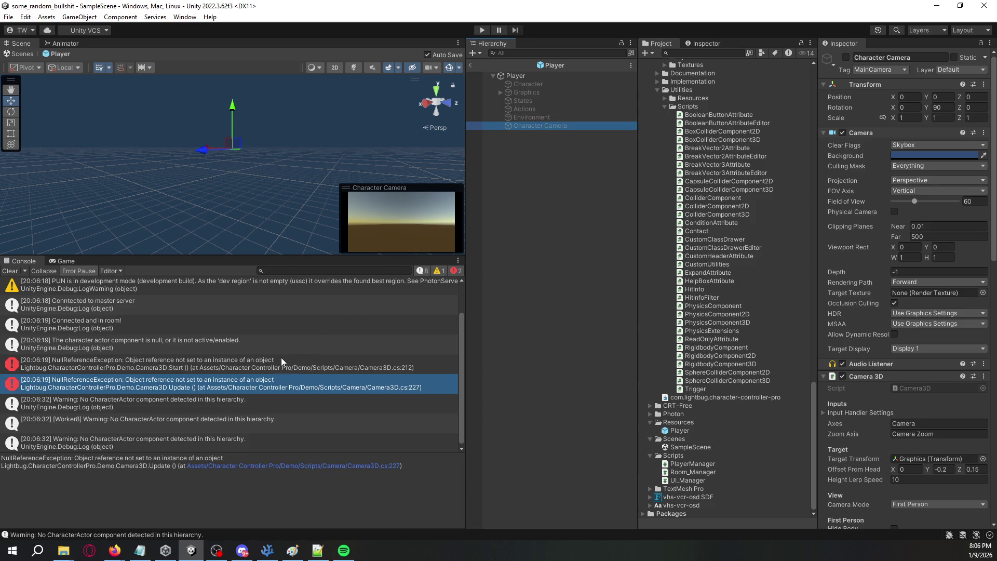
click(283, 362)
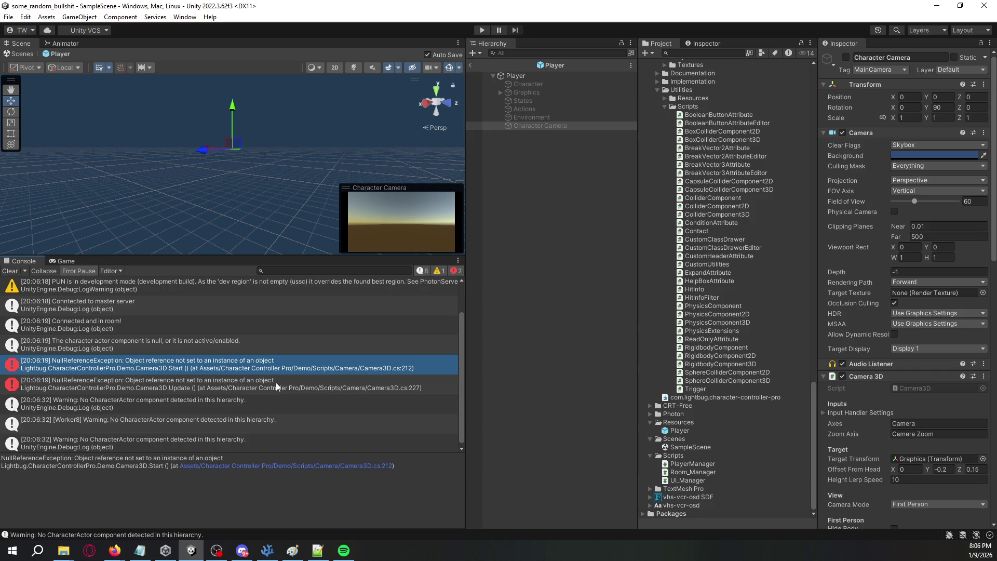
click(258, 406)
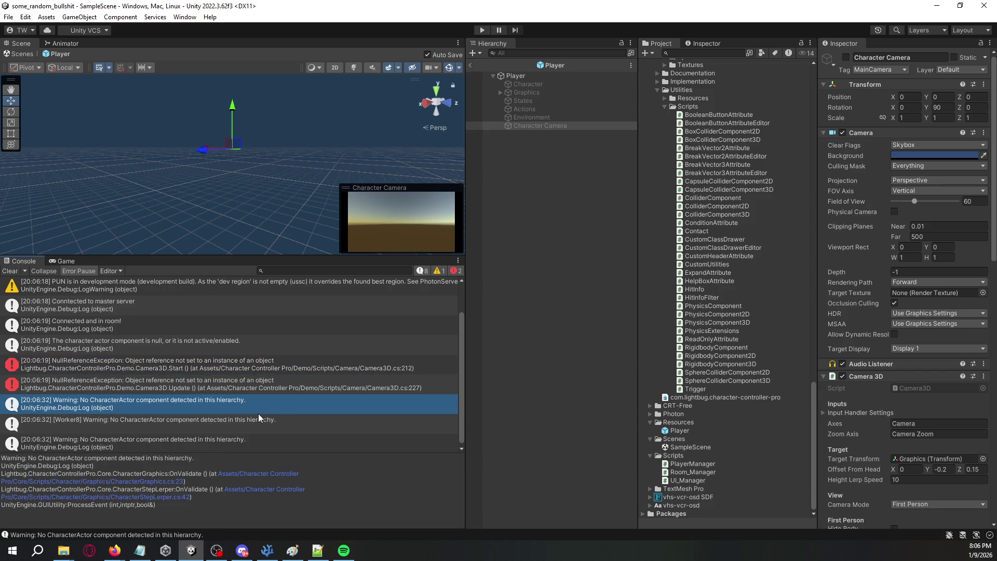
click(270, 423)
click(266, 441)
click(271, 417)
click(288, 404)
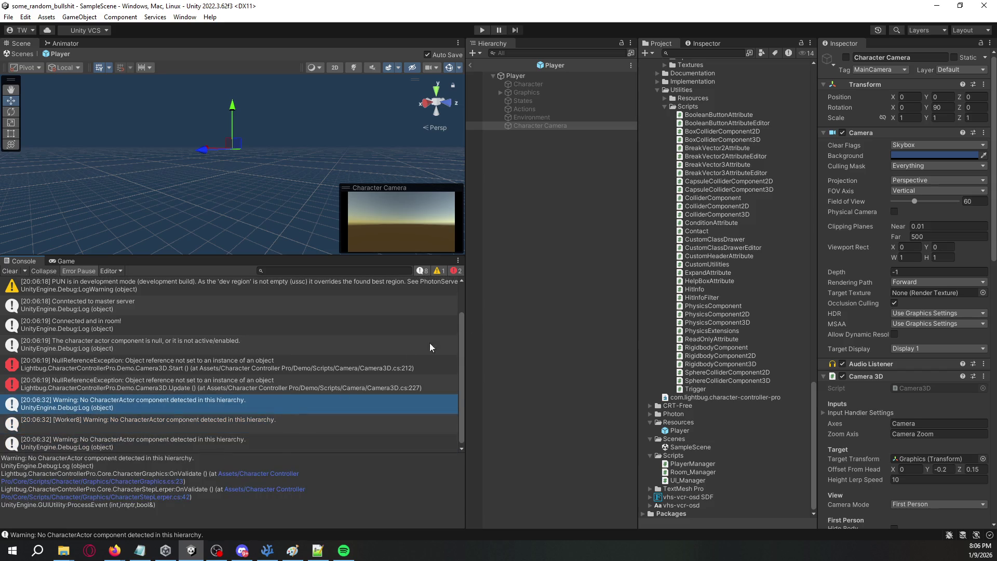
click(530, 118)
click(554, 167)
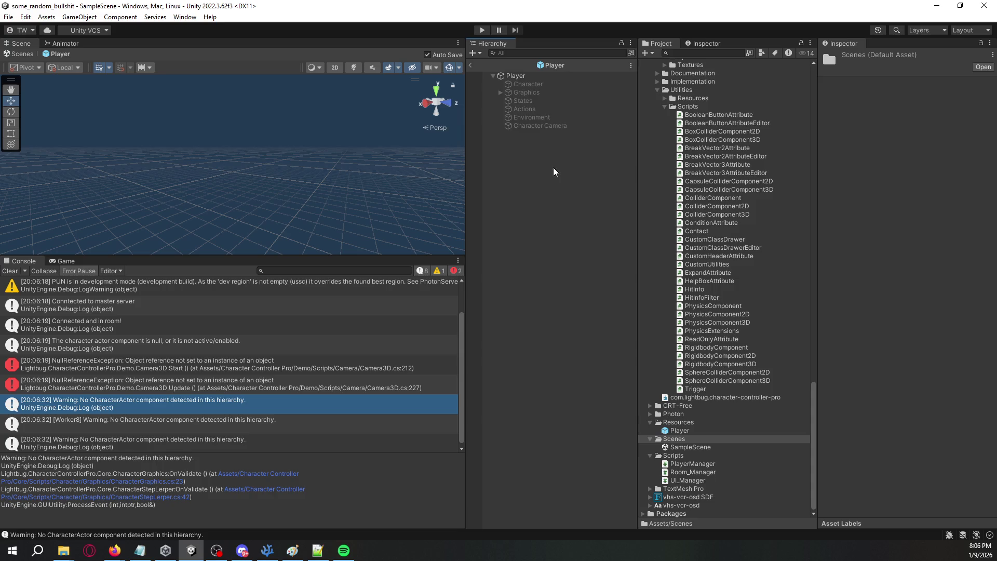
Step: Drag Graphics, States, Actions and Environment back into Character in the Player prefab
click(531, 118)
shift+click(531, 93)
mouse_move(523, 96)
mouse_down()
mouse_move(533, 82)
mouse_move(538, 120)
mouse_move(527, 86)
mouse_move(534, 117)
mouse_move(534, 97)
mouse_up()
click(533, 83)
shift+click(527, 107)
click(529, 116)
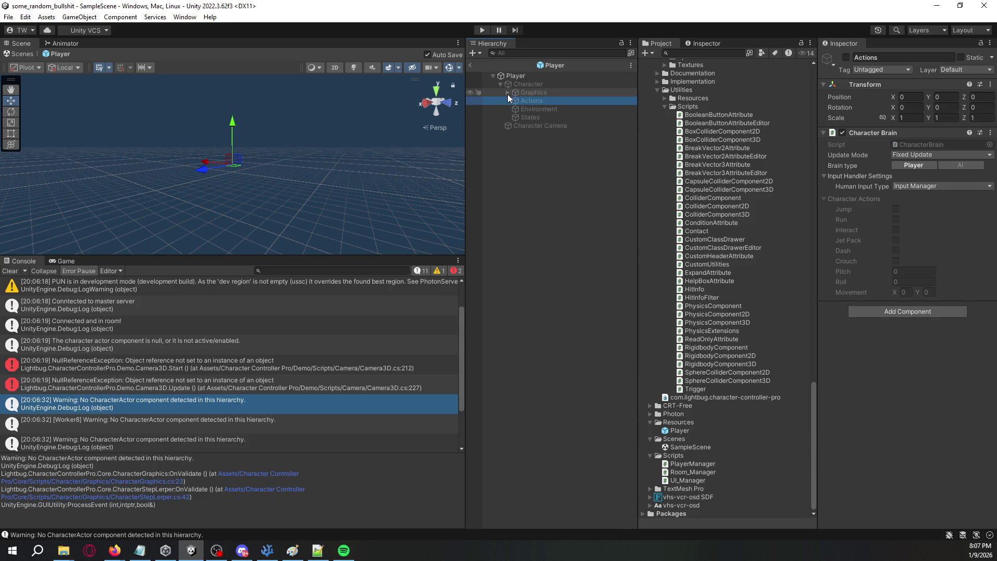
click(549, 211)
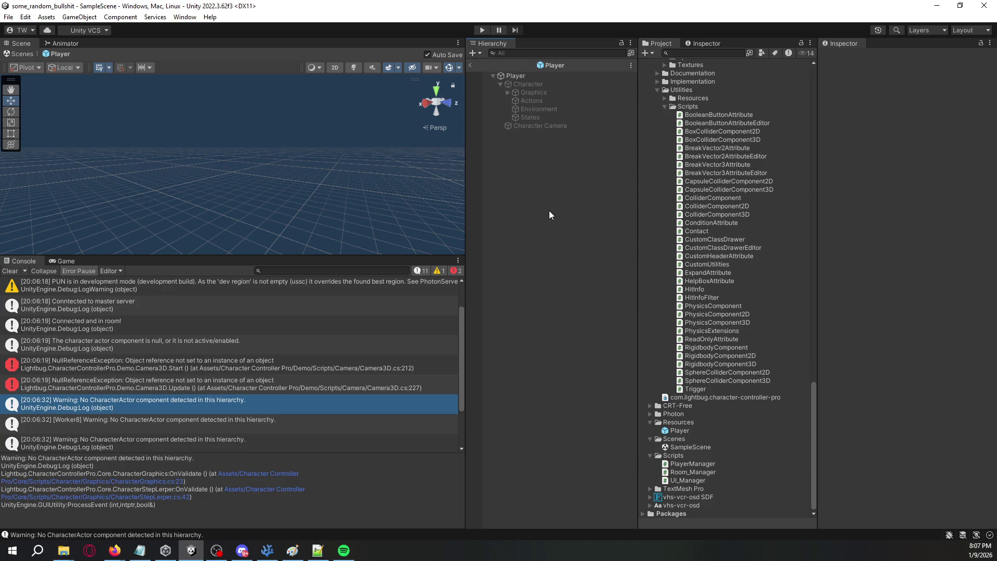
Step: Compare Graphics and Character components, peek at Character Body, then switch to VS Code
click(562, 92)
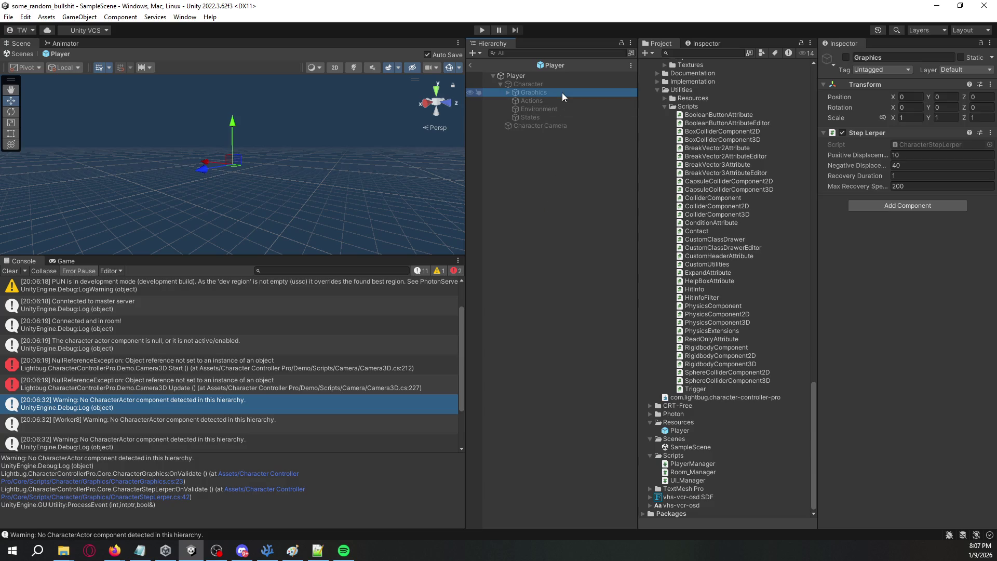
click(525, 84)
click(530, 93)
click(662, 99)
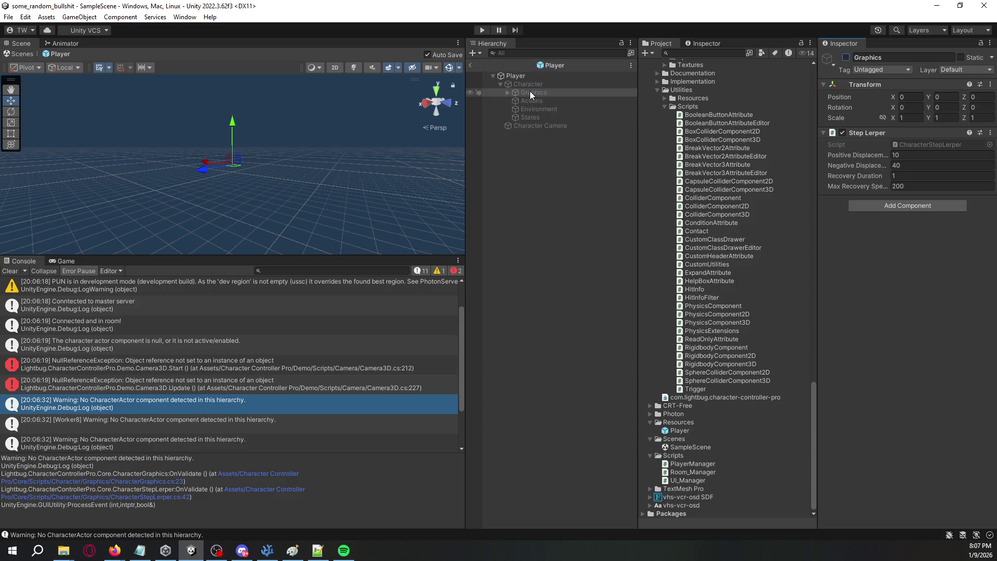
click(507, 92)
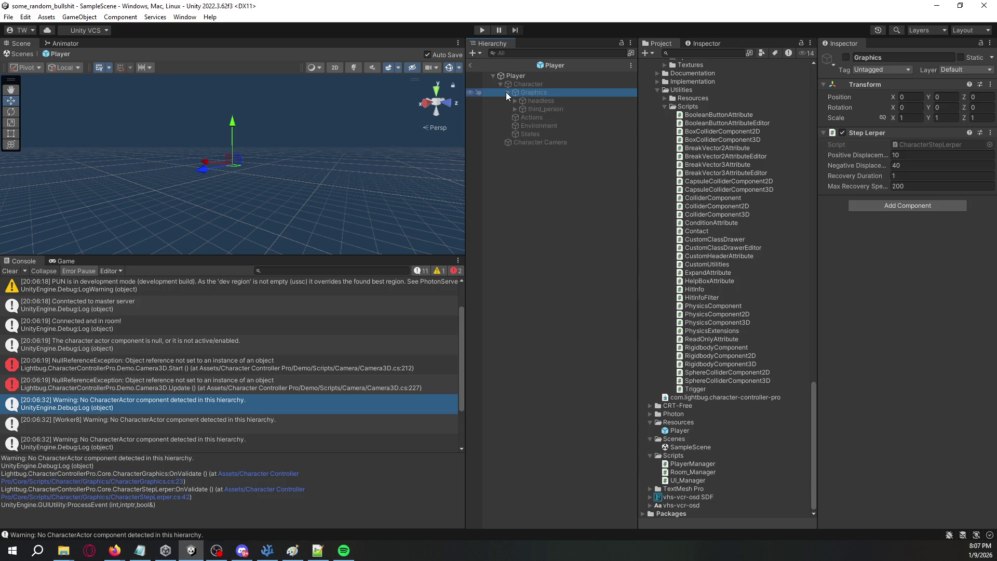
click(516, 85)
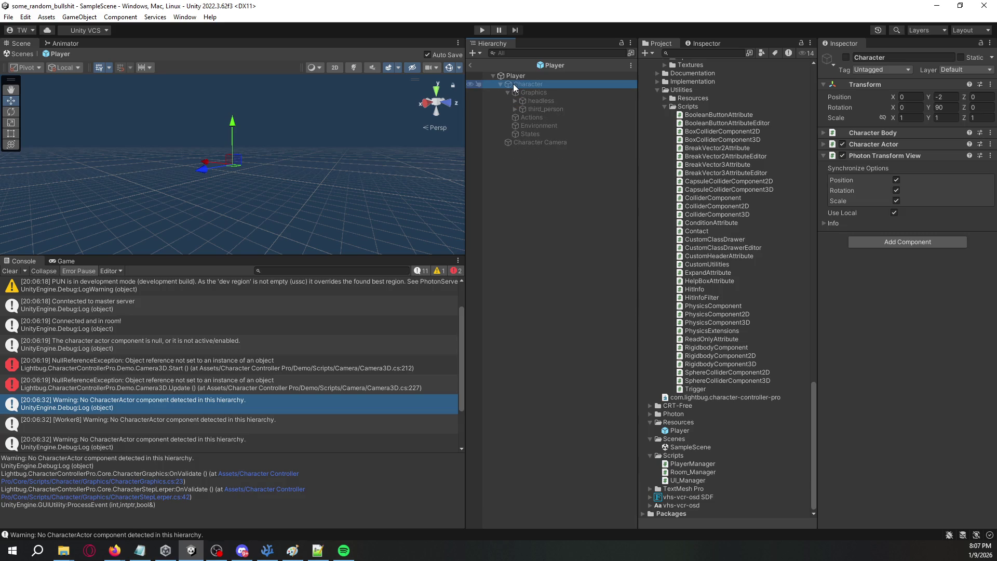
click(501, 84)
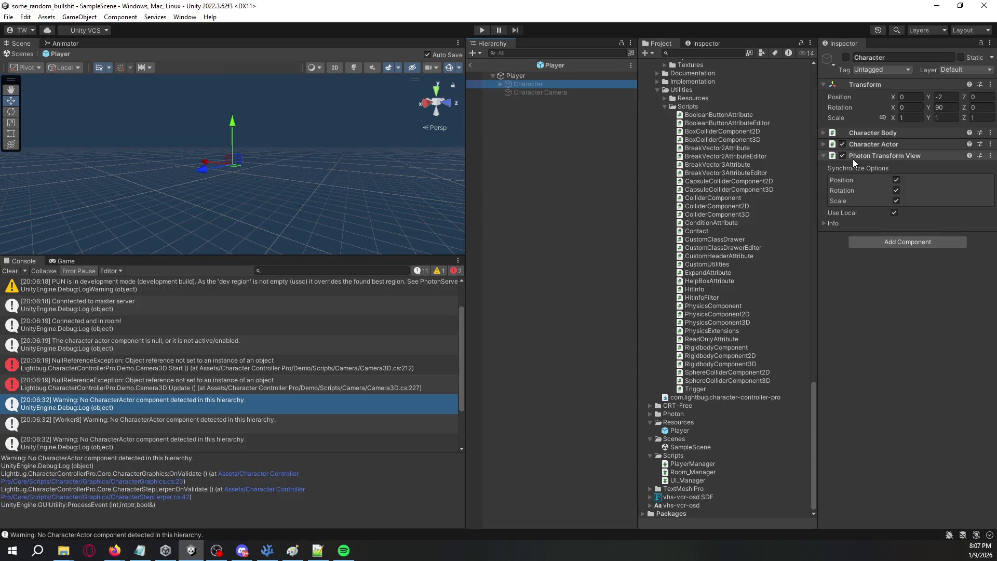
click(860, 132)
click(860, 132)
key(alt+Tab)
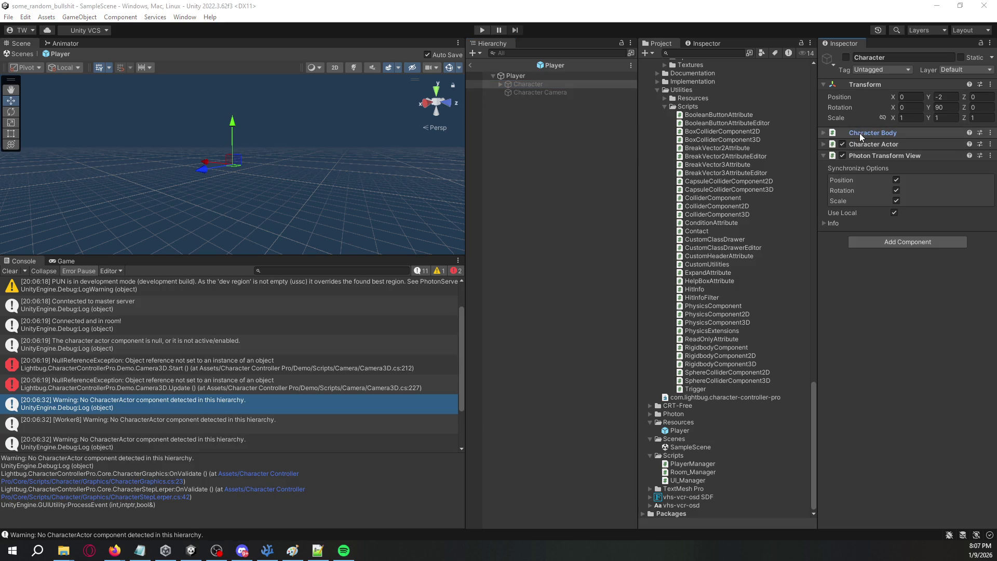
scroll(847, 27, down, 3)
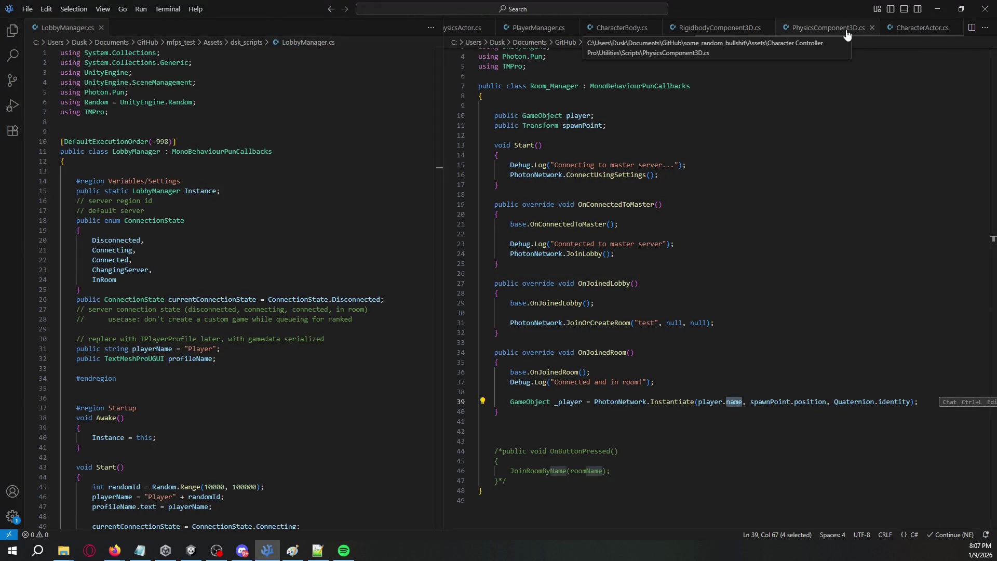
Step: Read CharacterActor.cs, CharacterBody.cs and PhysicsComponent3D.cs, then return to Unity
click(894, 29)
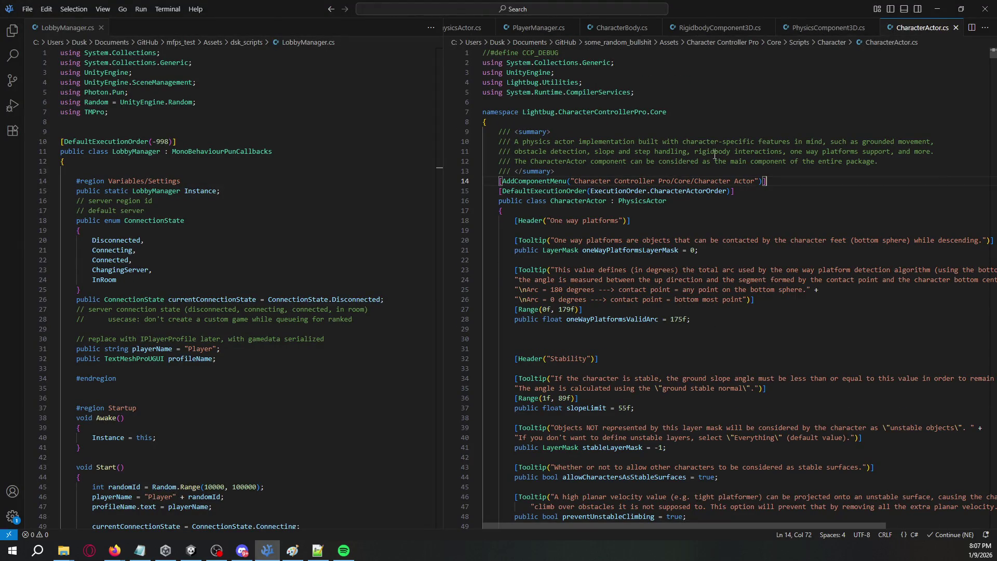
click(622, 27)
scroll(697, 171, up, 10)
scroll(675, 176, up, 2)
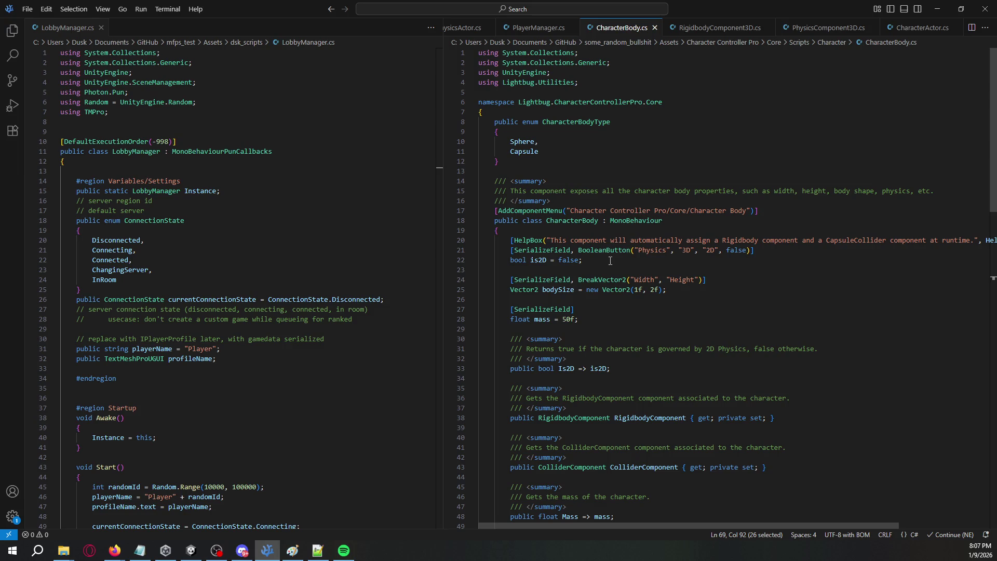
click(862, 29)
click(917, 28)
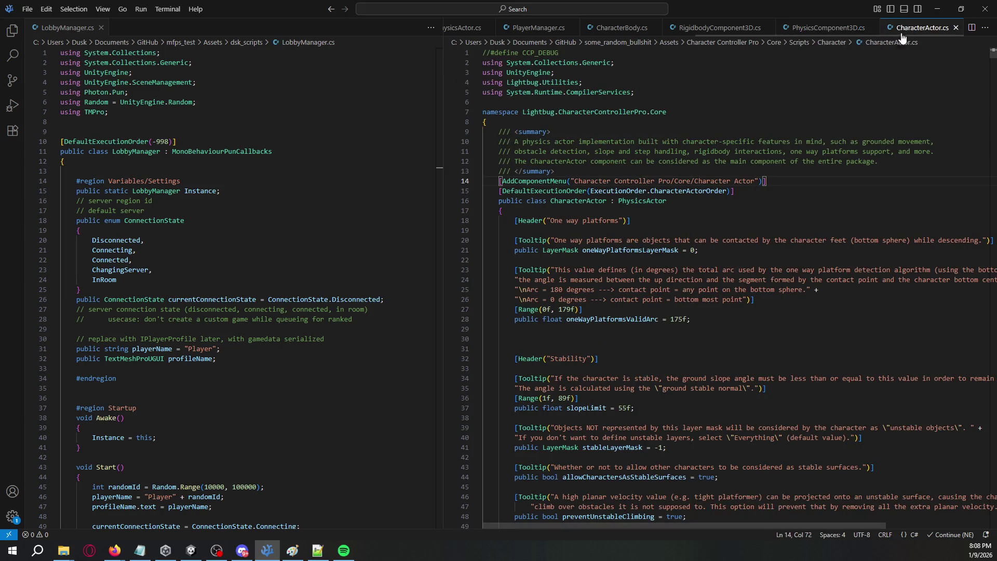
scroll(632, 200, down, 6)
key(alt+Tab)
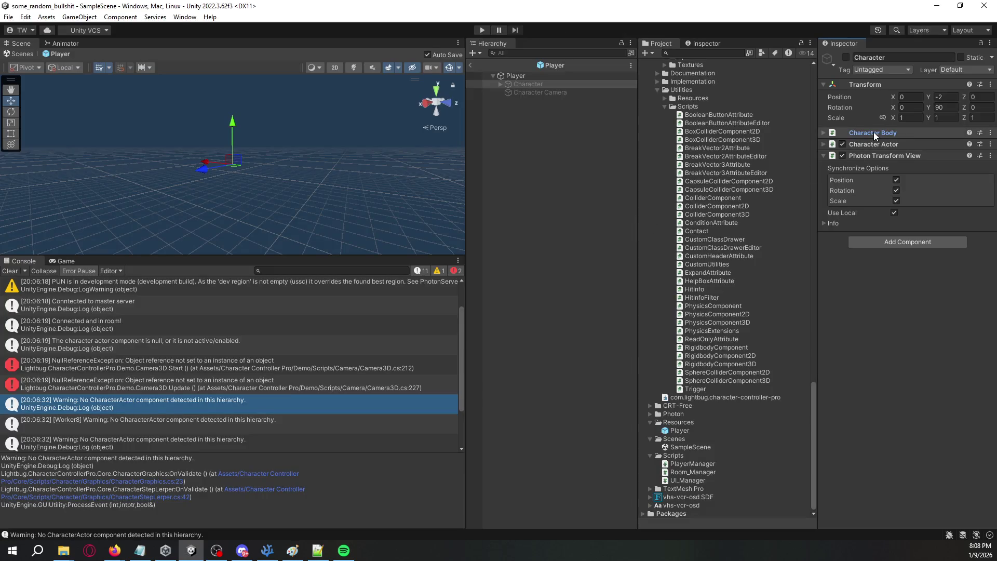
Step: Remove Character Body from Character, undo the removal, and clear the Console
right_click(873, 132)
click(887, 151)
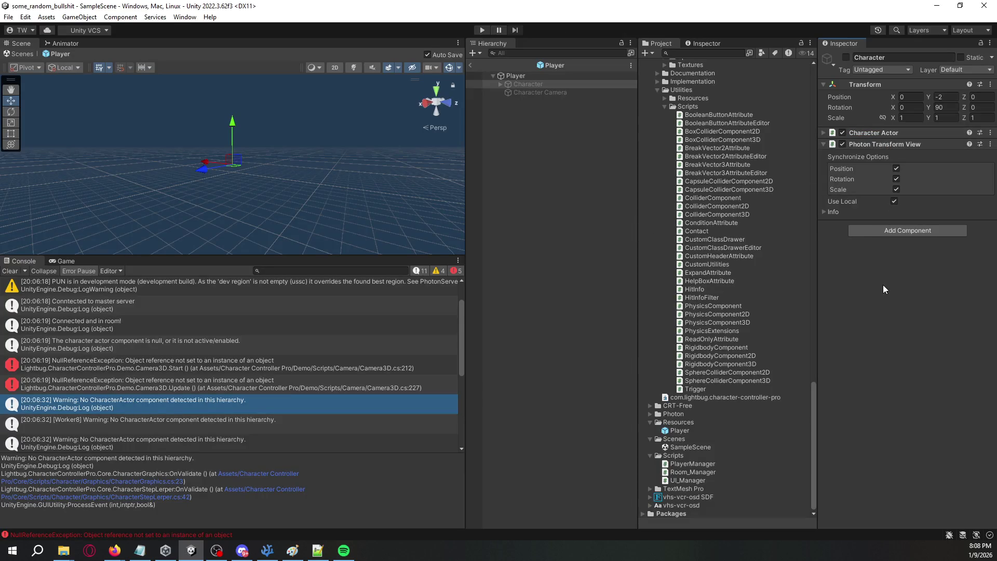
key(ctrl+z)
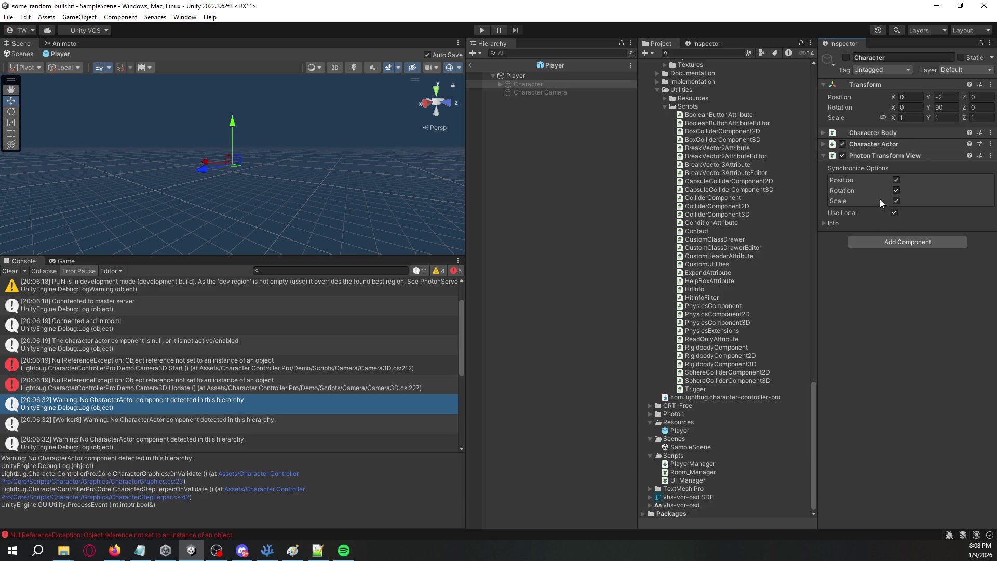
click(10, 270)
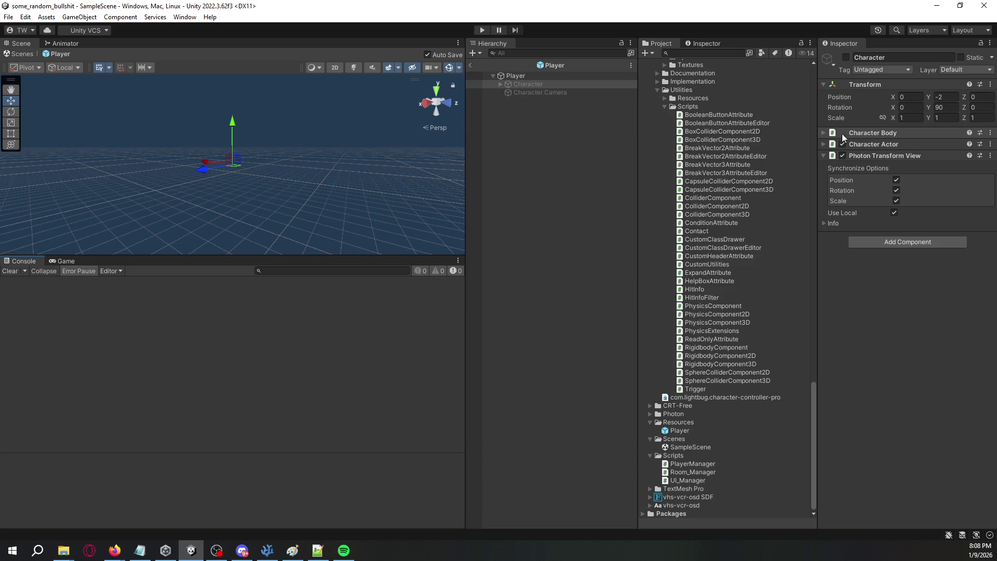
Step: Review the Character Body and Character Actor settings, then switch to VS Code
click(823, 133)
click(823, 133)
click(823, 143)
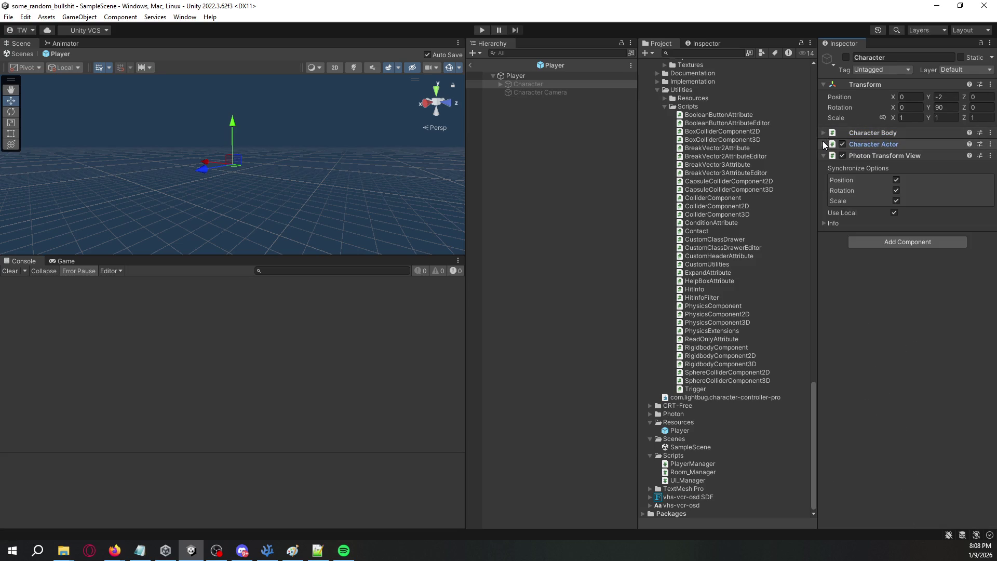
click(823, 143)
click(823, 141)
click(823, 135)
click(823, 135)
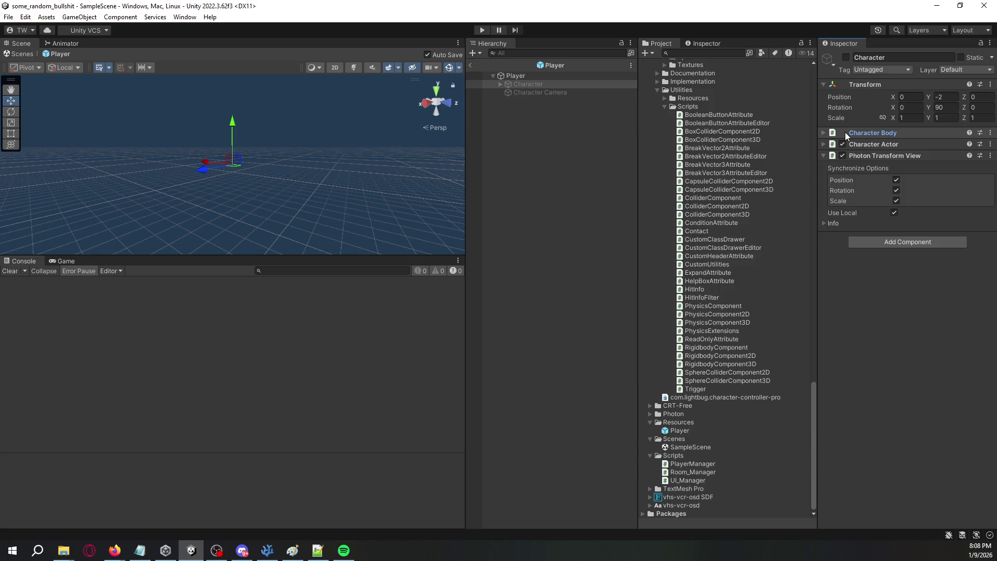
click(825, 133)
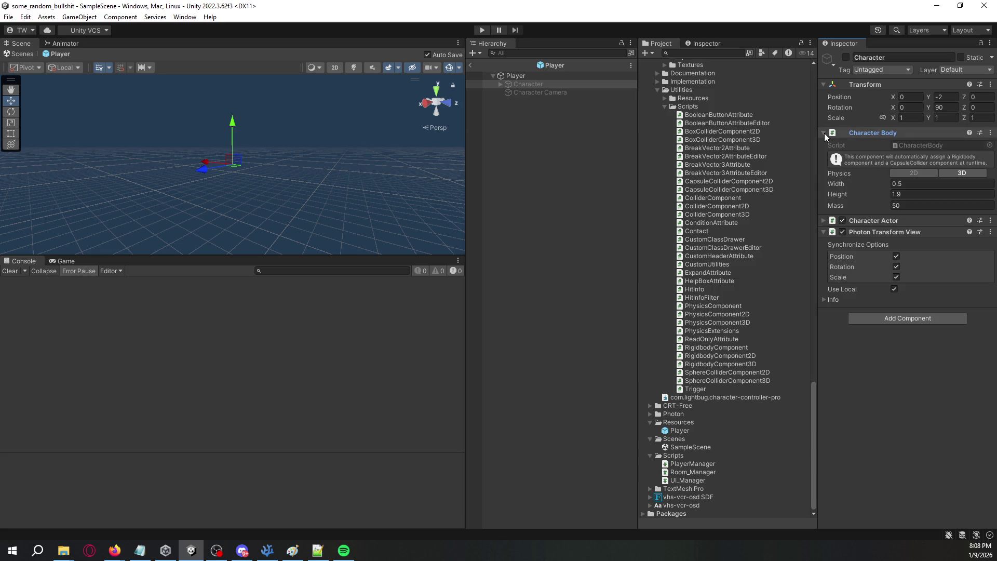
click(825, 133)
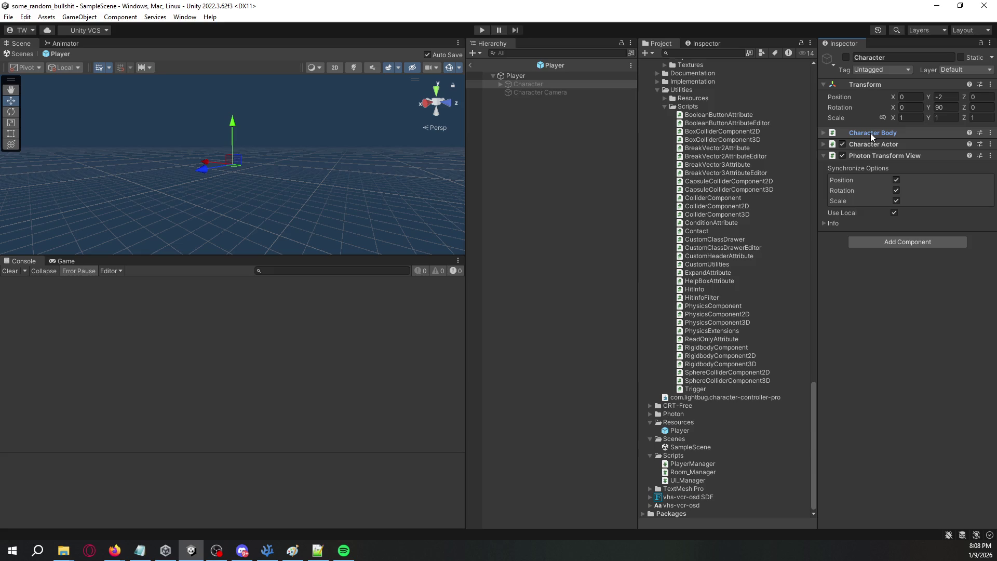
key(alt+Tab)
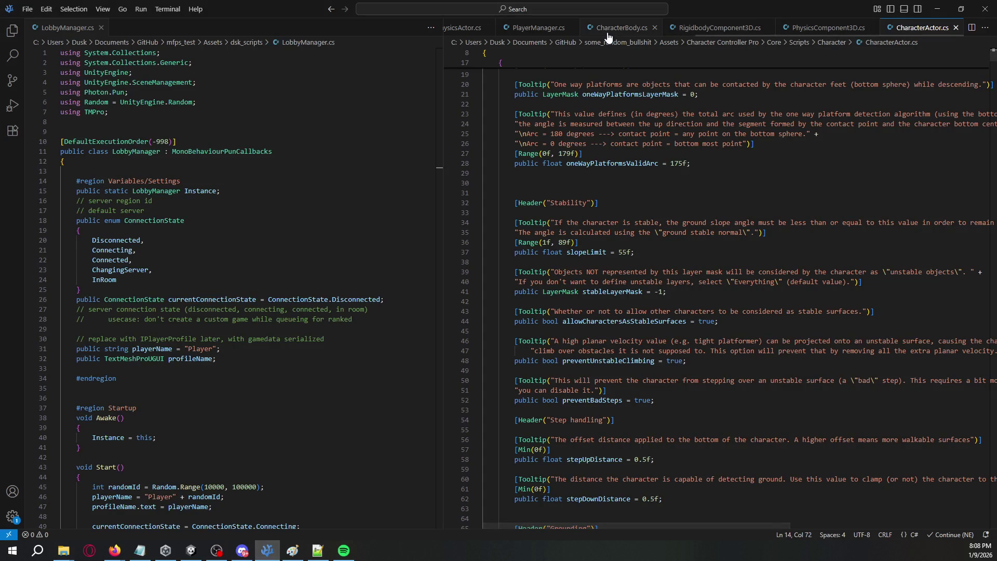
Step: Read CharacterBody.cs's Awake and OnValidate, place the caret on line 13, and return to Unity
click(610, 28)
scroll(680, 164, down, 15)
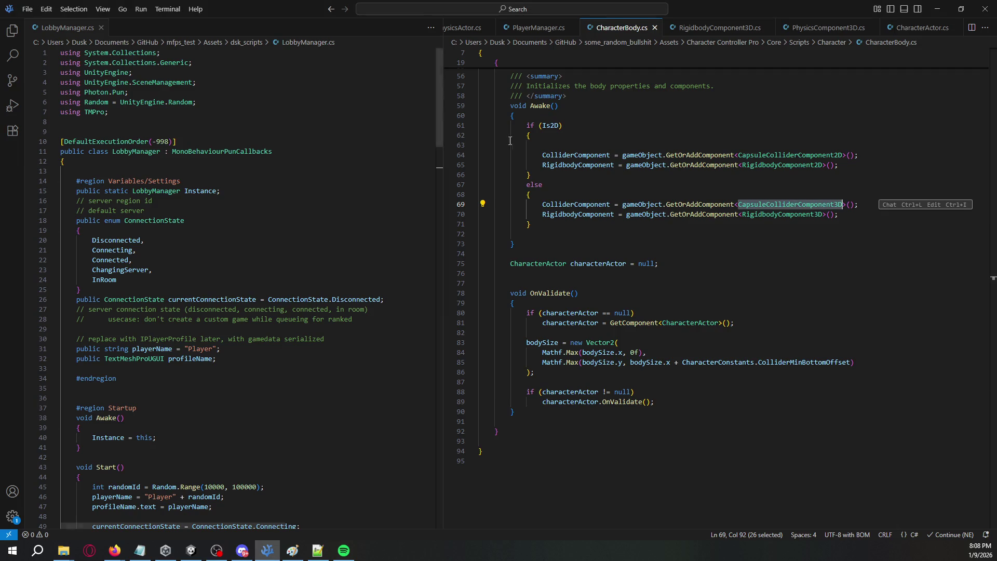
scroll(716, 184, up, 18)
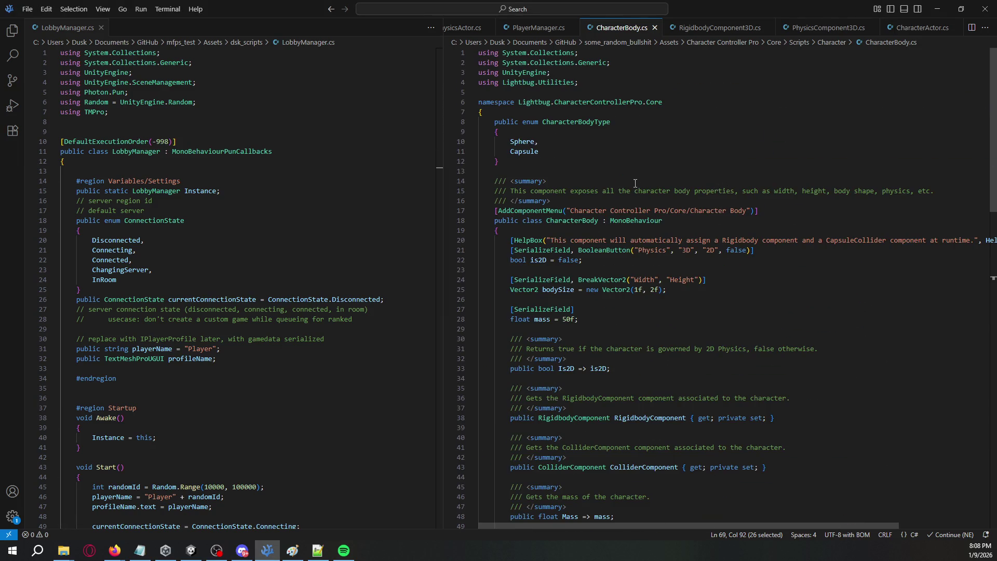
click(628, 173)
key(alt+Tab)
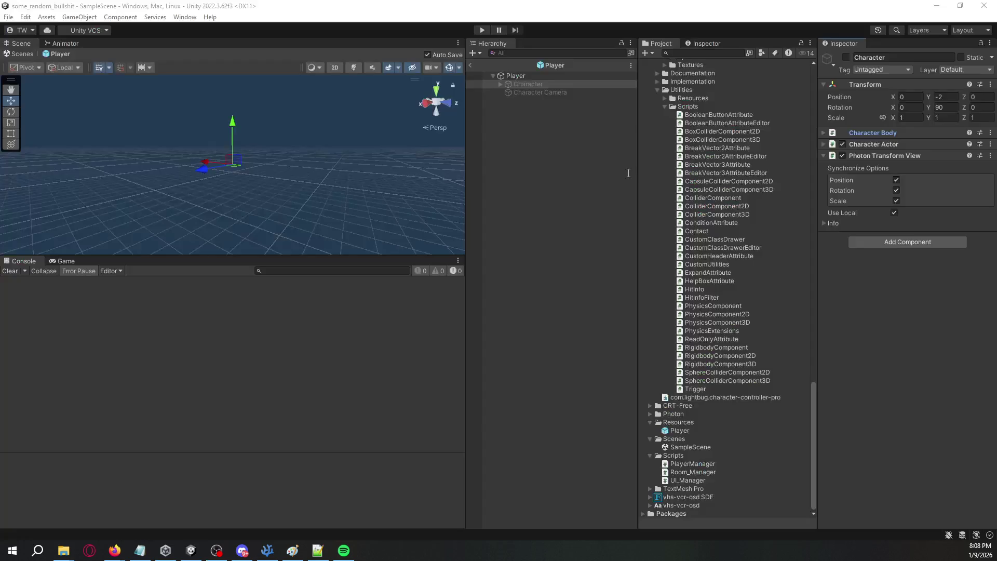
Step: Collapse Character Controller Pro and expand Character to reach third_person's NormalMovement Animator
scroll(665, 96, up, 20)
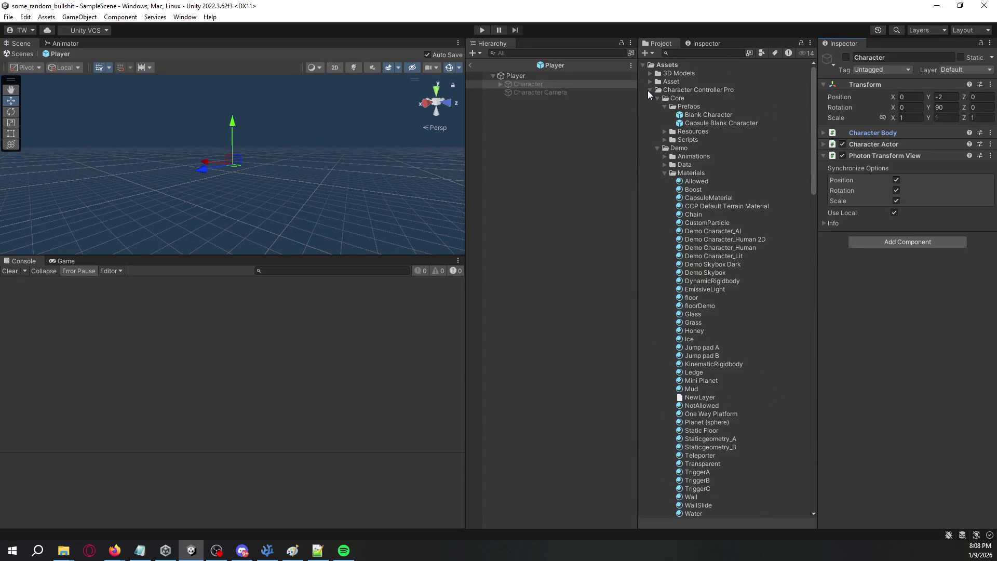
click(650, 91)
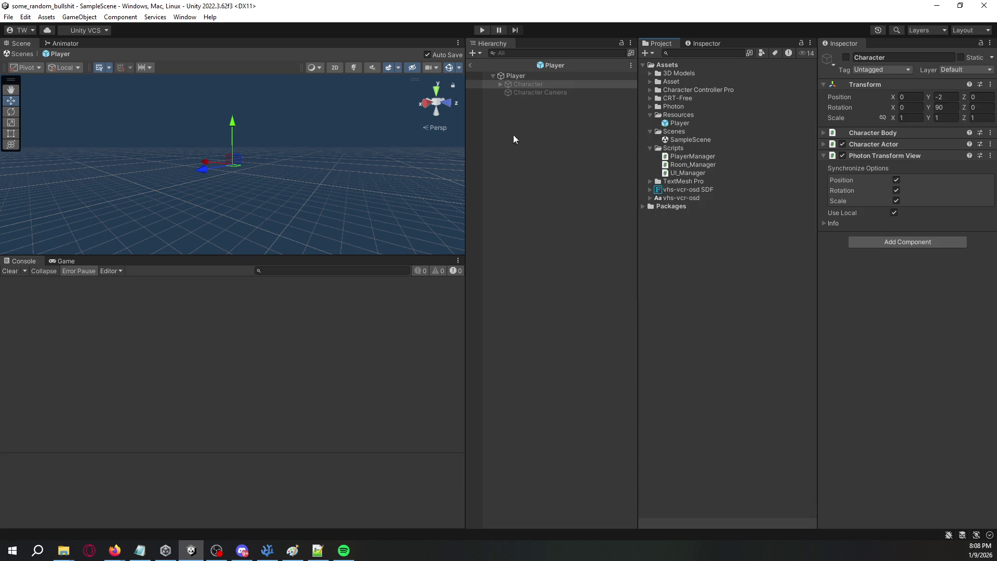
click(499, 85)
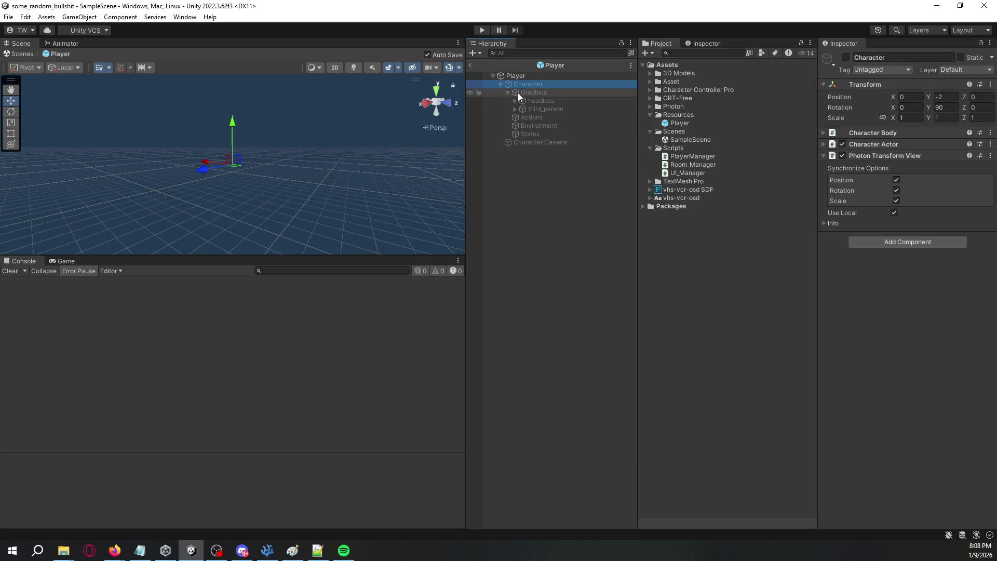
click(518, 93)
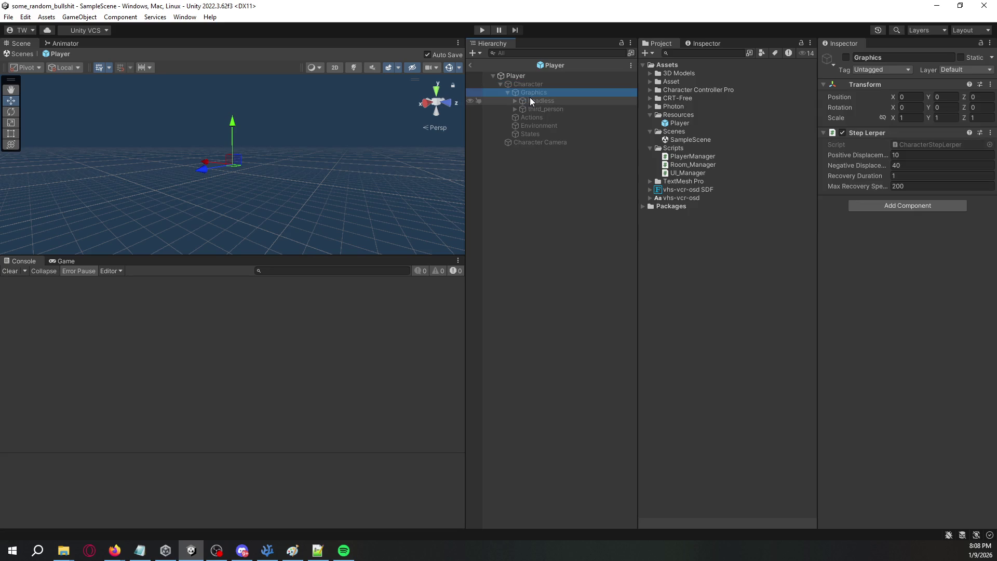
click(530, 99)
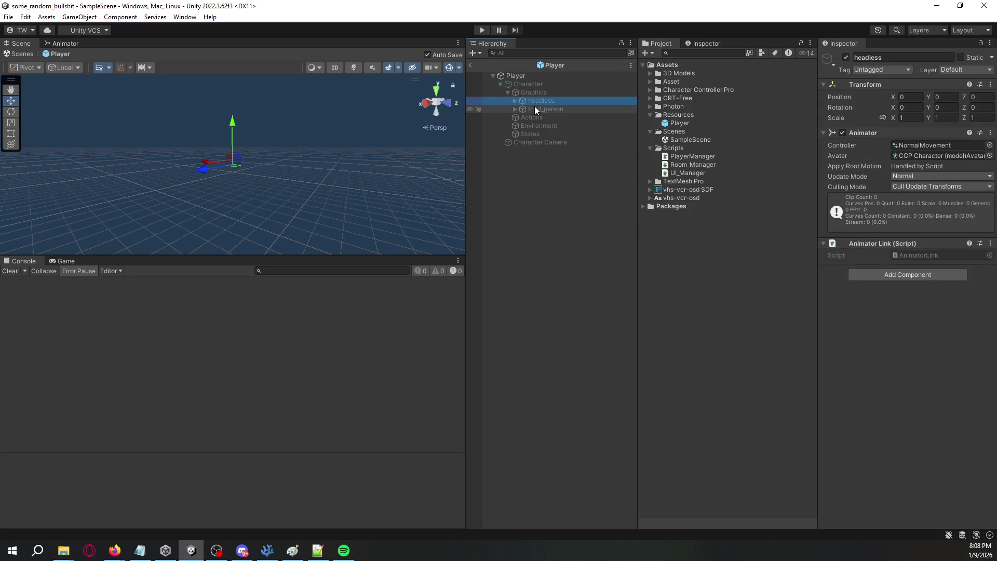
click(535, 110)
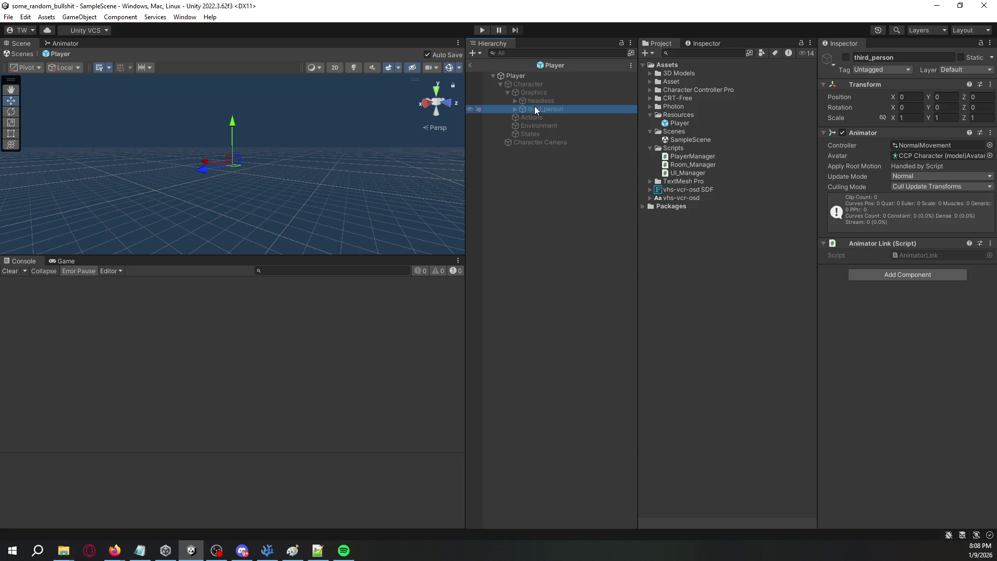
click(579, 100)
Step: Add a Photon Animator View to third_person via the 'anim' component search
click(580, 109)
click(913, 276)
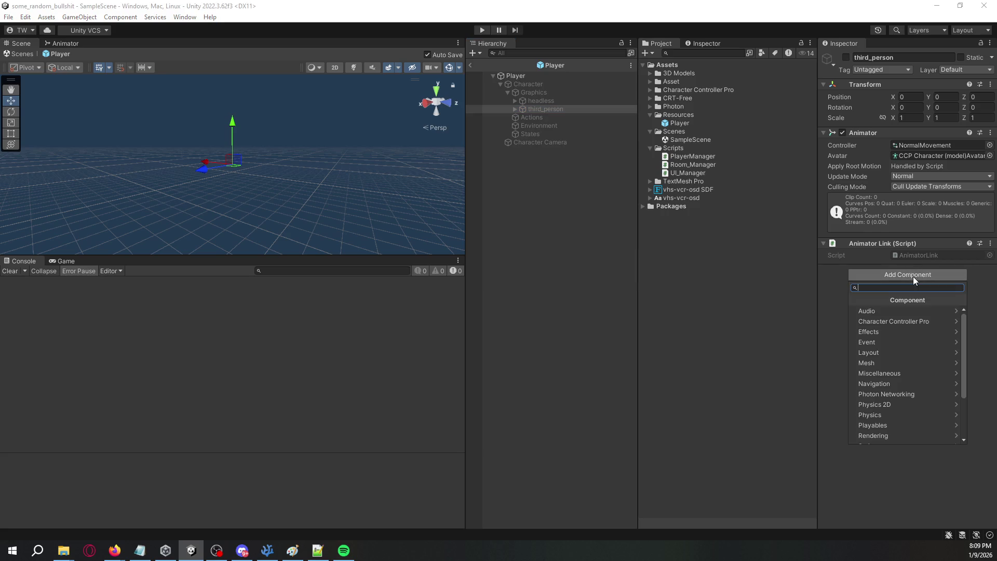
text(anim)
key(Down)
key(Down)
key(Down)
key(Down)
key(Down)
key(Return)
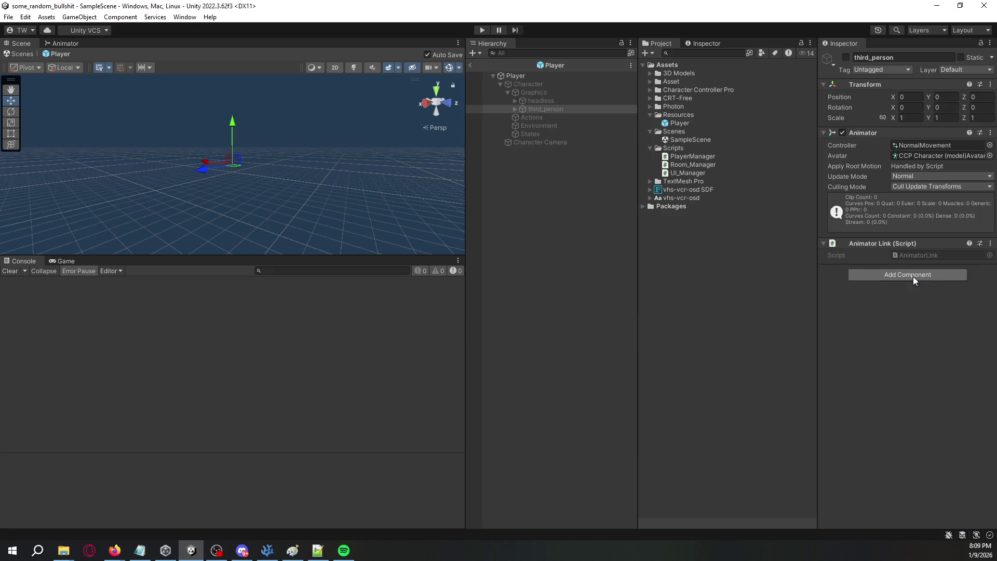
Step: Set Layer 0, VerticalSpeed, PlanarSpeed and Grounded to sync Continuous
click(929, 310)
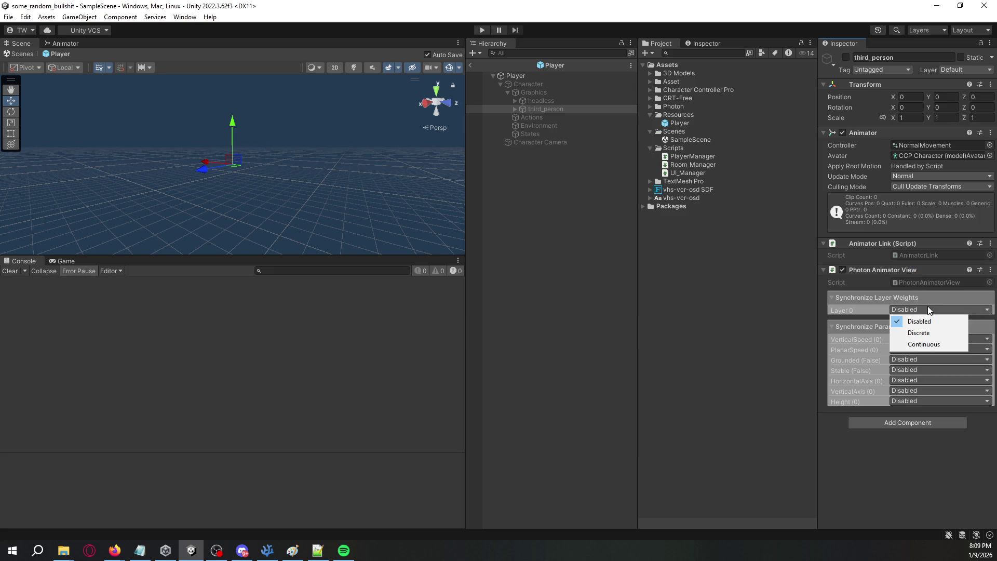
click(921, 344)
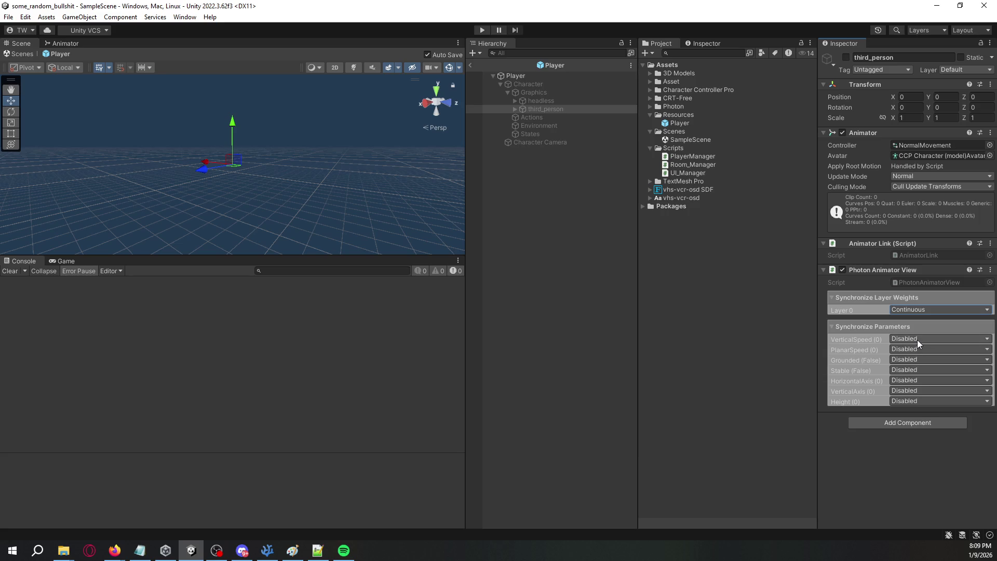
click(917, 340)
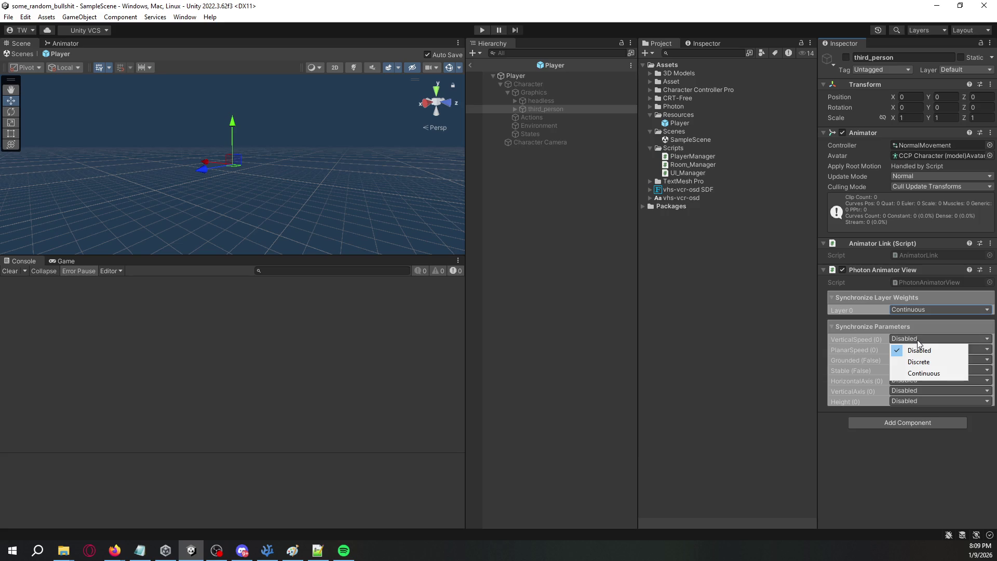
click(923, 374)
click(920, 350)
click(925, 383)
click(927, 360)
click(933, 397)
Step: Set Stable, HorizontalAxis, VerticalAxis and Height to Continuous and confirm Layer 0 stays Continuous
click(922, 370)
click(925, 404)
click(921, 380)
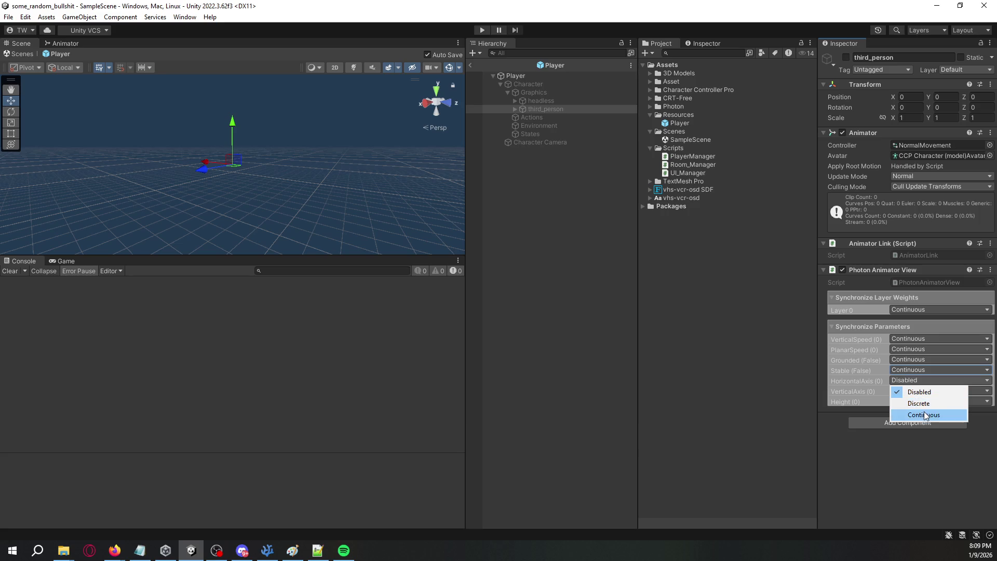
click(924, 414)
click(920, 391)
click(925, 413)
click(925, 401)
click(928, 435)
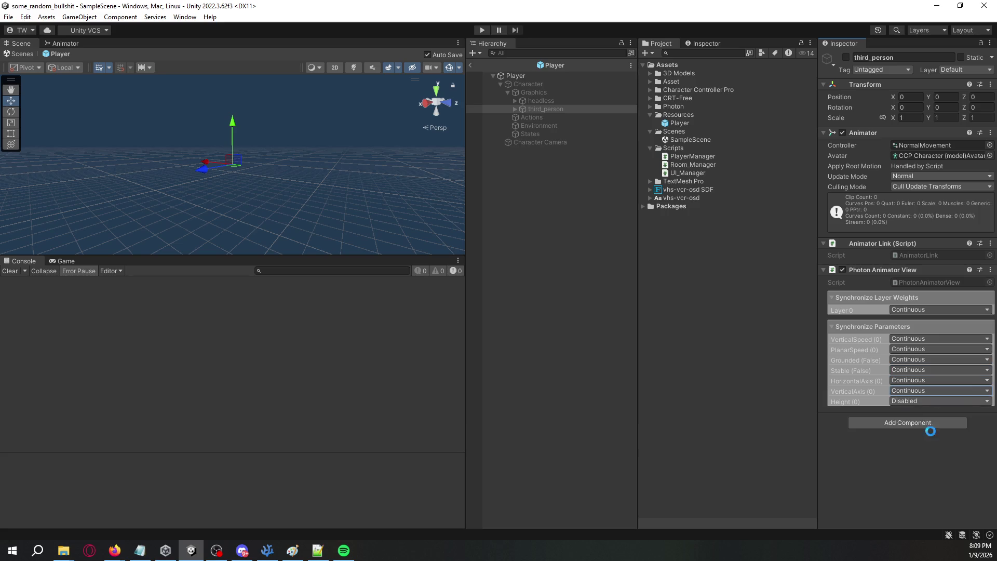
click(905, 312)
click(914, 343)
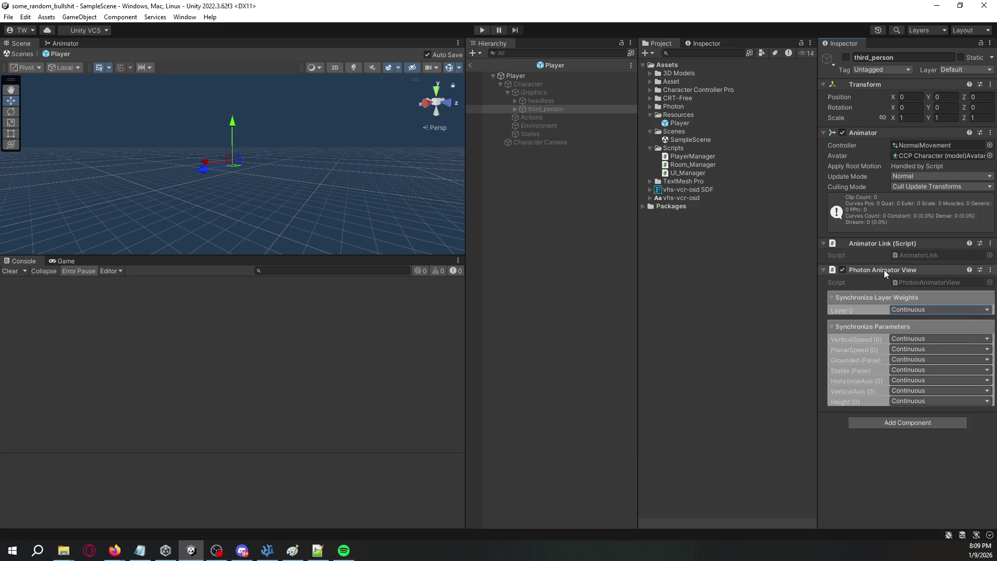
click(590, 103)
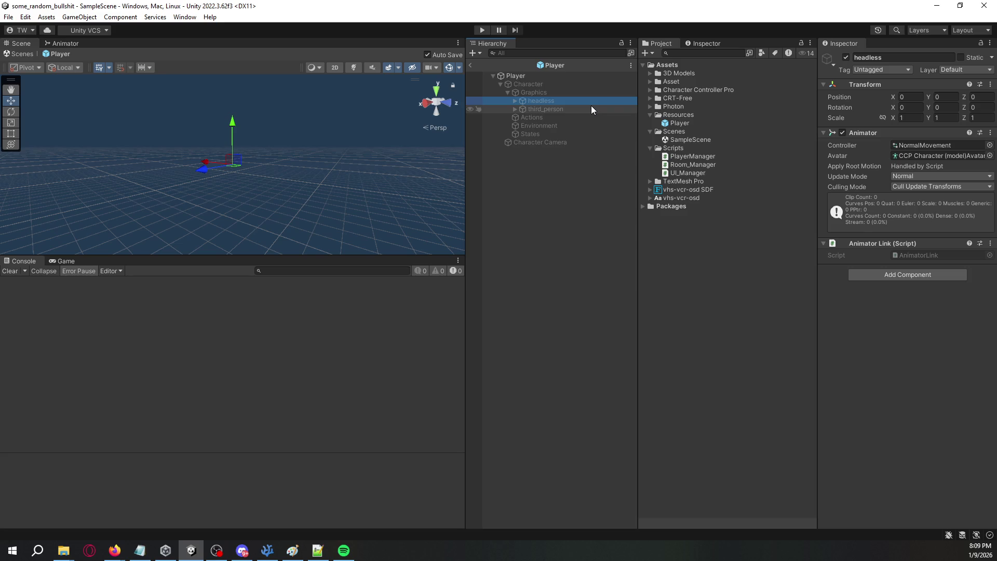
click(591, 105)
click(593, 100)
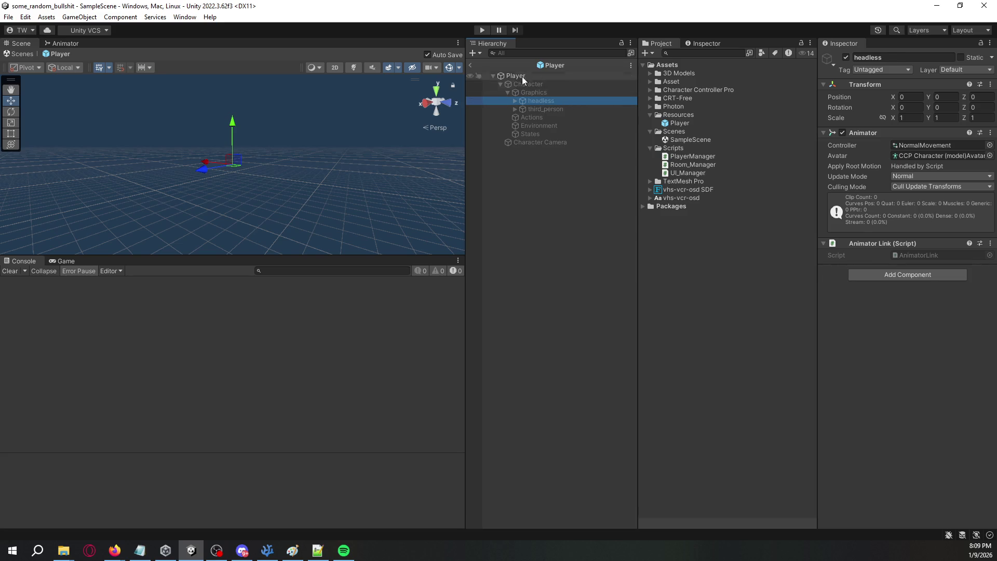
Step: Return to SampleScene, enter play mode, and enable the spawned Player(Clone)'s Character Graphics
click(471, 66)
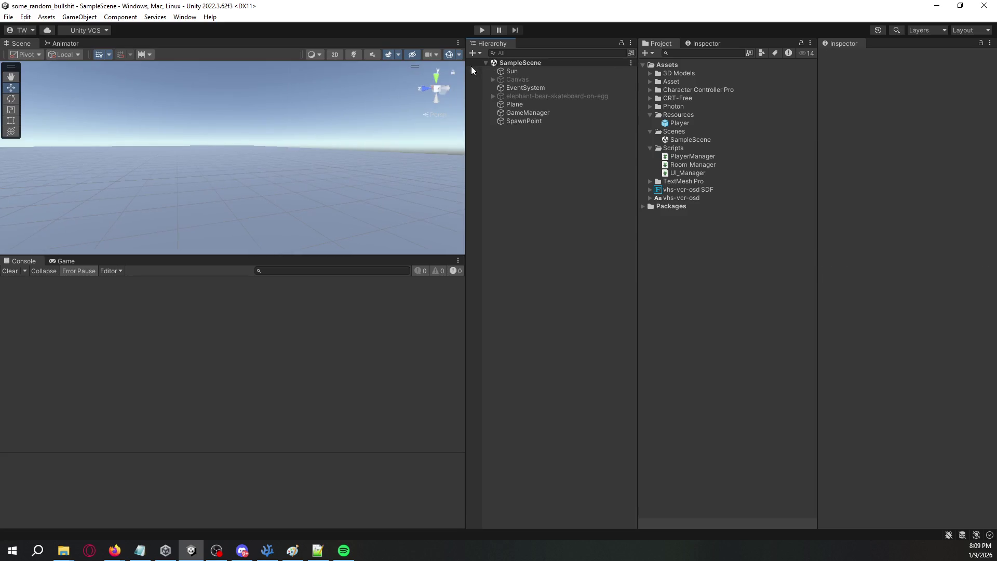
click(481, 33)
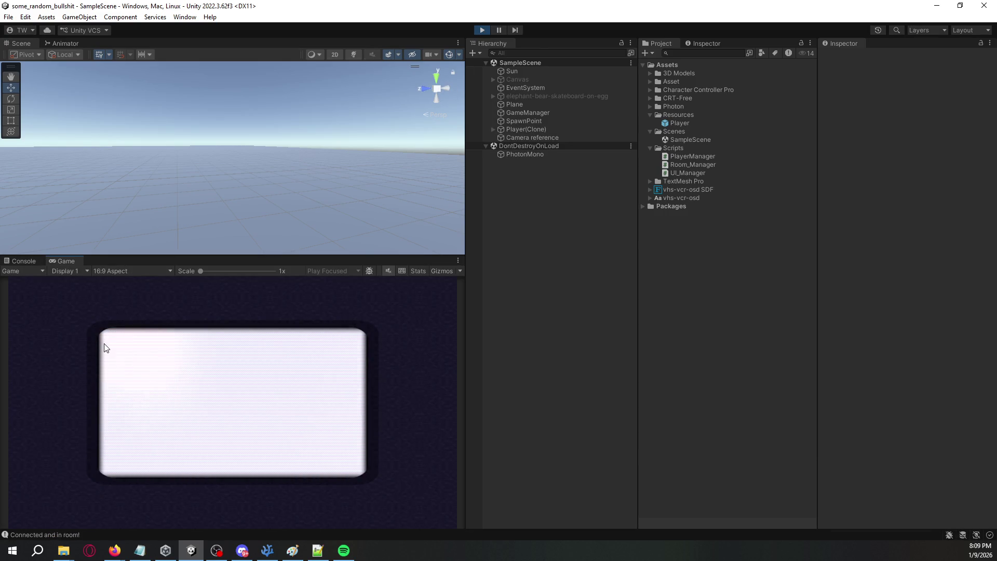
click(492, 129)
click(500, 138)
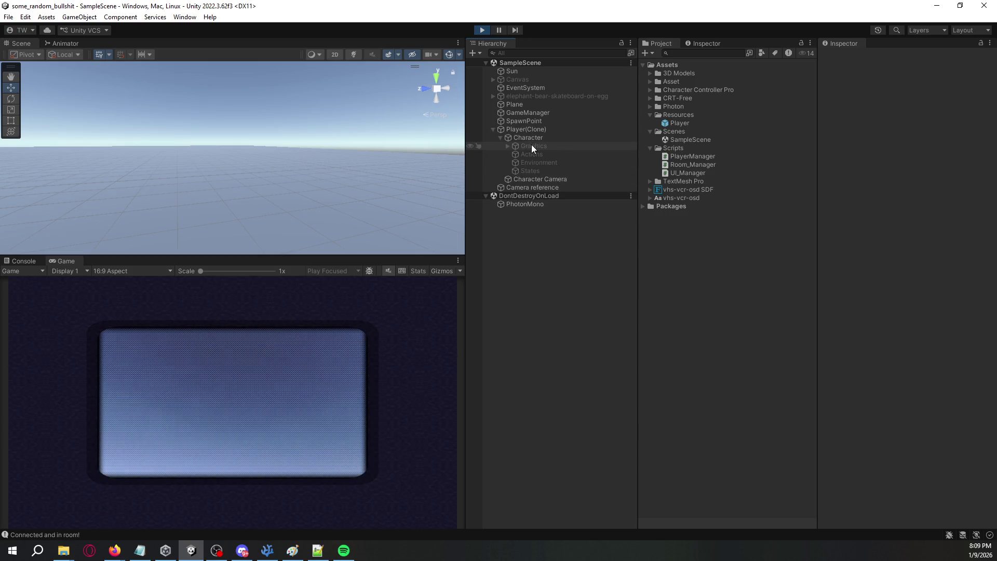
click(511, 147)
click(846, 57)
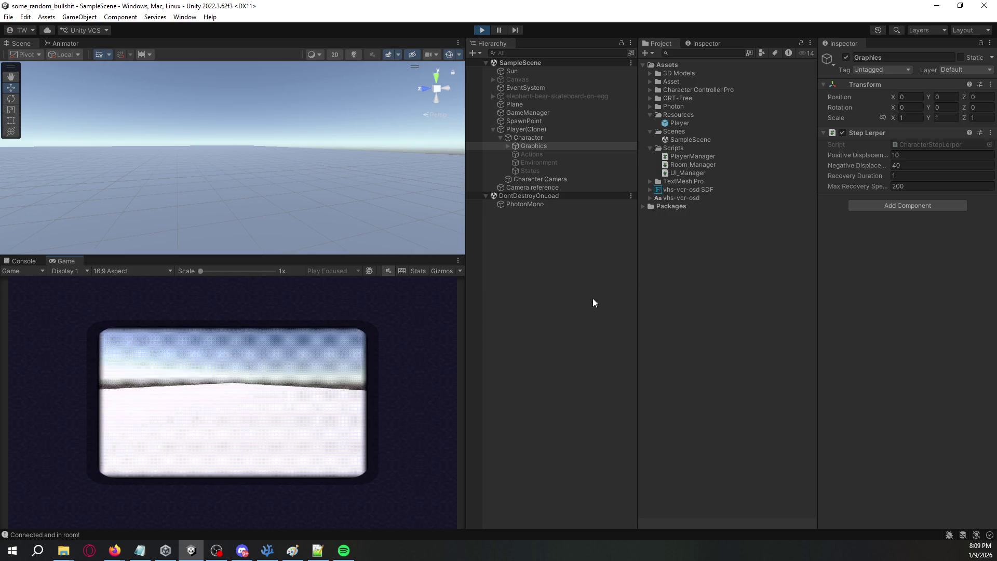
Step: Enable the clone's Actions, Environment and States objects together and bring the player into the scene view
click(593, 161)
click(594, 155)
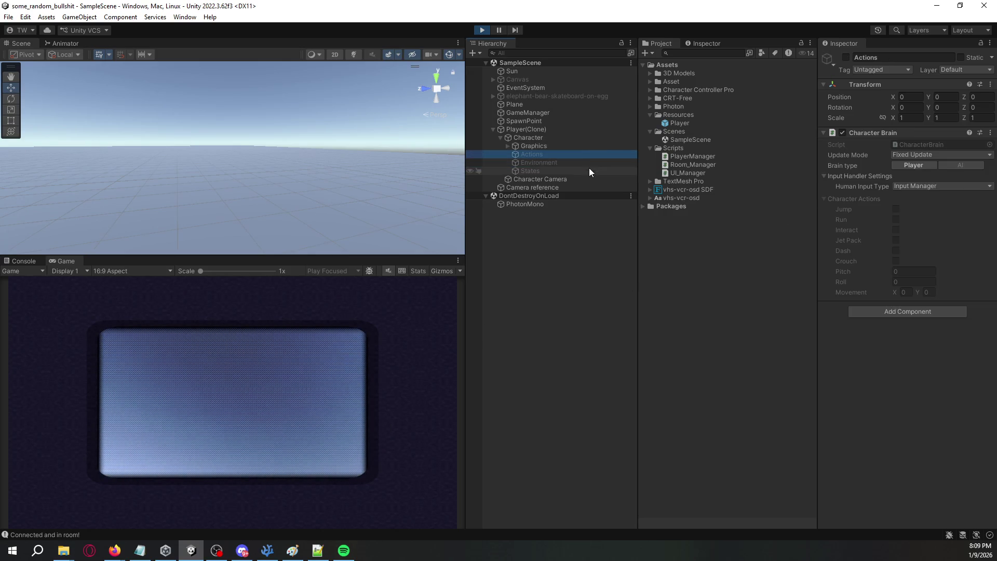
shift+click(590, 171)
click(846, 57)
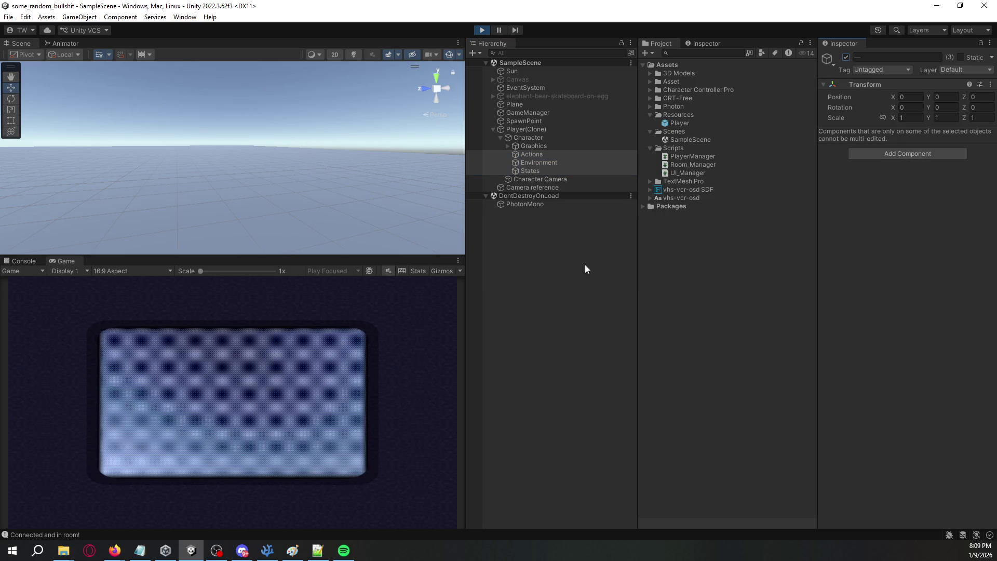
click(327, 456)
mouse_move(341, 148)
mouse_down()
mouse_move(223, 135)
mouse_move(294, 93)
mouse_move(374, 111)
mouse_move(360, 113)
mouse_move(368, 122)
mouse_up()
Step: Look at PlayerManager.cs in the code editor, then come back to Unity
key(alt+Tab)
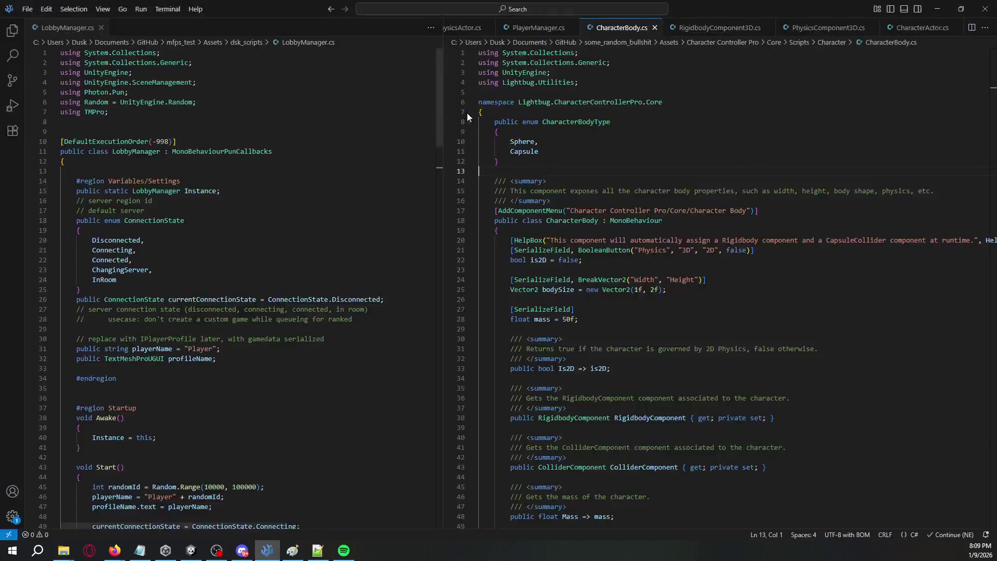
scroll(676, 29, up, 2)
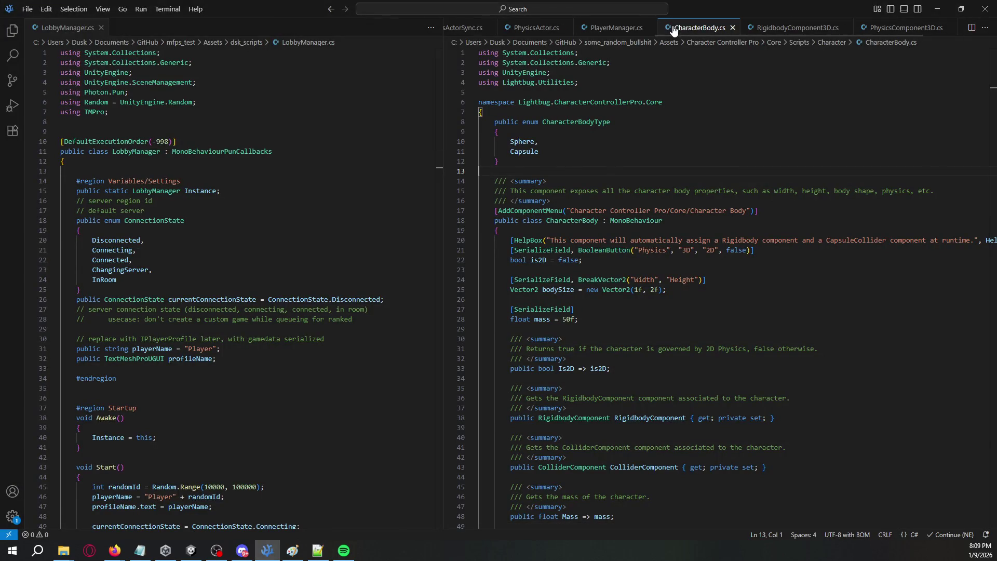
click(607, 31)
key(alt+Tab)
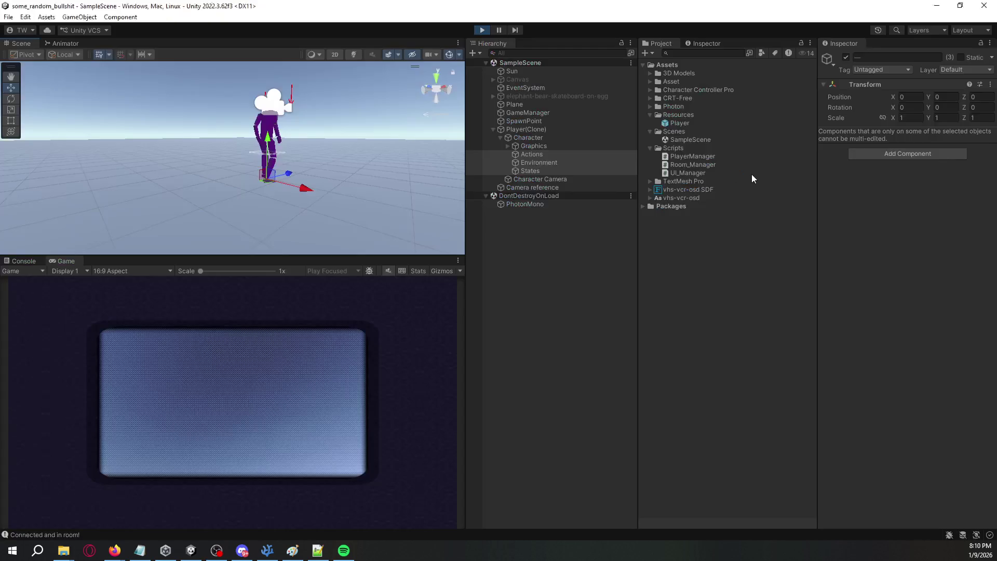
Step: Compare Character's components with Player(Clone)'s Photon View 1001 and its observed transform and animator views
click(562, 138)
click(568, 130)
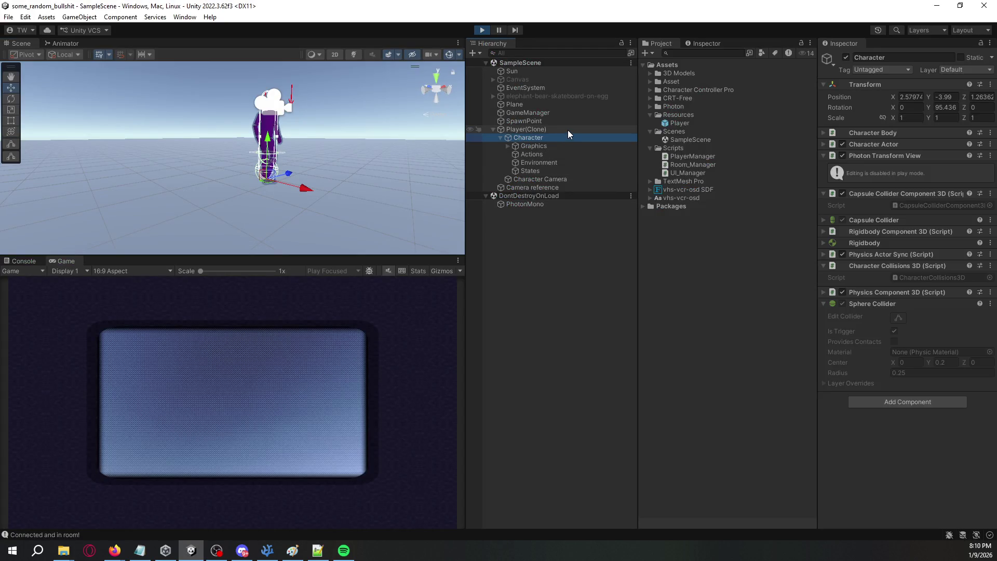
click(569, 138)
key(Up)
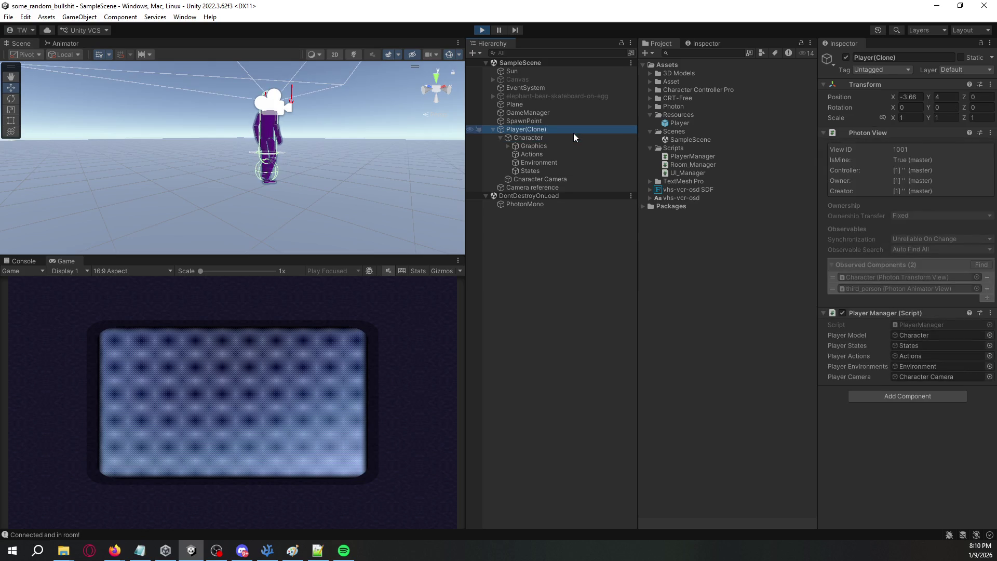